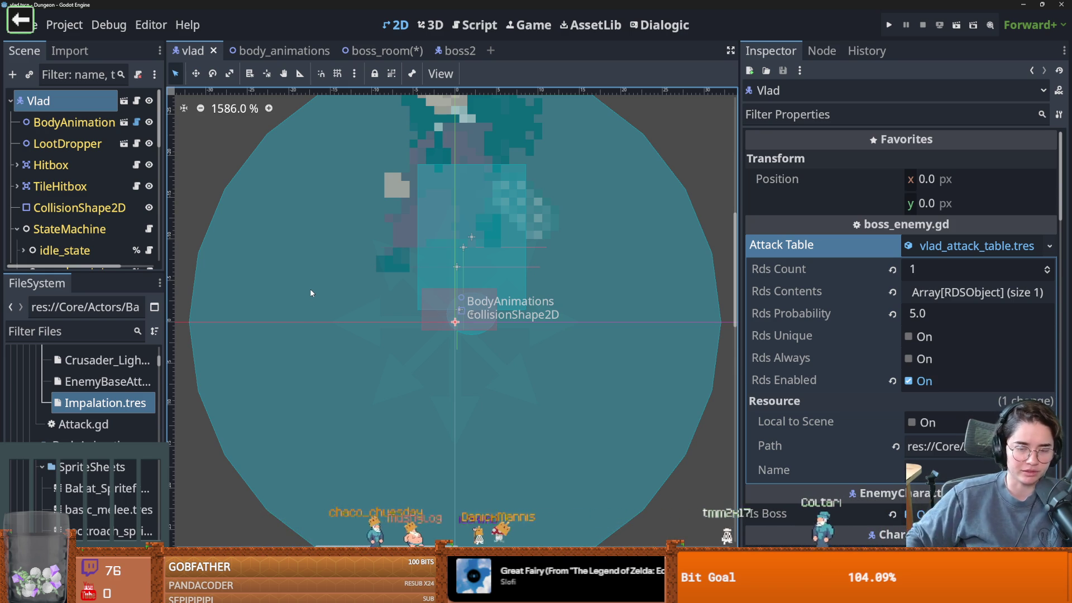
Pan the 2D view and lower the Scene dock divider to list more StateMachine state nodes.
scroll(379, 341, down, 2)
scroll(380, 341, right, 2)
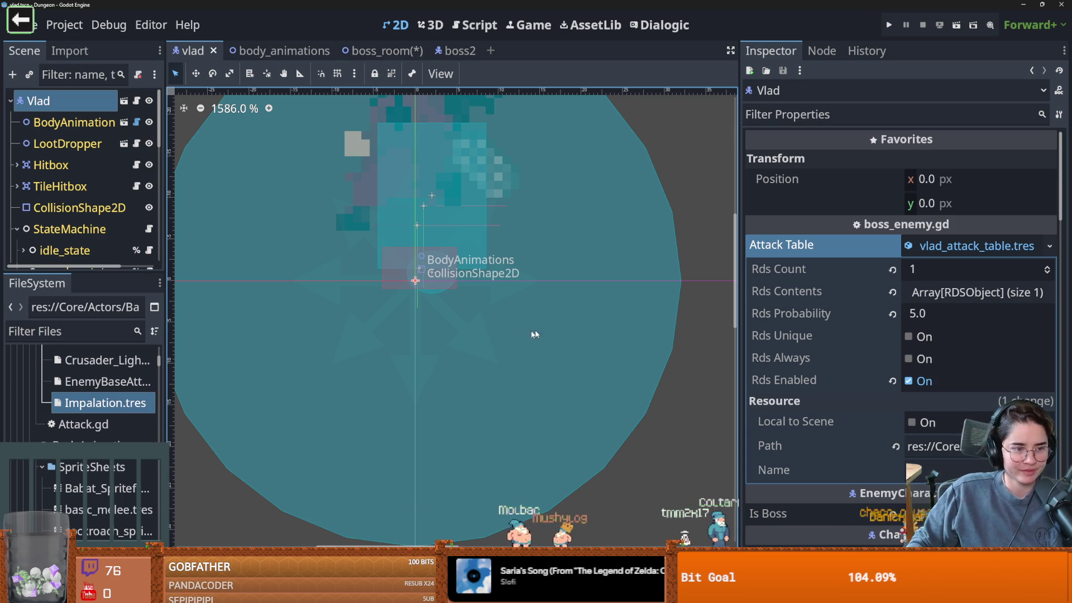
scroll(441, 300, down, 2)
scroll(456, 294, up, 1)
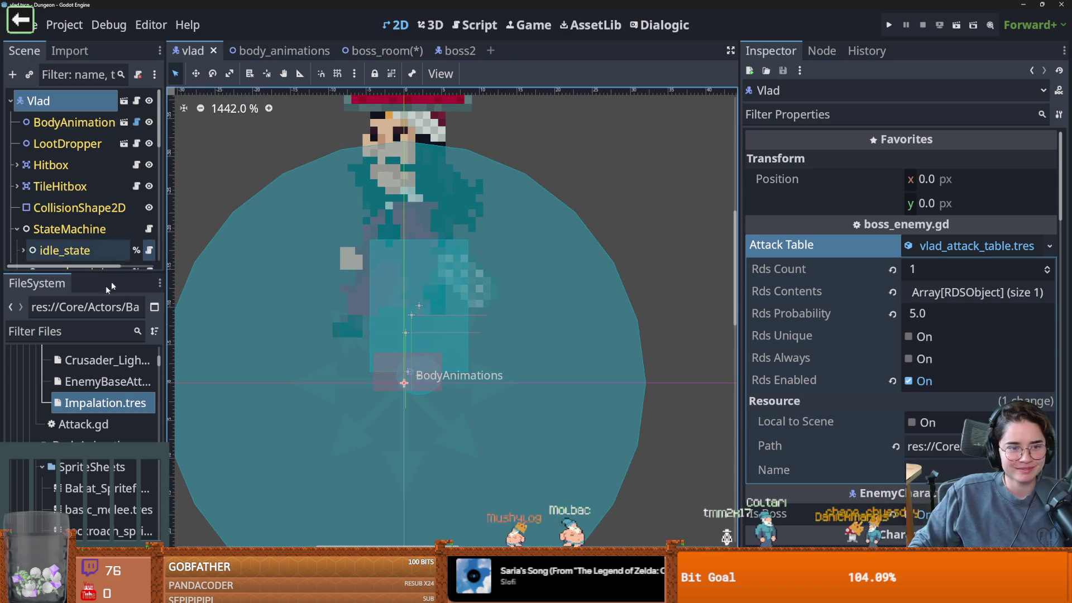
drag(99, 270, 113, 387)
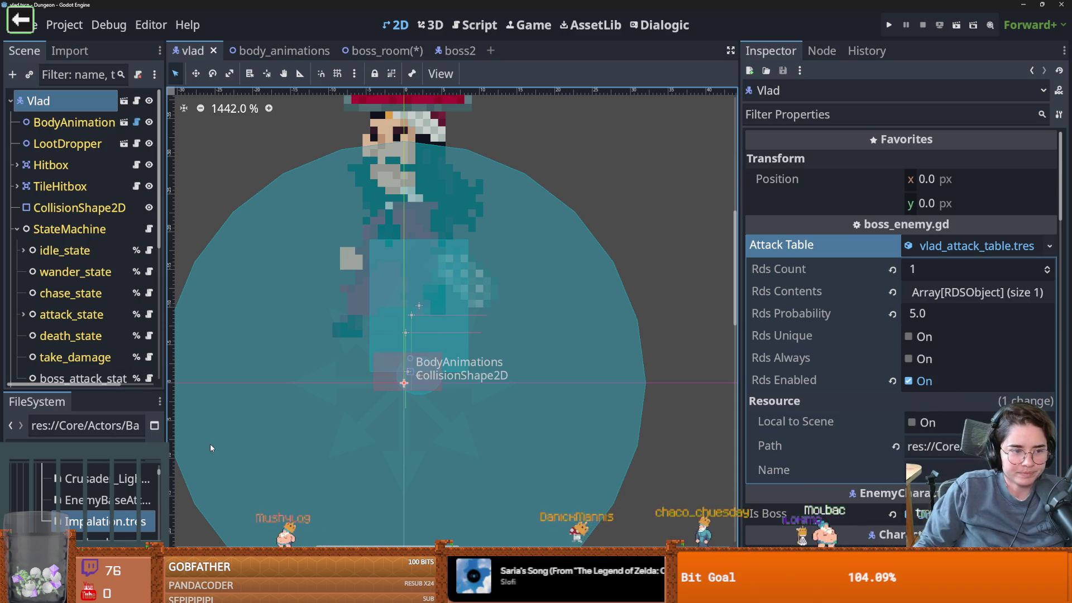
Expand the attack table's Rds Contents and the Impalation.tres entry in the Inspector.
click(936, 290)
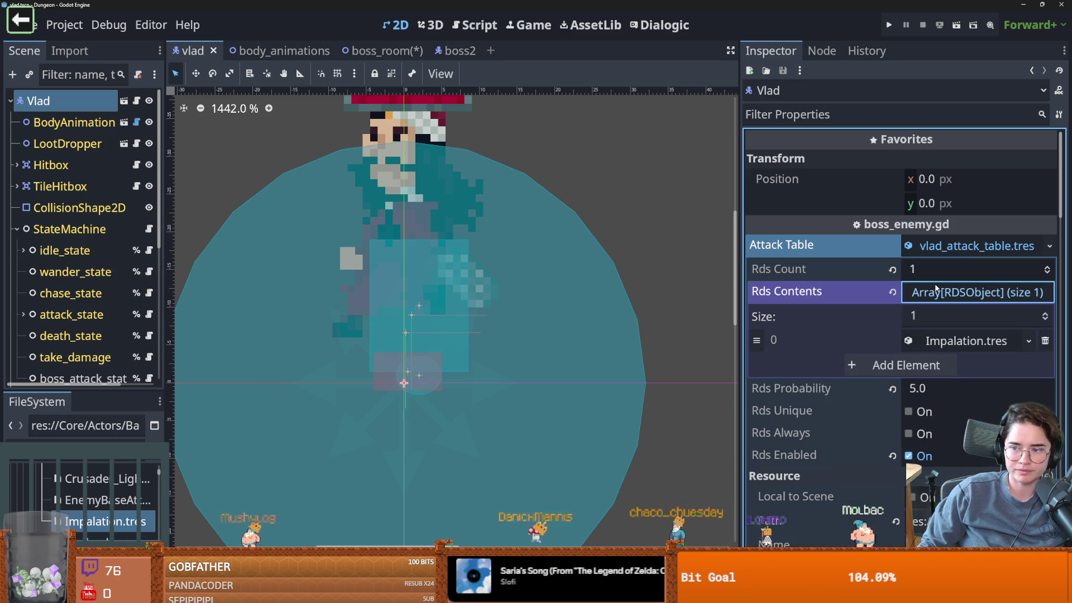
click(951, 343)
click(950, 343)
click(951, 343)
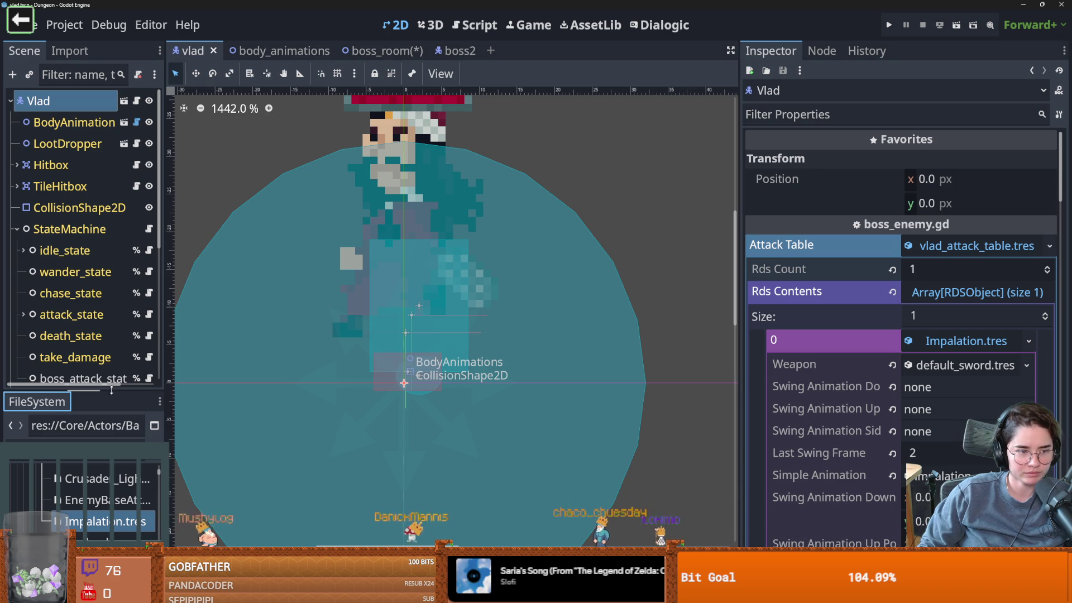
Widen the left docks, open Impalation.tres from FileSystem, and select the Attacks folder.
drag(112, 389, 116, 150)
drag(165, 400, 251, 404)
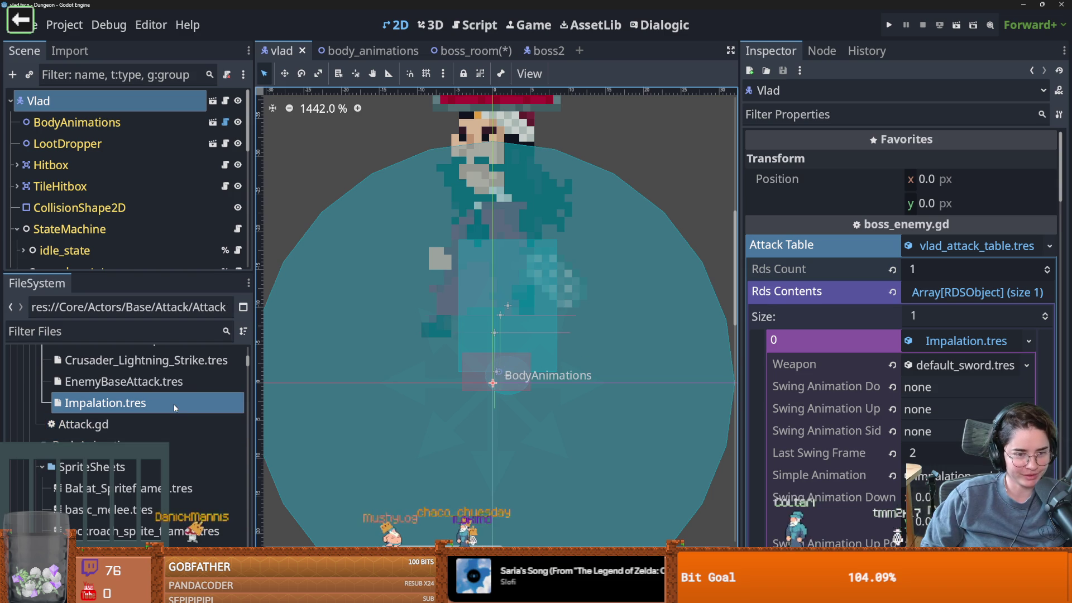
scroll(187, 491, up, 4)
scroll(187, 490, up, 2)
scroll(145, 490, down, 6)
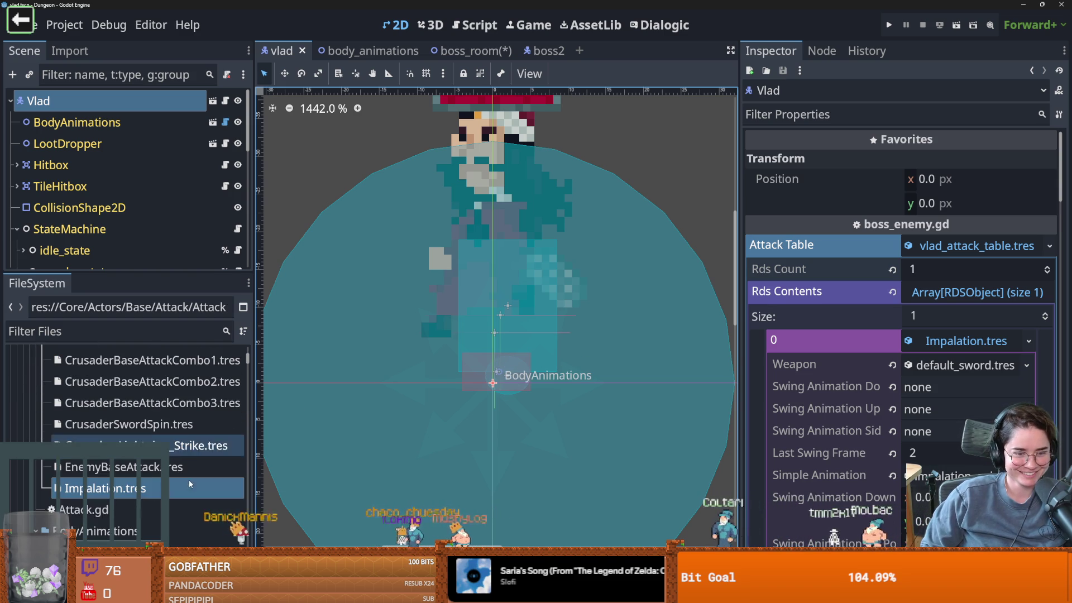
click(129, 490)
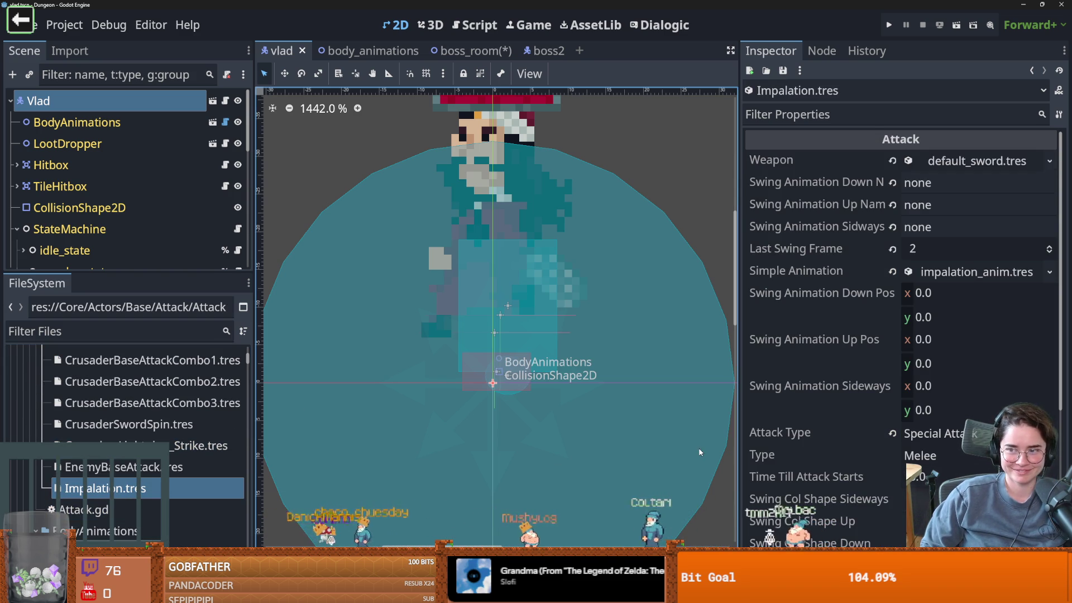
scroll(152, 487, up, 3)
click(84, 403)
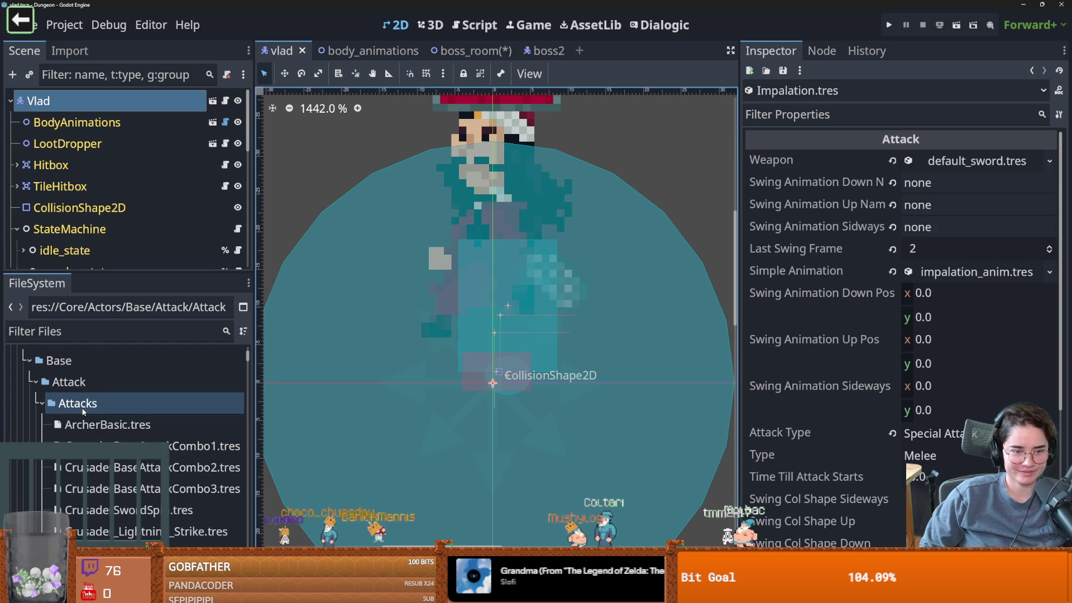
Create a new folder named Vlad inside the Attacks folder.
right_click(83, 403)
mouse_move(263, 295)
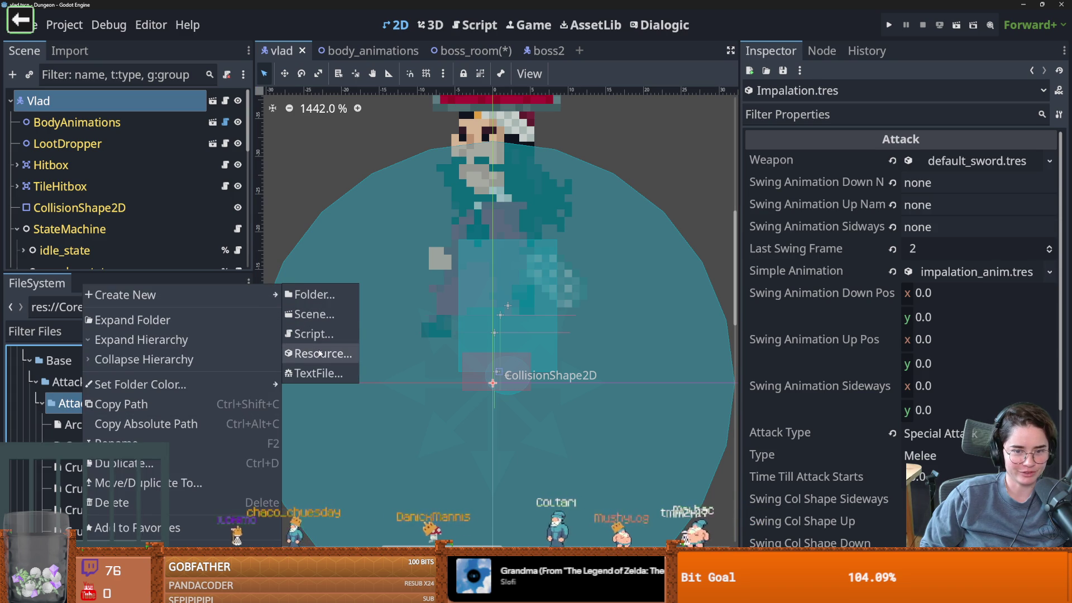
click(316, 294)
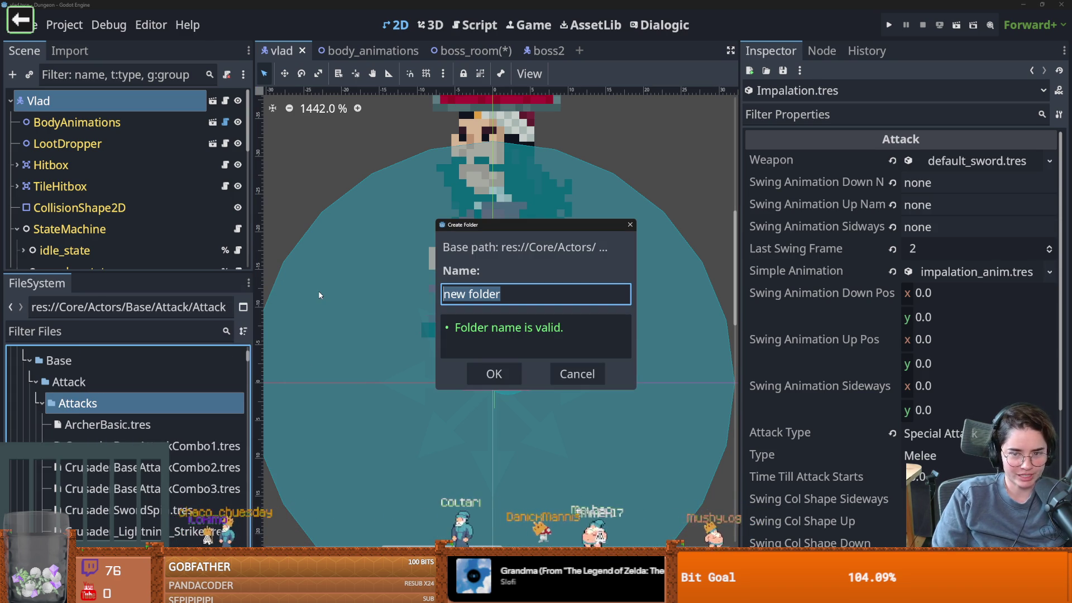
text(Vlad)
key(Return)
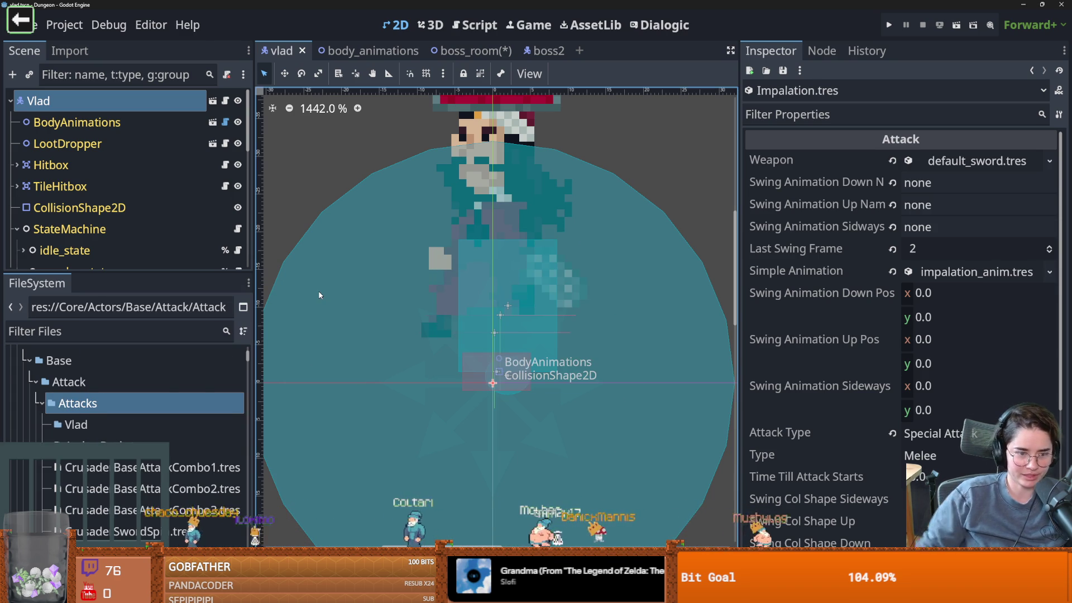
Move Impalation.tres into the new Vlad folder.
mouse_move(105, 481)
mouse_down()
mouse_move(90, 357)
mouse_move(91, 370)
mouse_move(113, 369)
mouse_up()
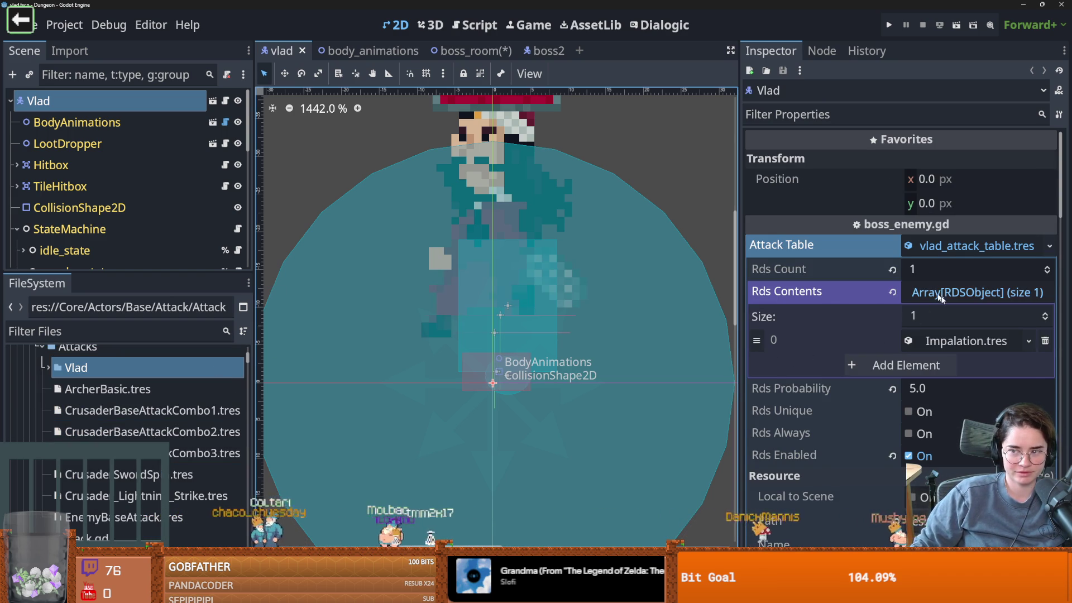
right_click(916, 341)
click(926, 505)
click(73, 369)
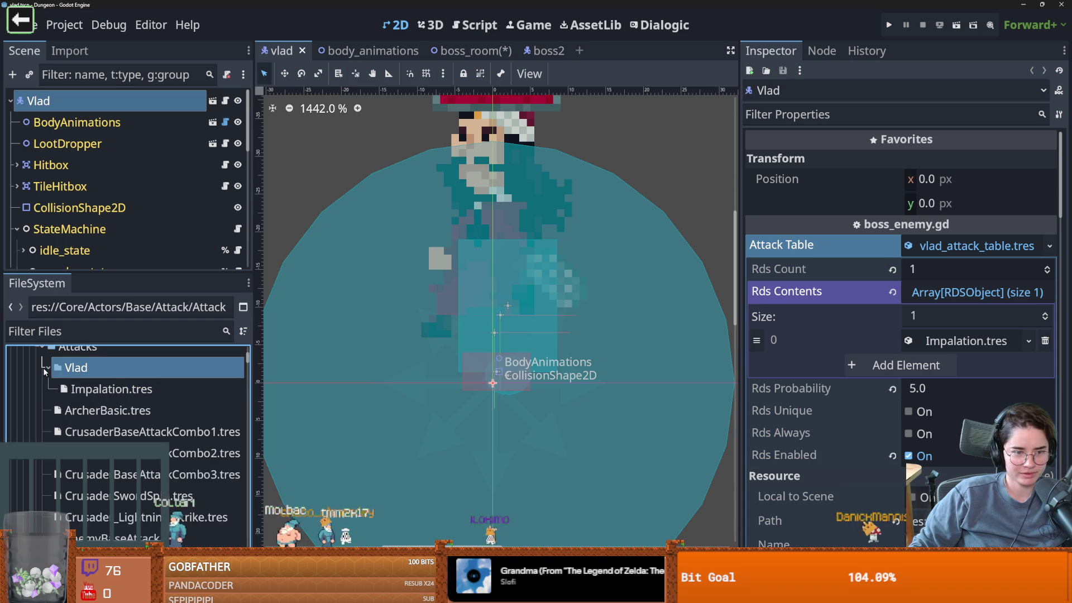
Create a new Attack resource in the Vlad folder saved as BatFlash.tres.
right_click(72, 368)
mouse_move(112, 291)
click(296, 355)
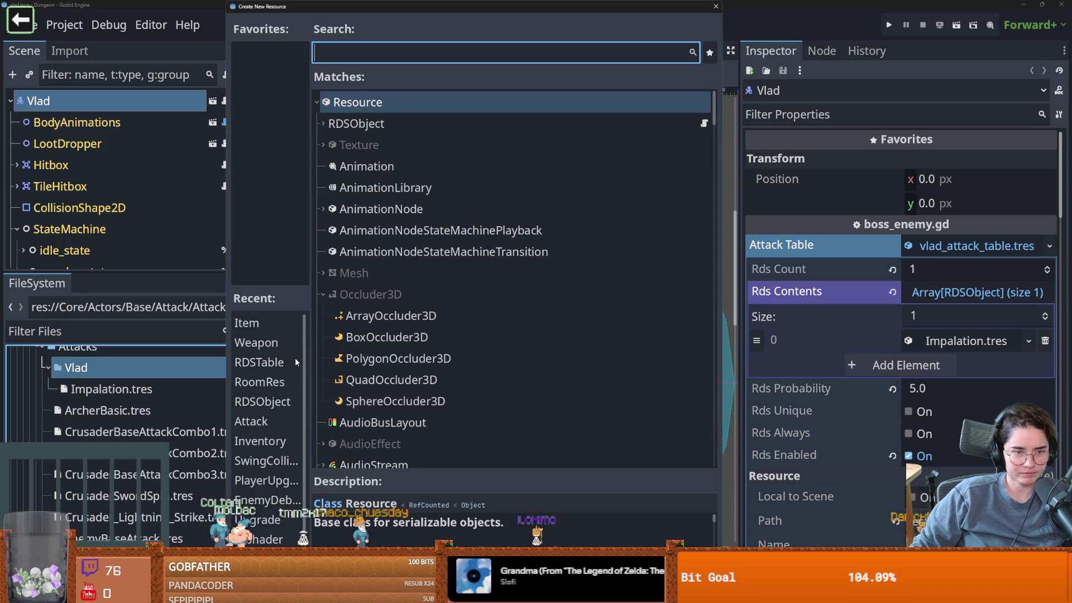
text(attac)
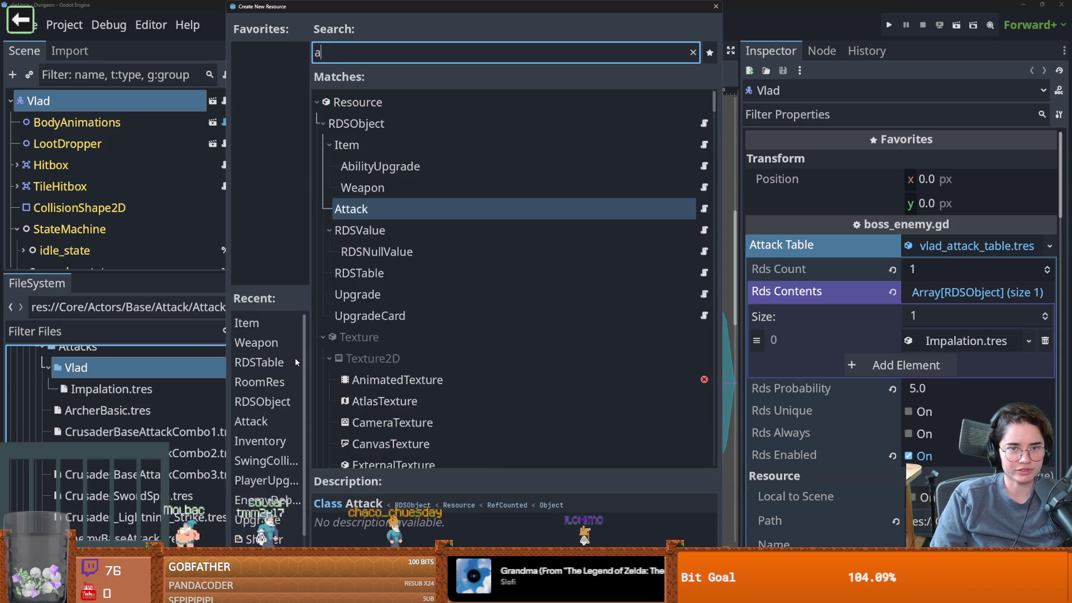
key(Return)
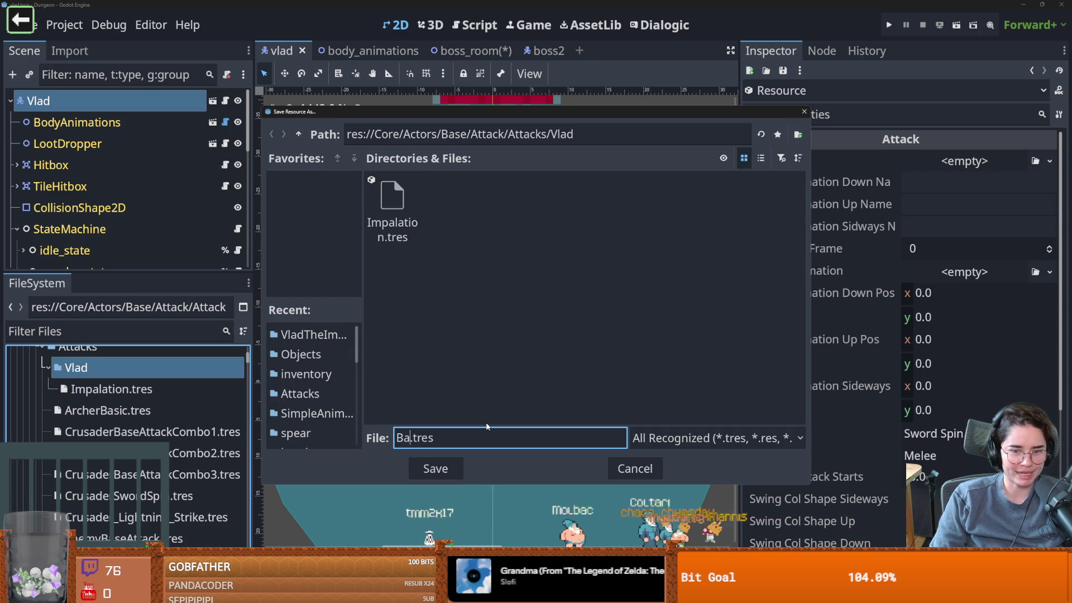
key(BackSpace)
text(Flash)
key(Return)
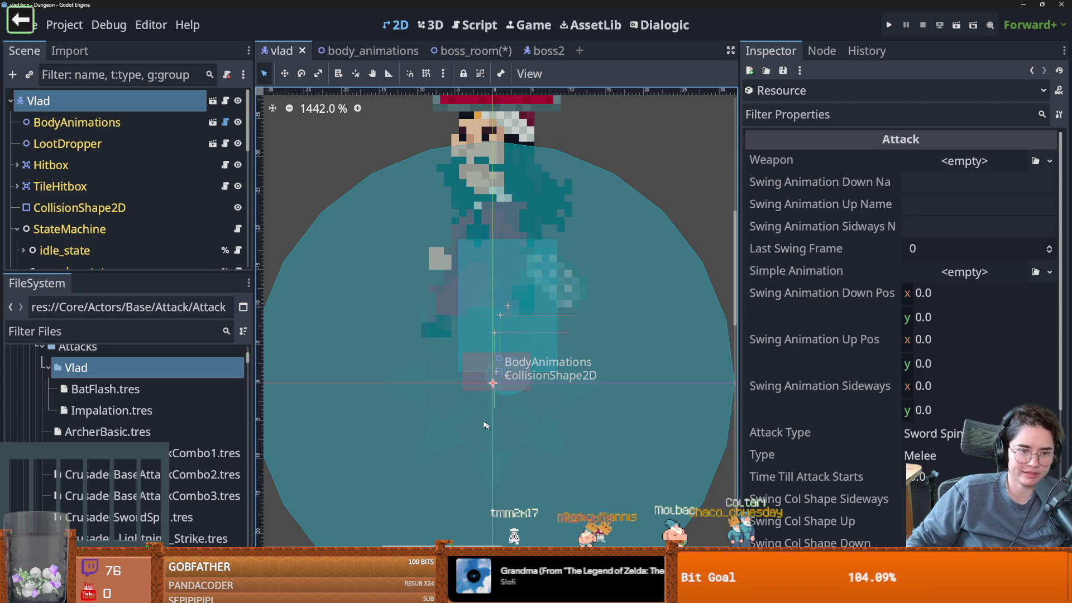
Add an Attack resource saved as MaceSwing.tres to the Vlad folder, then reopen Impalation.tres.
click(109, 390)
right_click(99, 369)
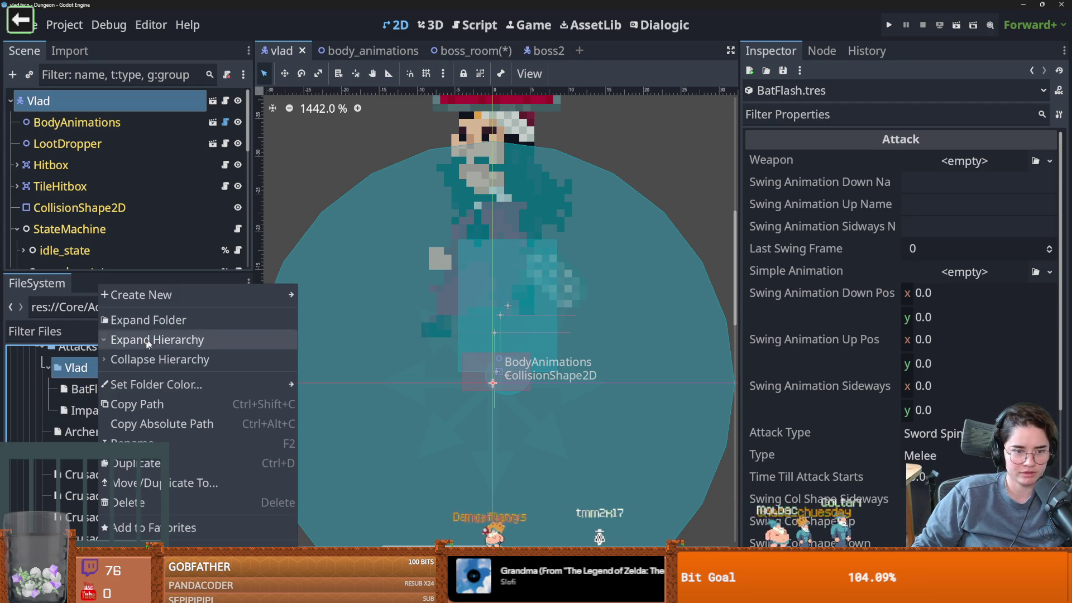
mouse_move(172, 296)
click(309, 352)
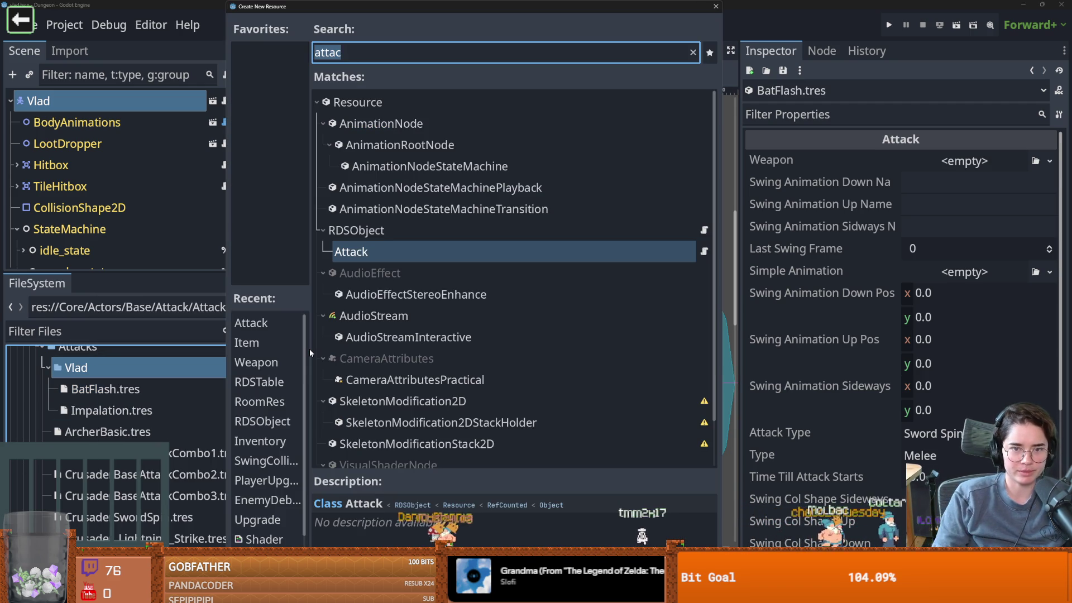
key(Return)
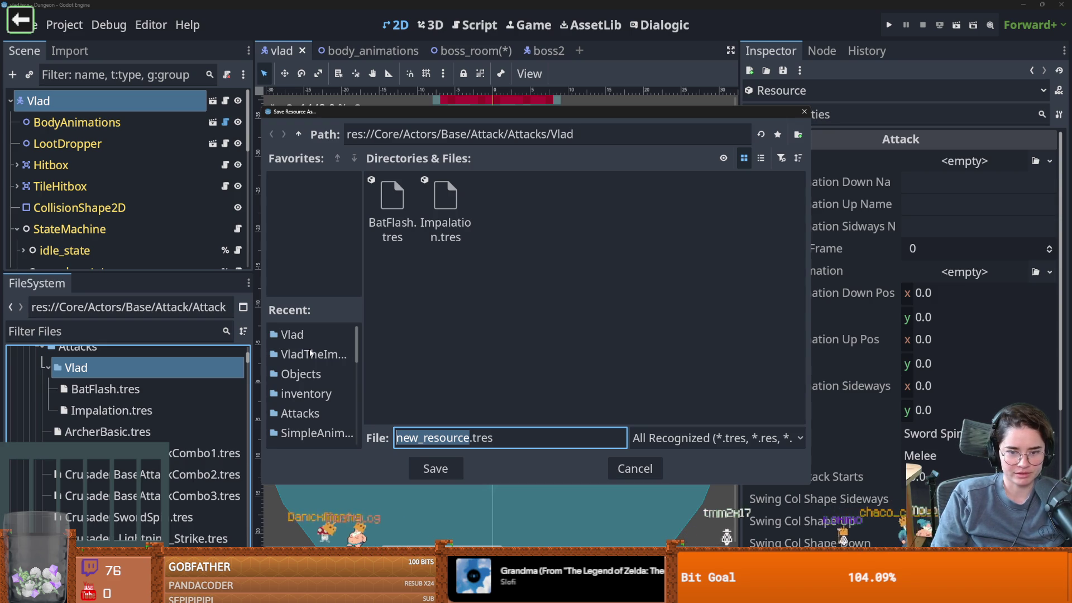
text(Mace)
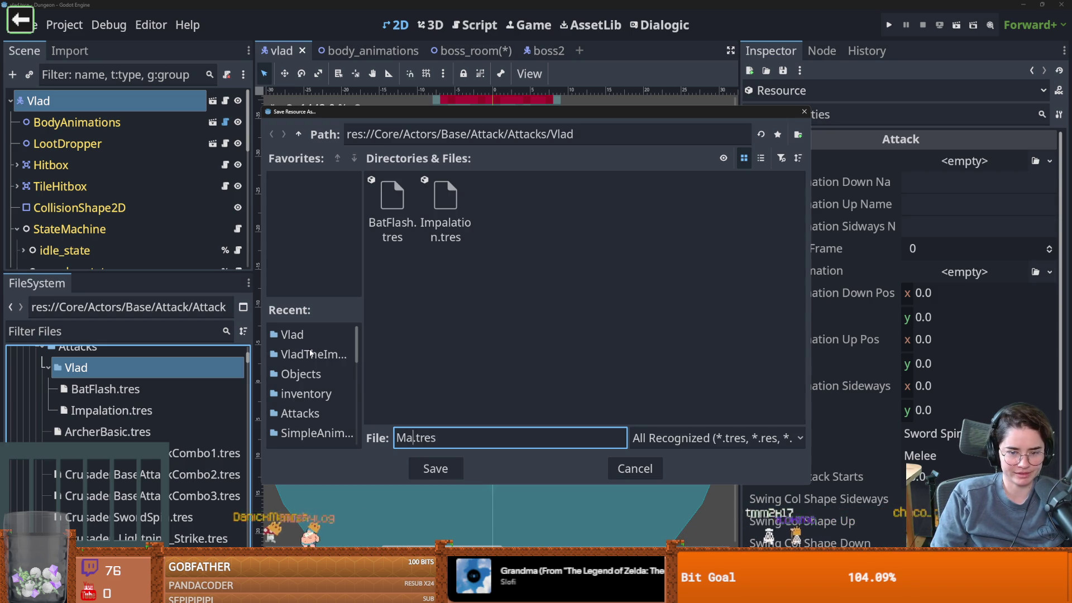
text(Swing)
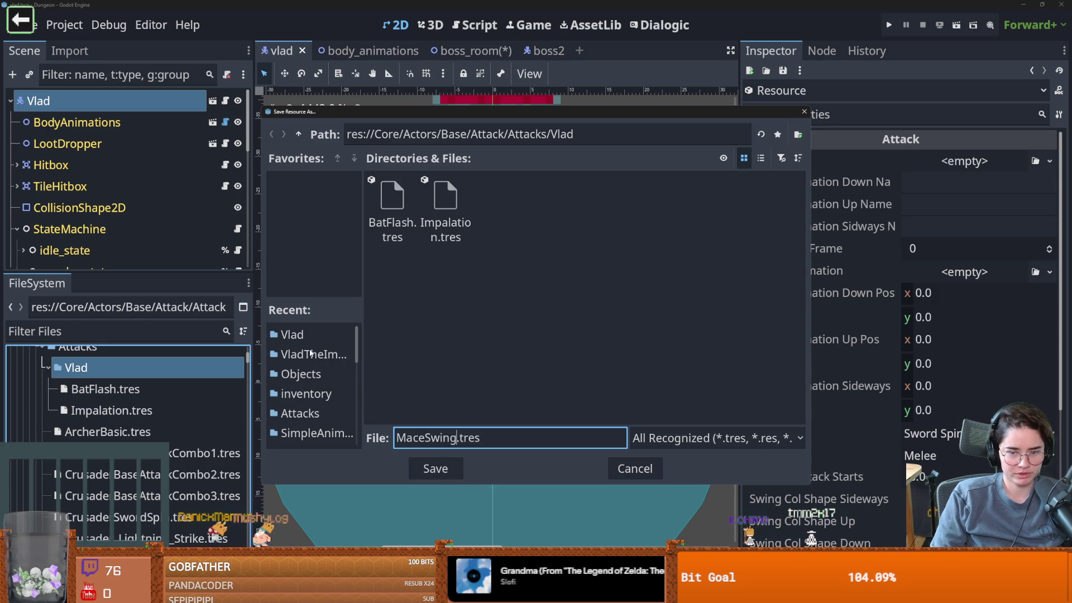
key(Return)
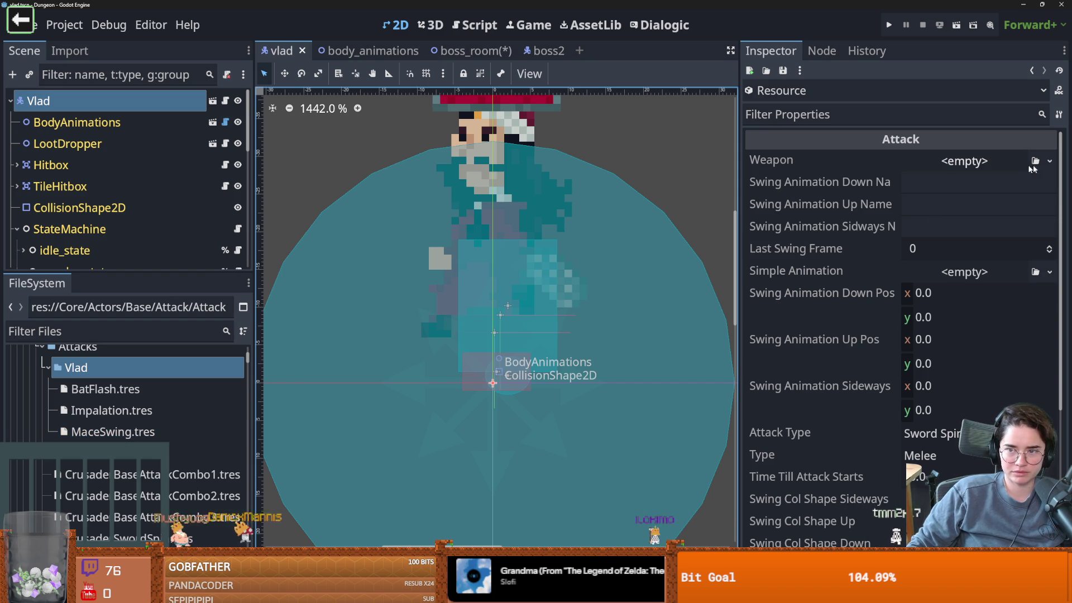
click(112, 410)
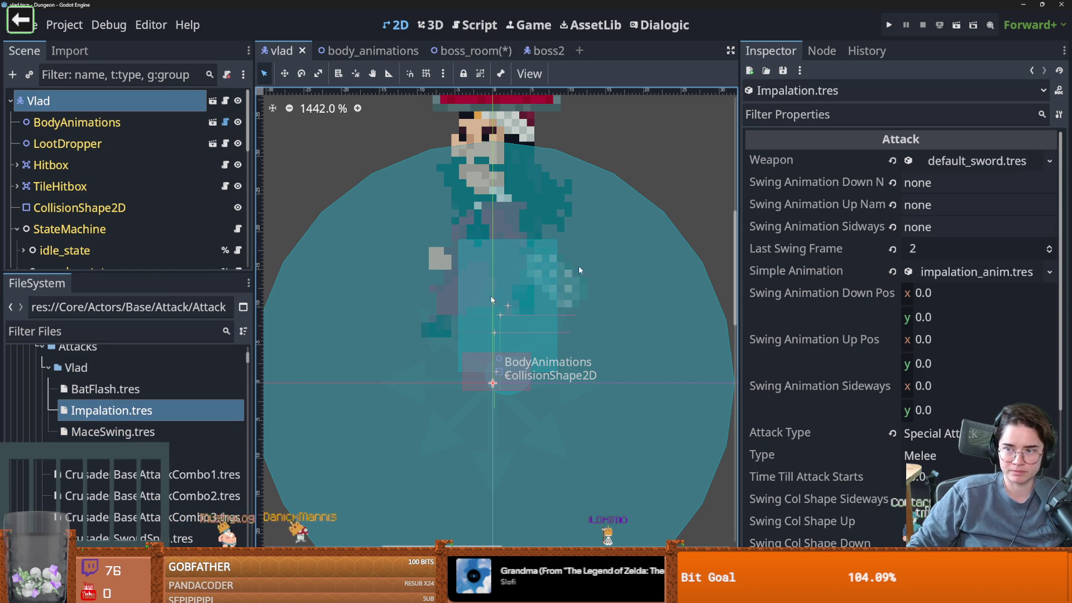
Copy the default_sword.tres weapon setting, enlarge the Scene dock, and switch to body_animations.
click(1049, 162)
click(963, 410)
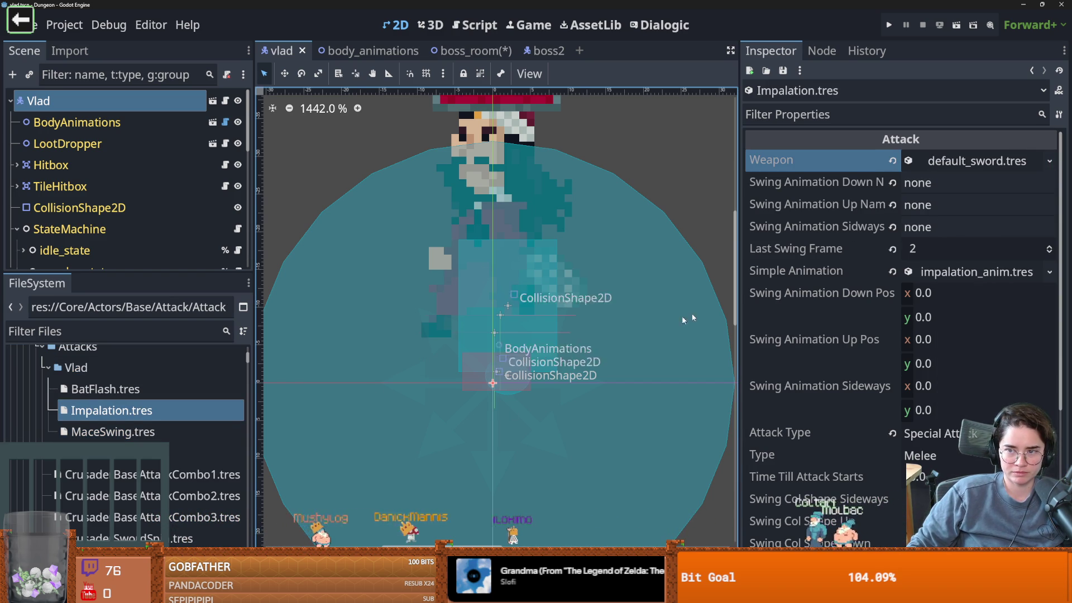
mouse_move(738, 234)
mouse_down()
mouse_move(594, 234)
mouse_move(663, 240)
mouse_up()
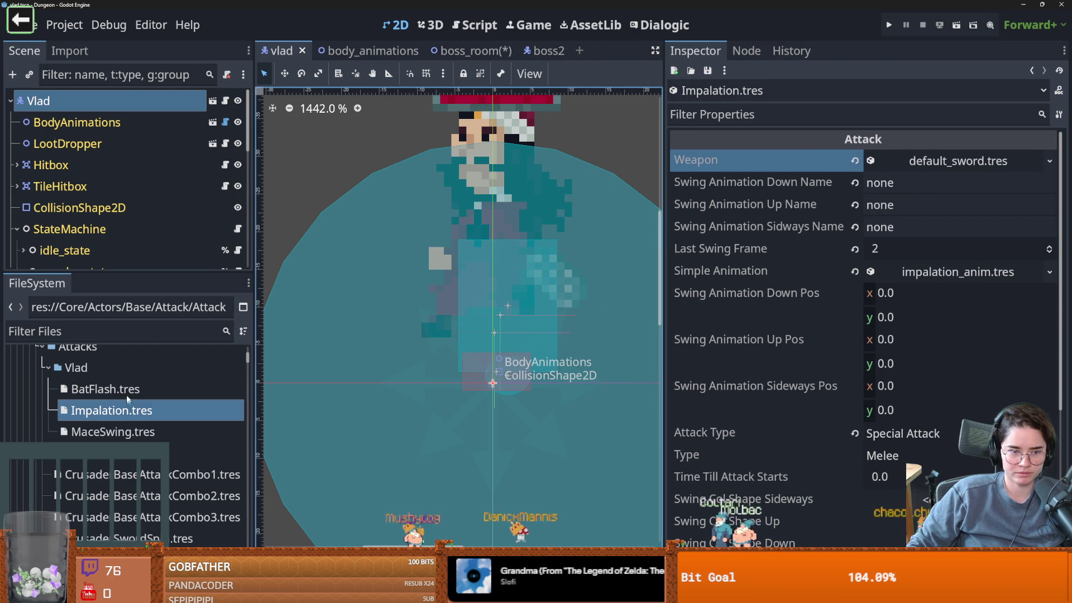
drag(106, 389, 932, 165)
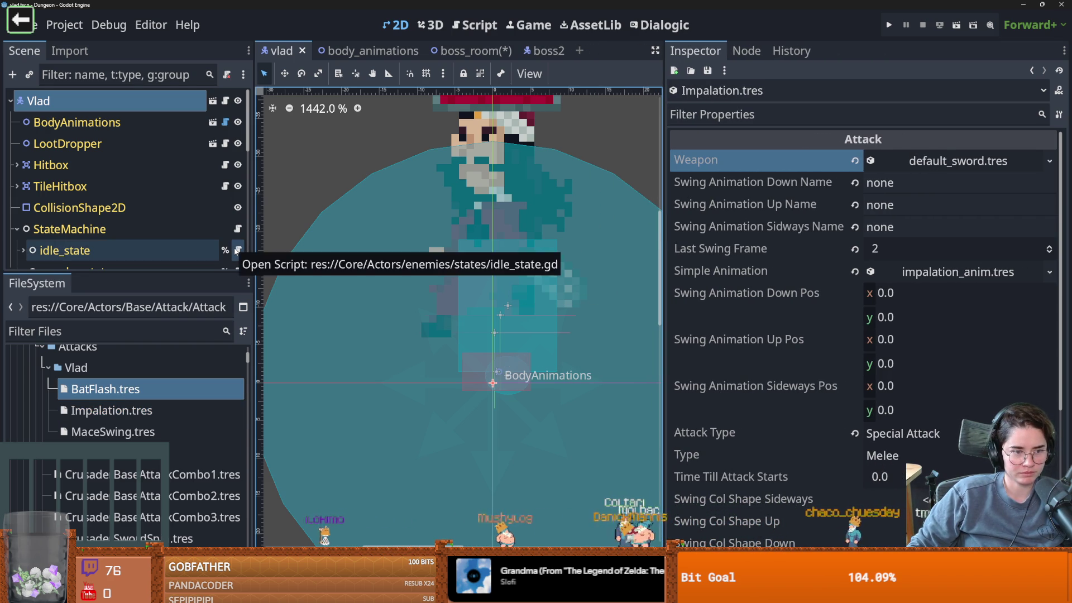
mouse_move(129, 272)
mouse_down()
mouse_move(174, 408)
mouse_move(176, 326)
mouse_up()
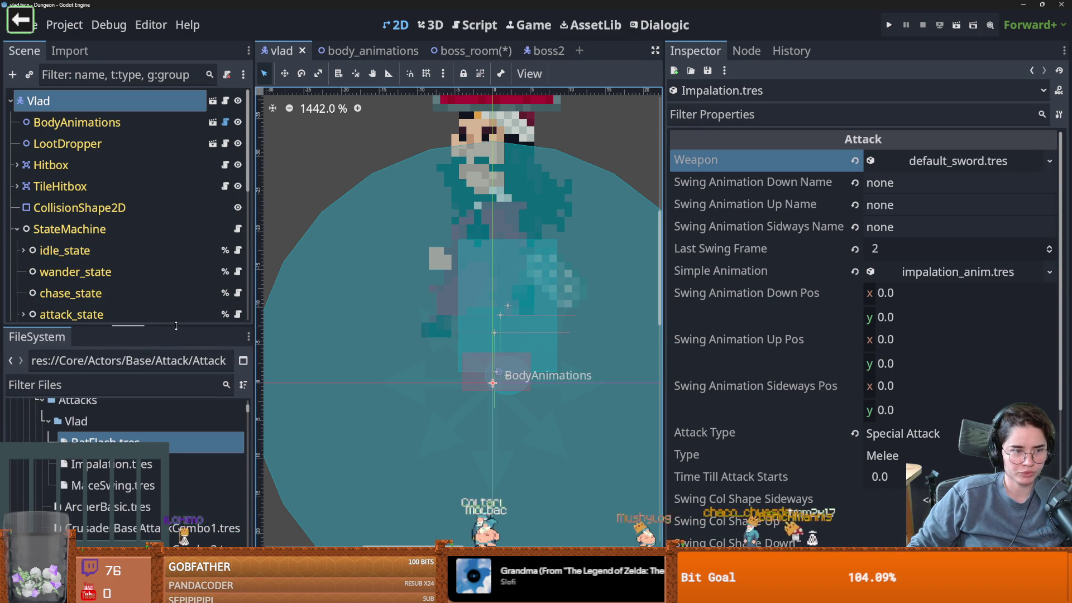
click(213, 122)
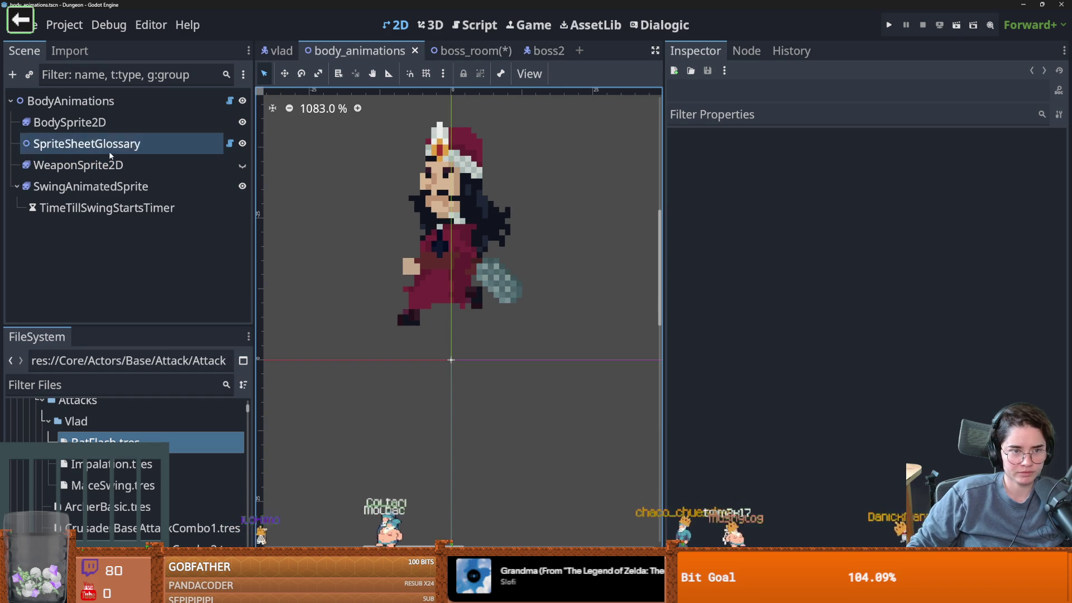
Preview SwingAnimatedSprite's slash1, combo_1_sideways, enemy_attack_up and thrust1_down animations.
click(180, 188)
drag(486, 392, 489, 137)
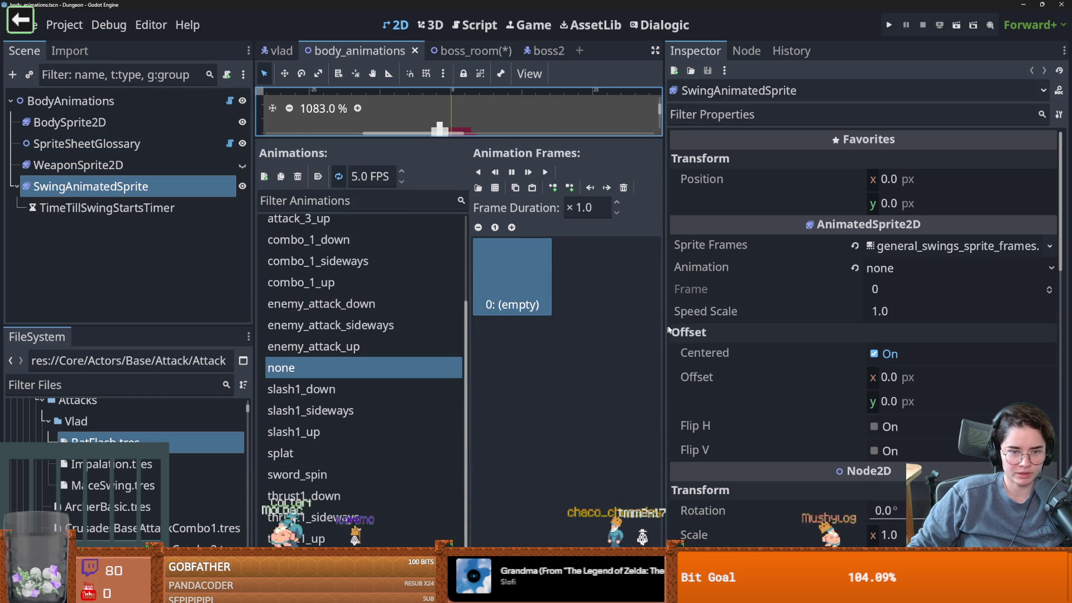
drag(664, 346, 814, 346)
click(335, 411)
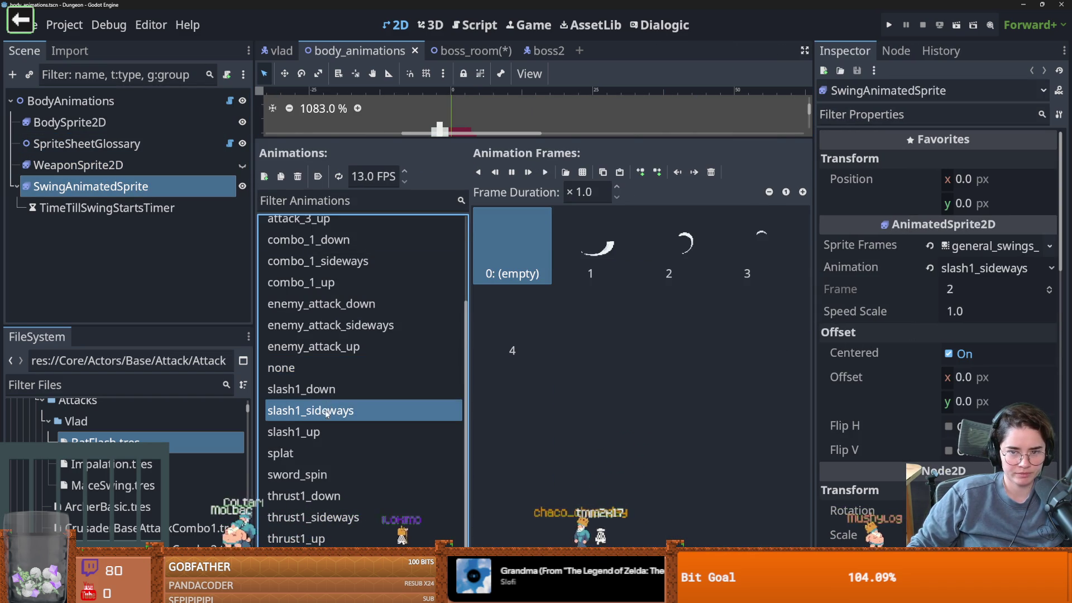
click(312, 389)
click(302, 261)
click(313, 346)
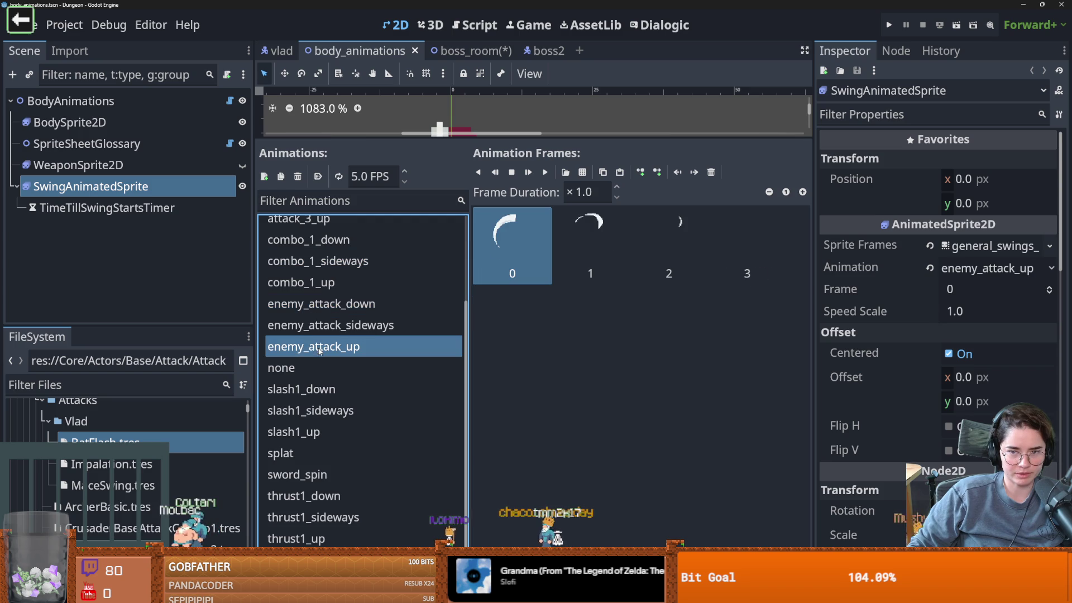
click(323, 494)
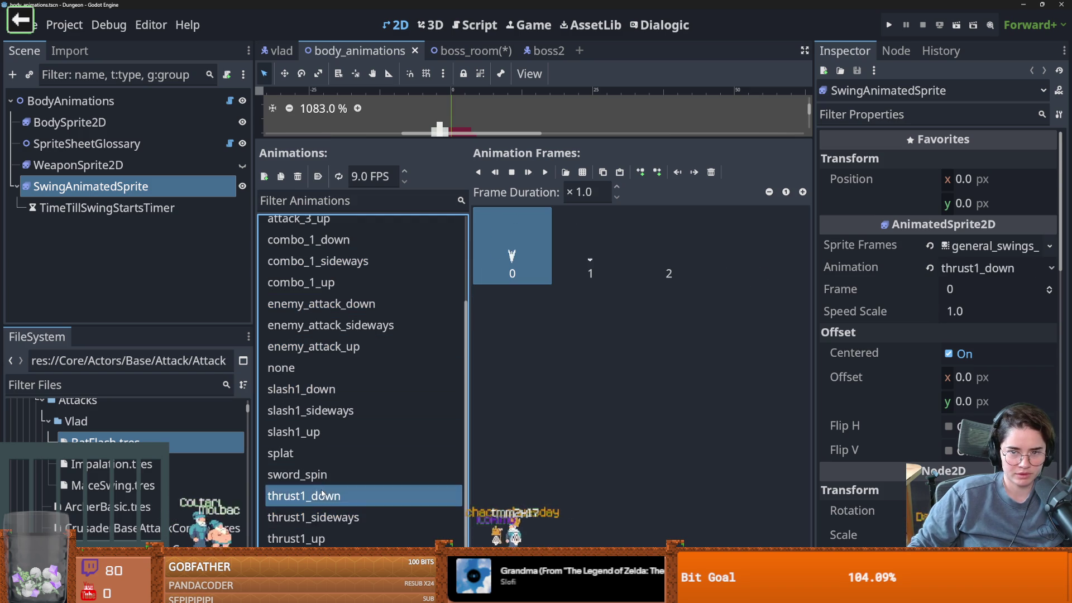
Preview attack_3_sideways, attack_1_up and attack_1_down, then view BodySprite2D's walk frames.
scroll(323, 424, up, 3)
click(324, 313)
click(313, 269)
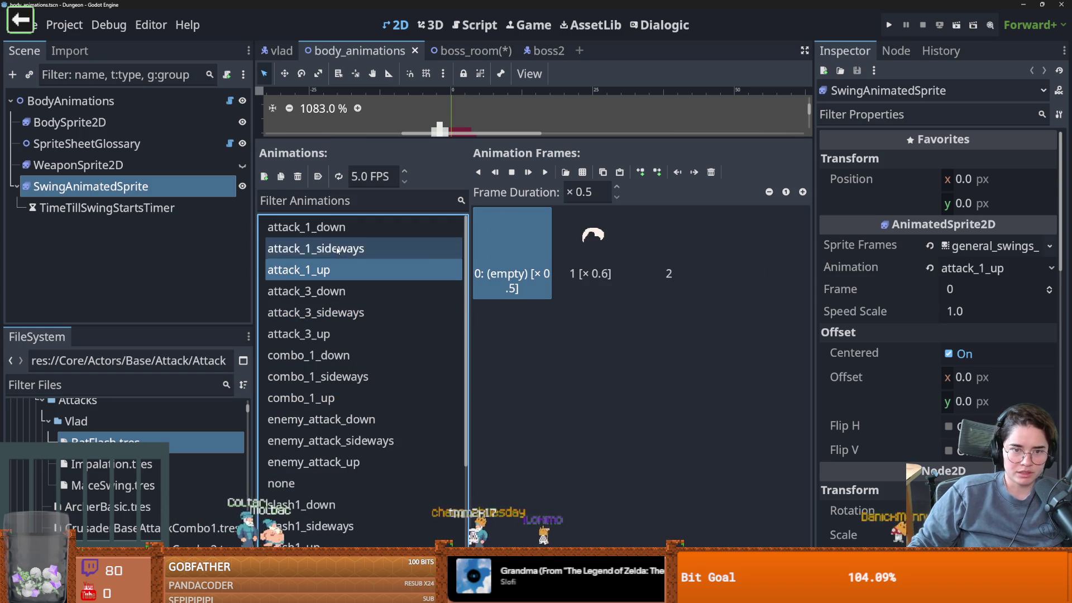
click(313, 227)
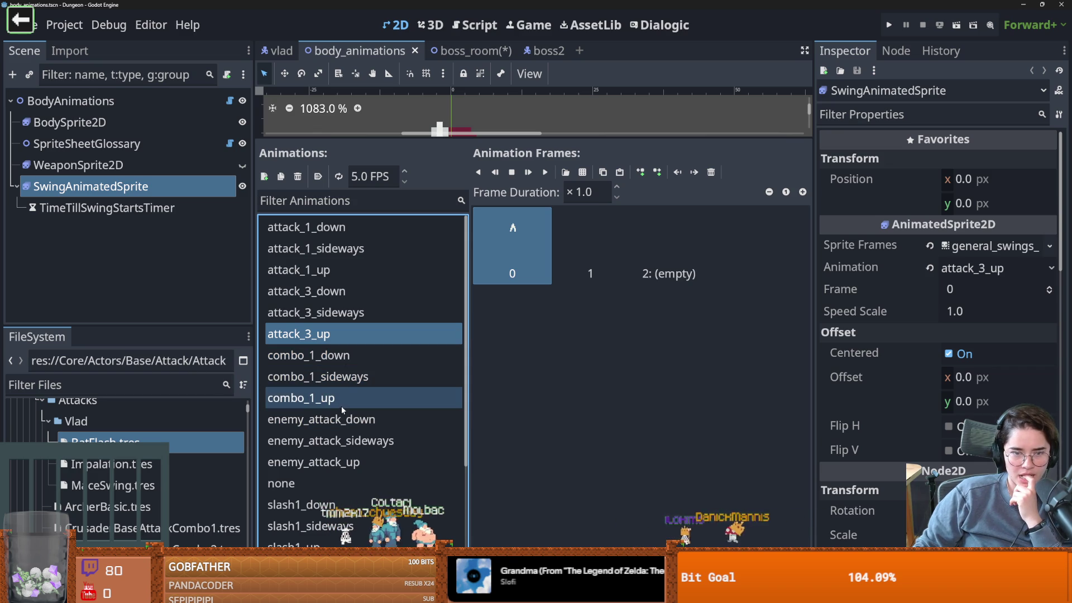
click(350, 230)
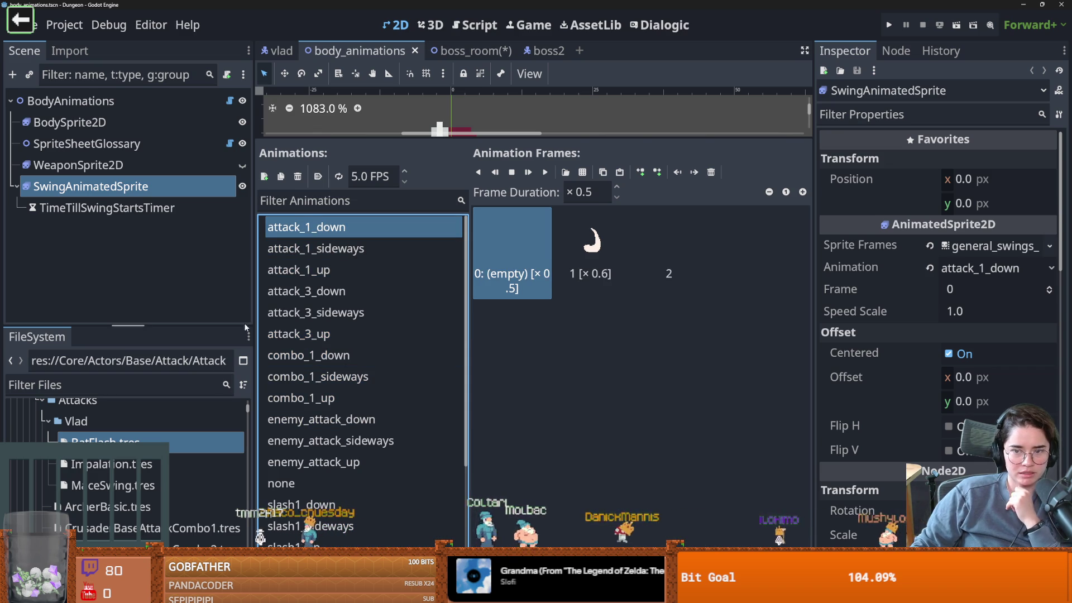
click(135, 125)
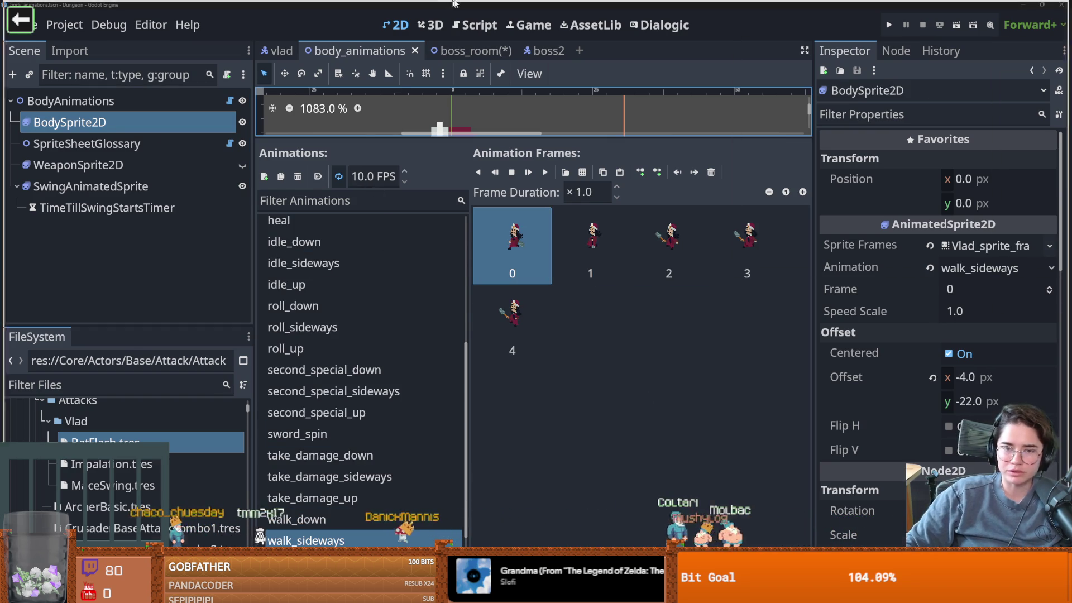
key(alt+Tab)
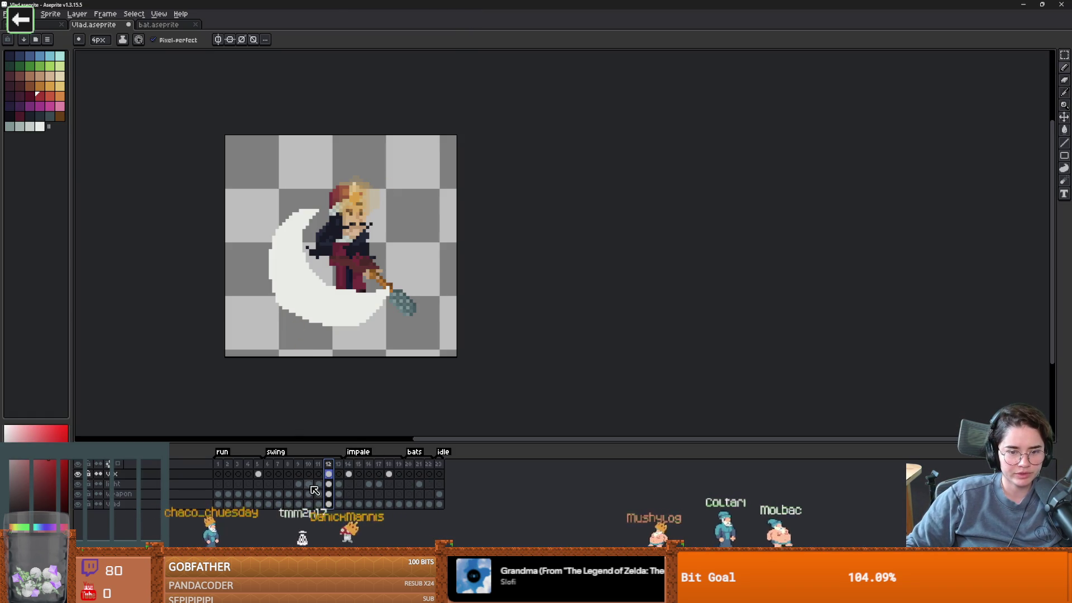
click(269, 466)
key(Return)
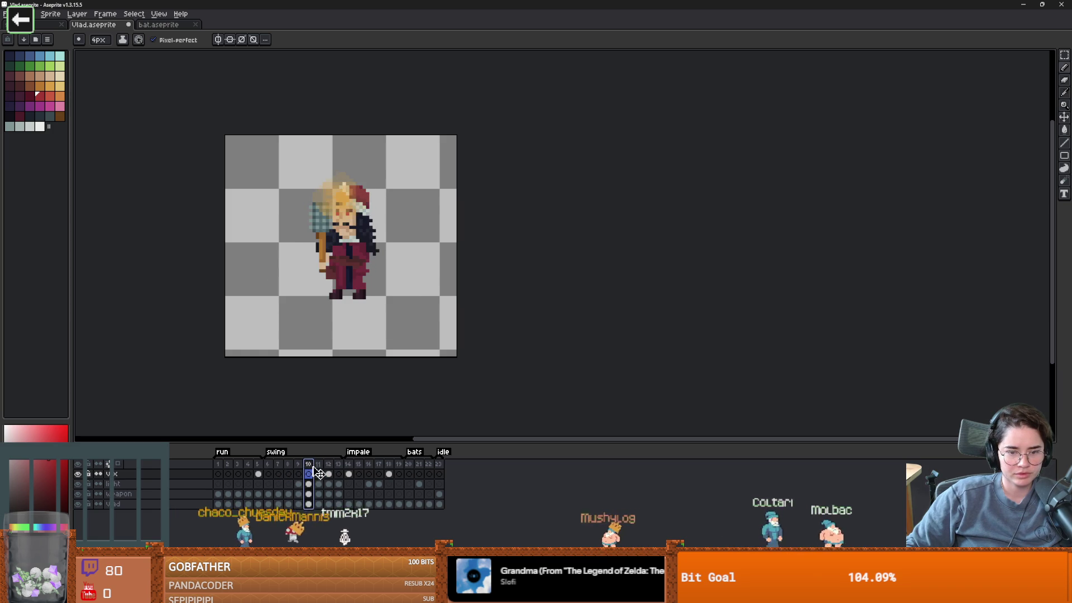
click(391, 466)
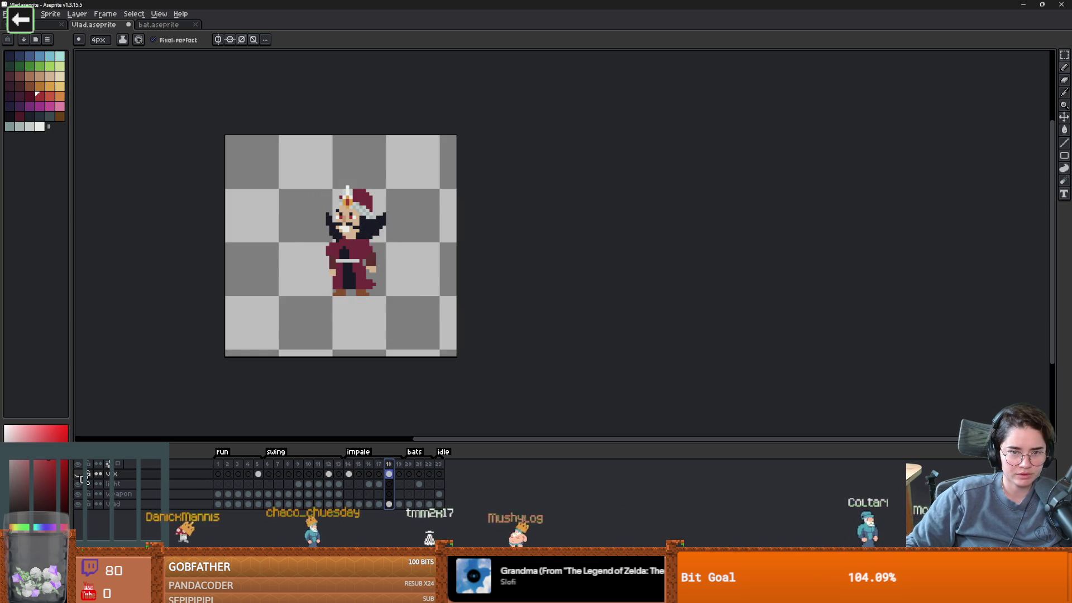
click(351, 464)
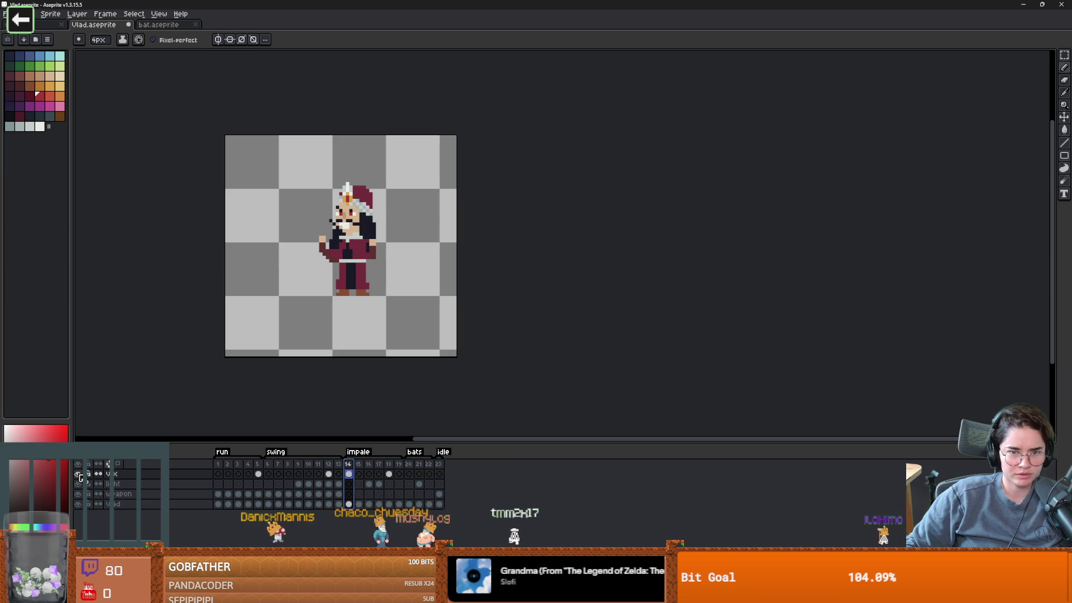
key(m)
drag(273, 197, 417, 324)
key(ctrl+d)
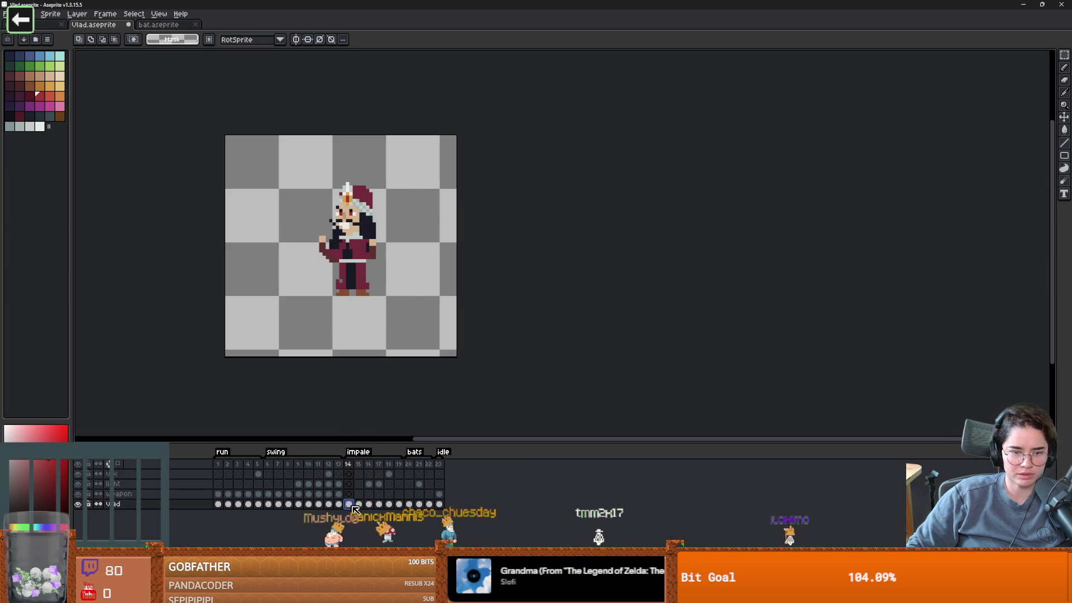
key(ctrl+shift+d)
click(390, 474)
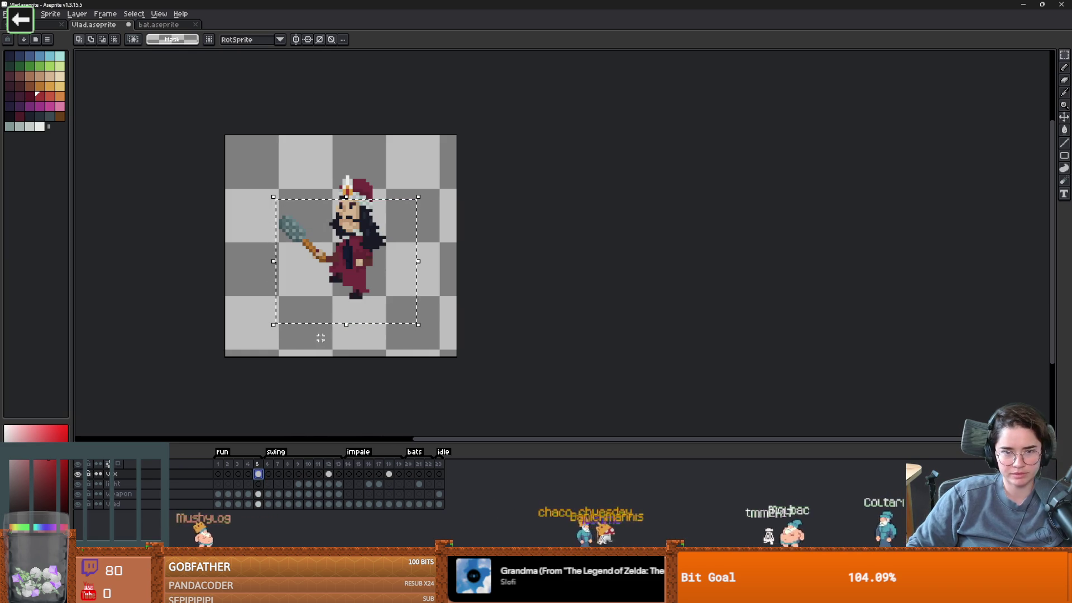
click(257, 504)
key(ctrl+t)
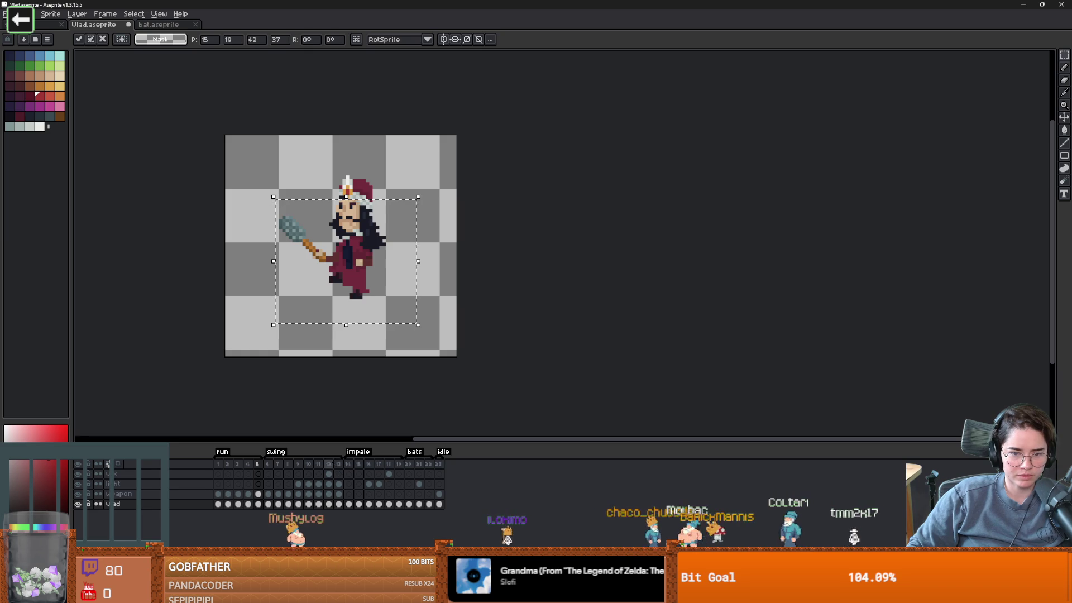
click(328, 464)
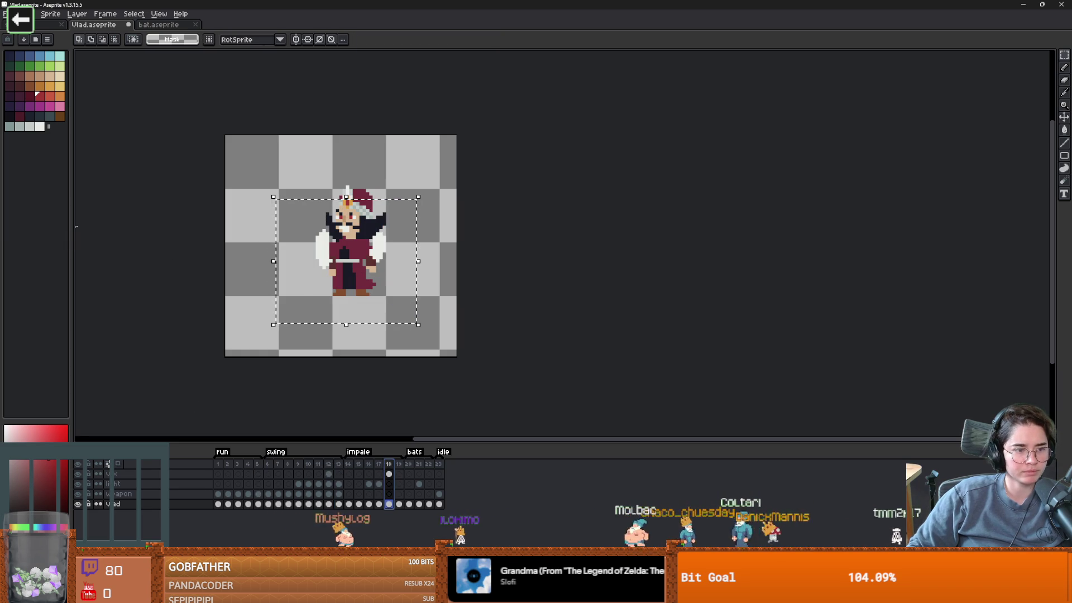
click(390, 475)
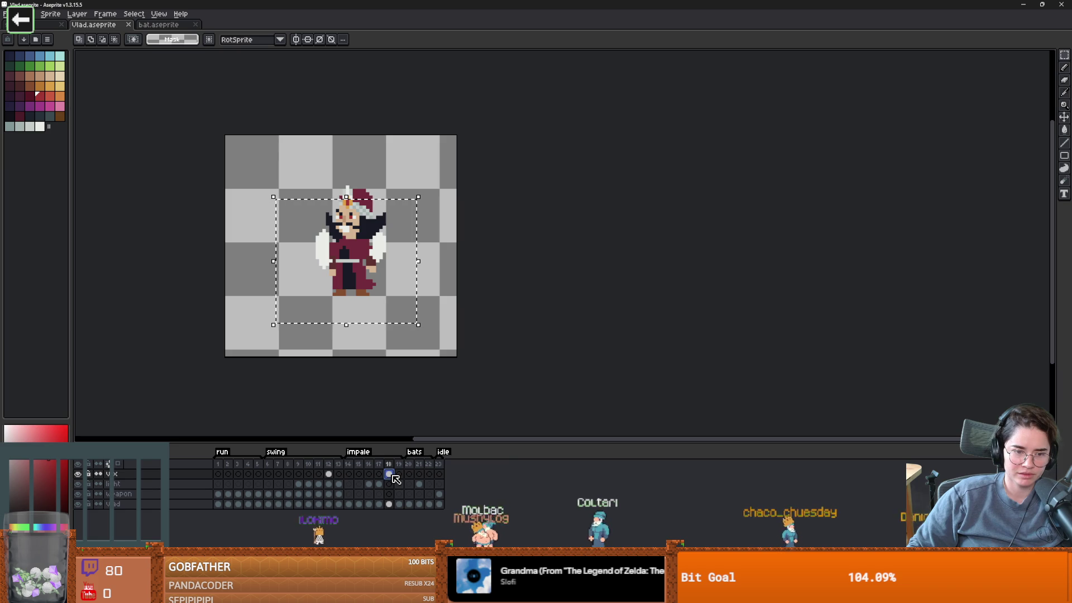
click(380, 485)
key(Left)
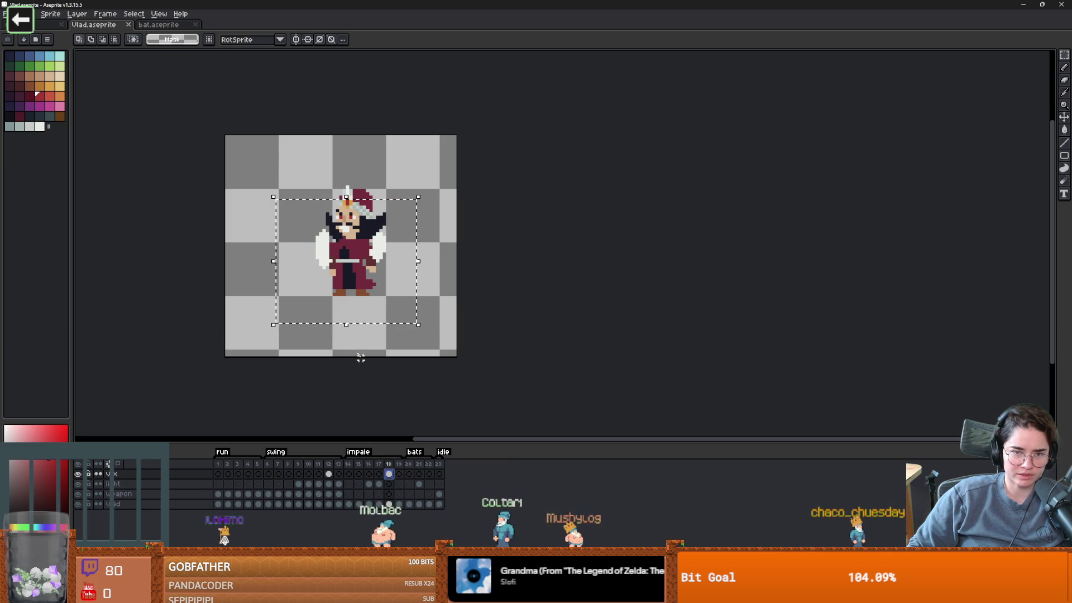
click(390, 474)
click(402, 402)
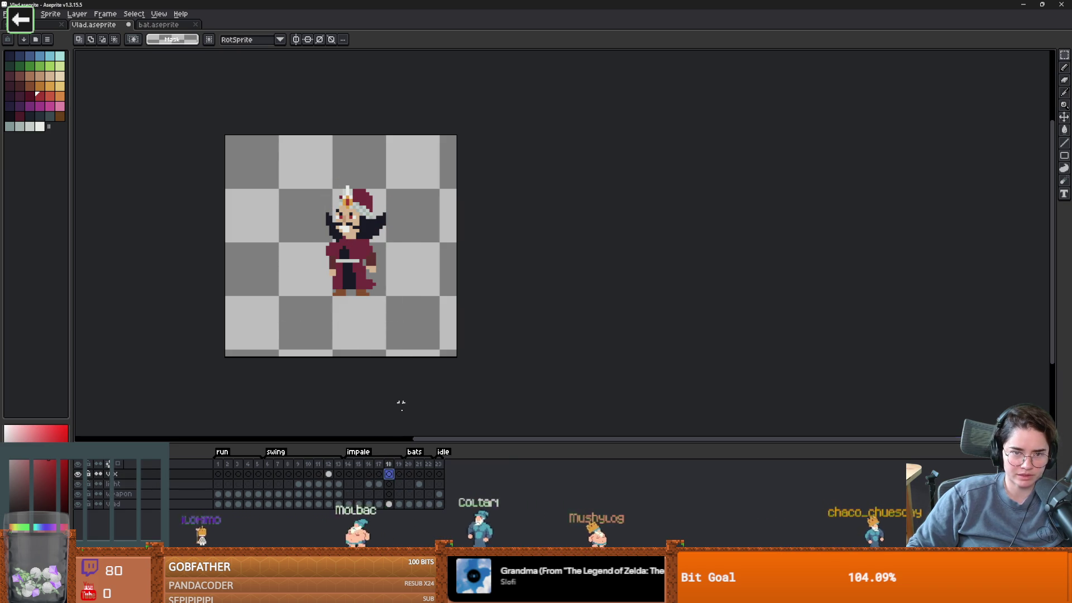
click(391, 484)
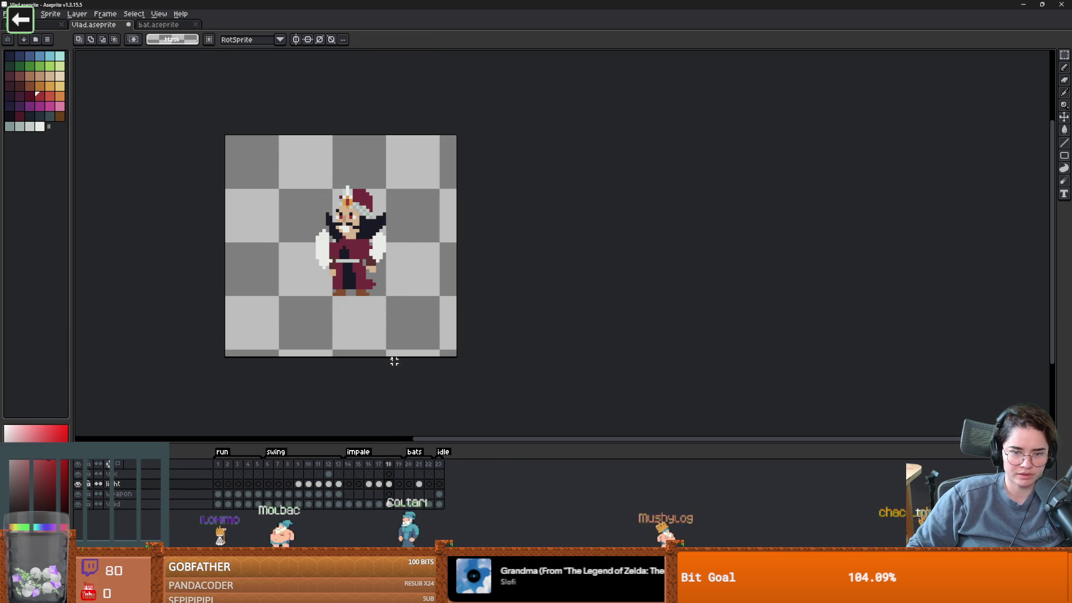
click(329, 474)
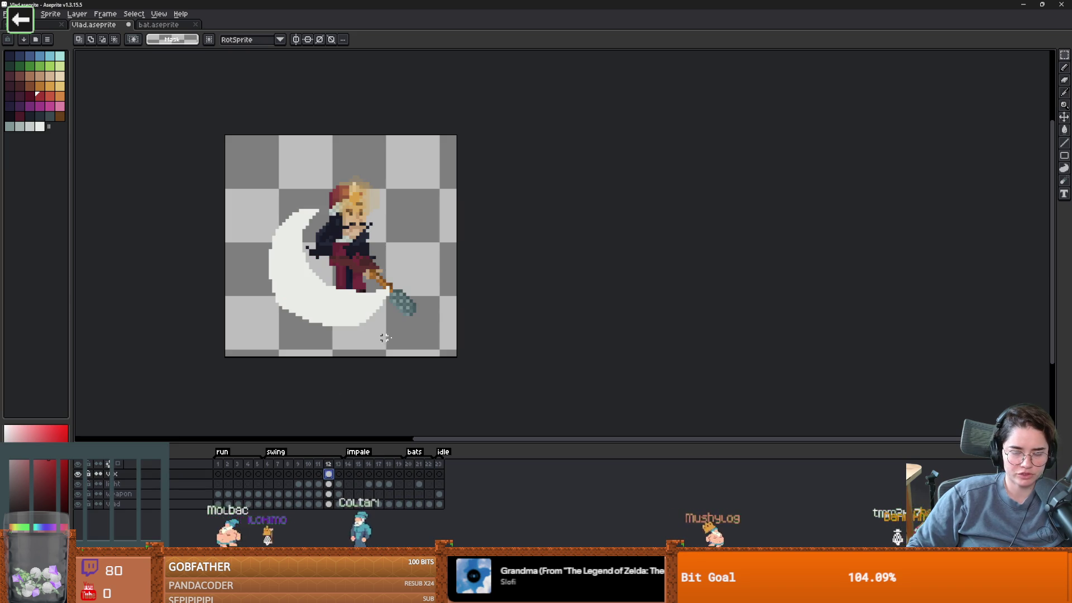
Select the sprite and hide the vfx layer so the moon disappears.
drag(226, 181, 458, 371)
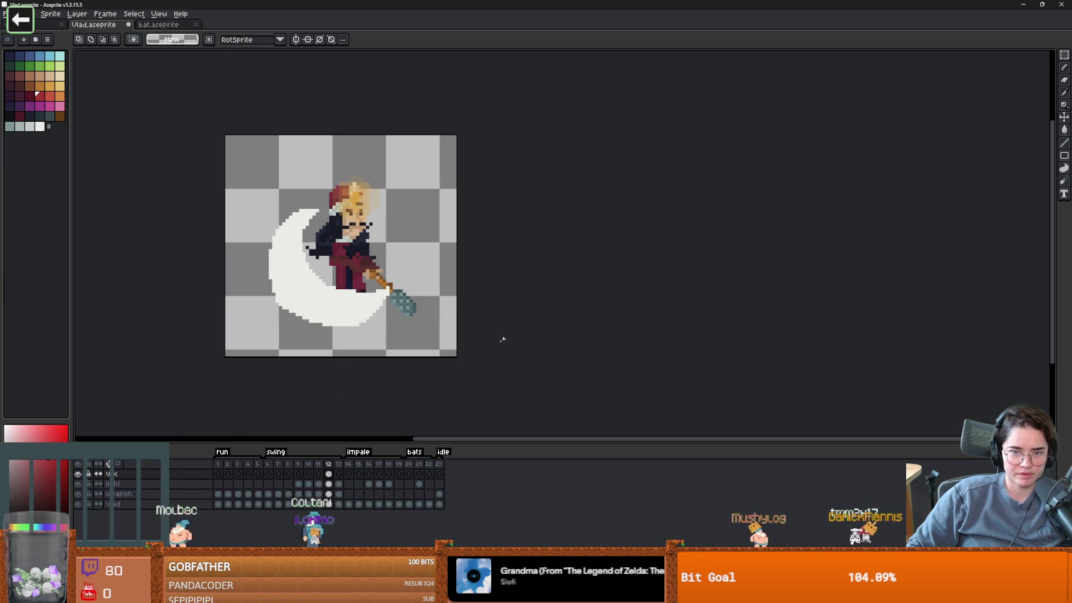
key(ctrl+a)
scroll(503, 352, left, 3)
scroll(579, 347, up, 2)
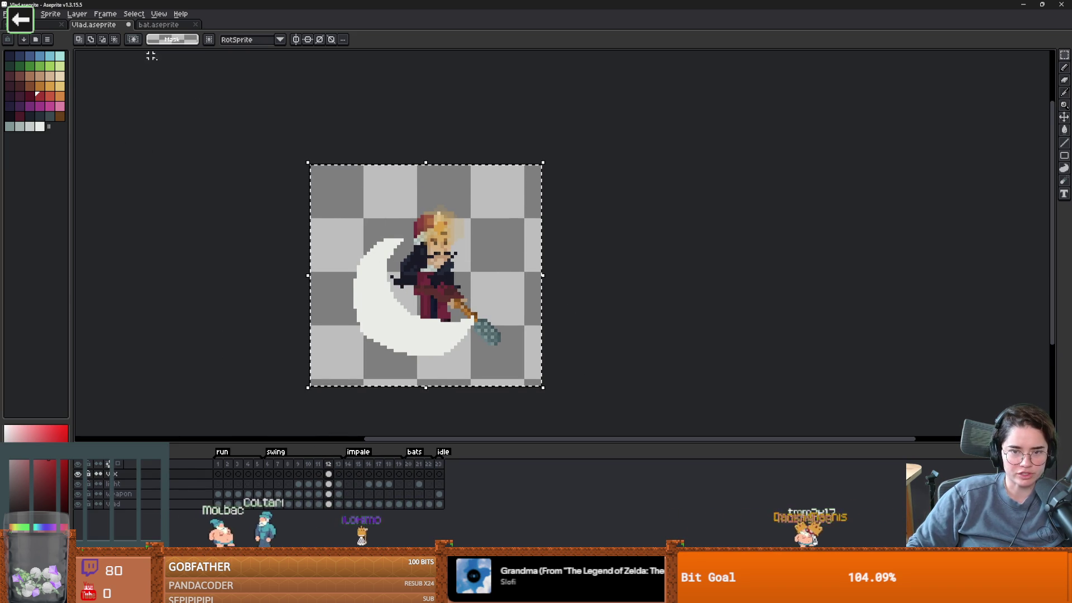
click(78, 474)
key(ctrl+d)
Export the sprite sheet, overwriting the existing Vlad_SpriteSheet.png.
click(5, 14)
mouse_move(22, 97)
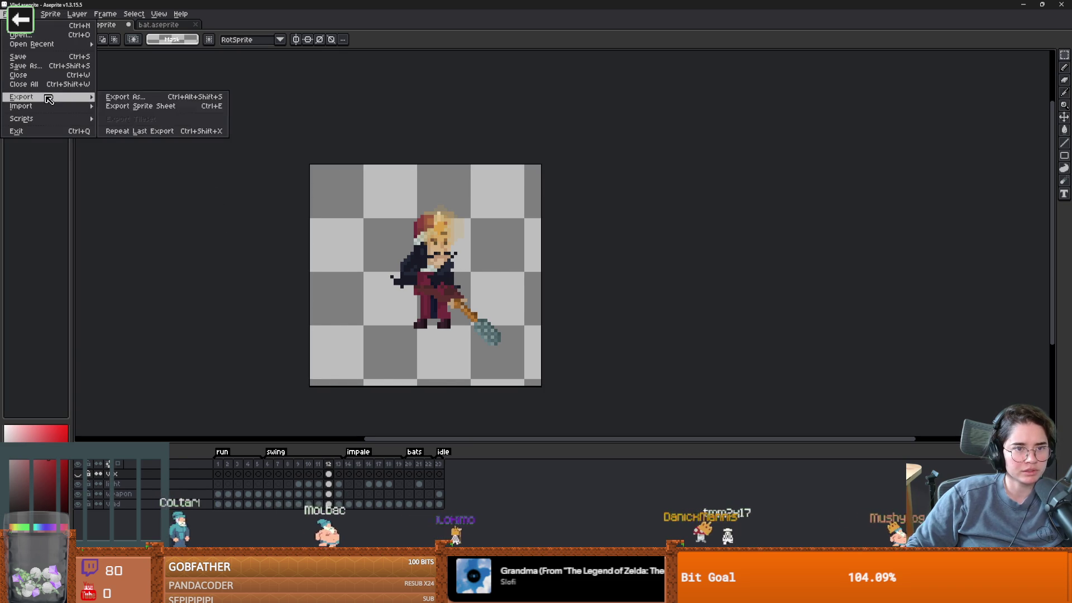
click(134, 96)
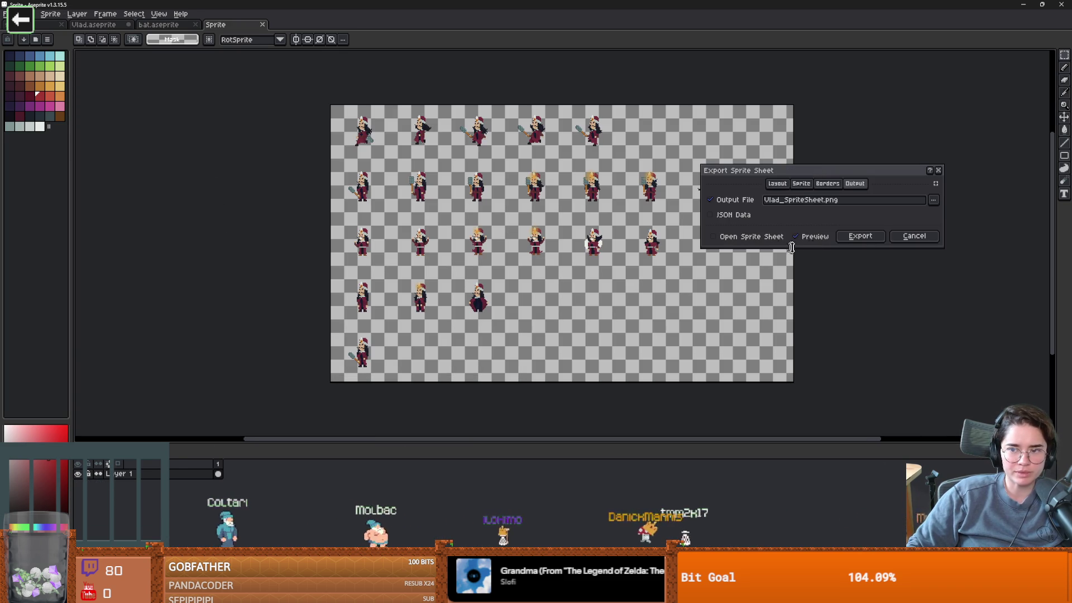
click(860, 236)
click(502, 322)
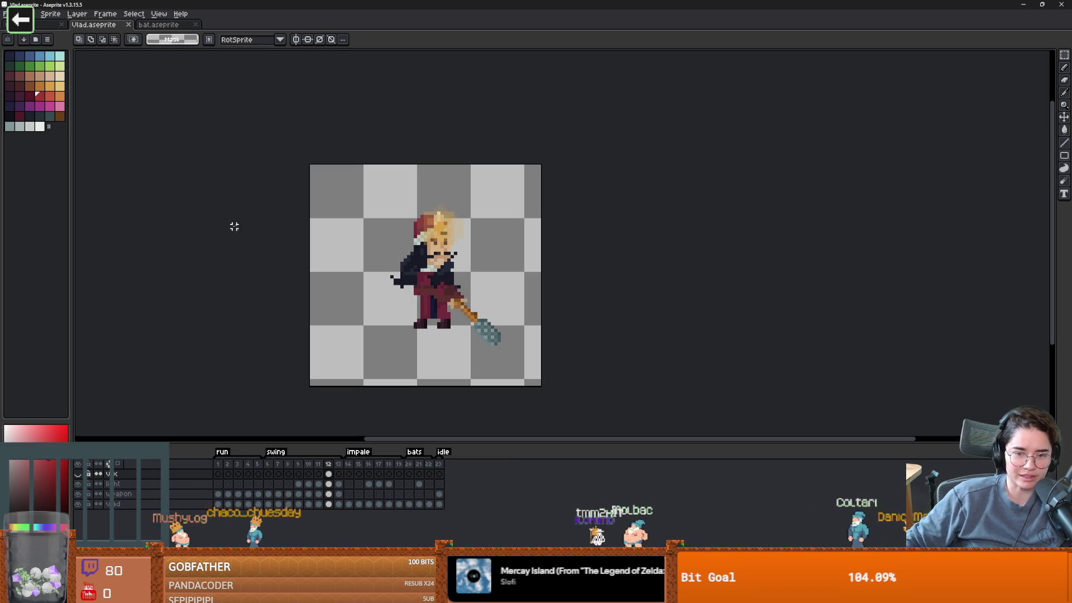
On frame 12, hide the character layers and show only the fx layer's crescent moon.
click(328, 473)
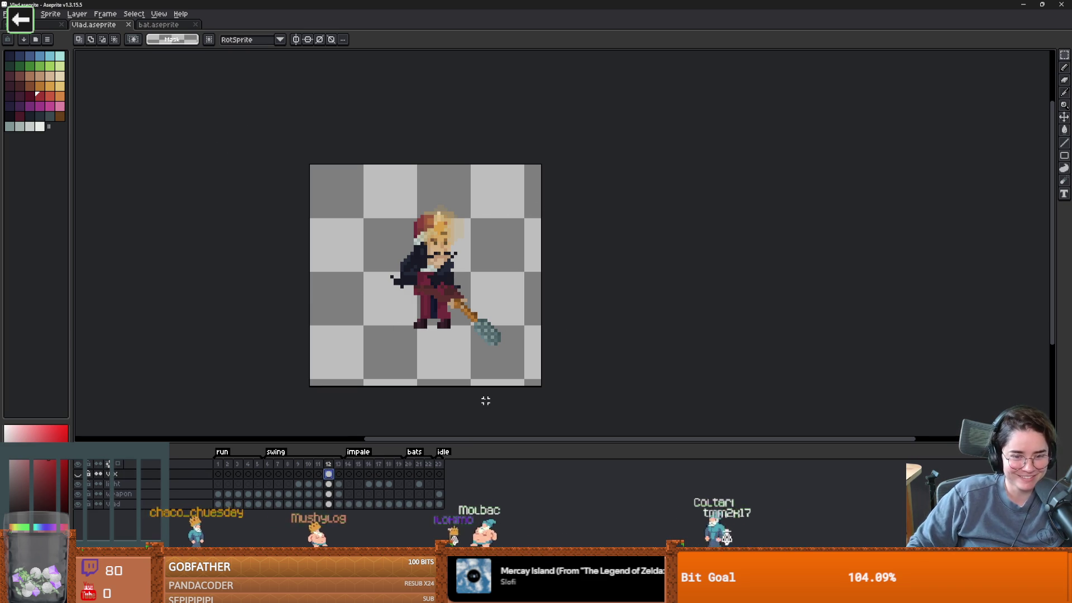
drag(78, 484, 78, 504)
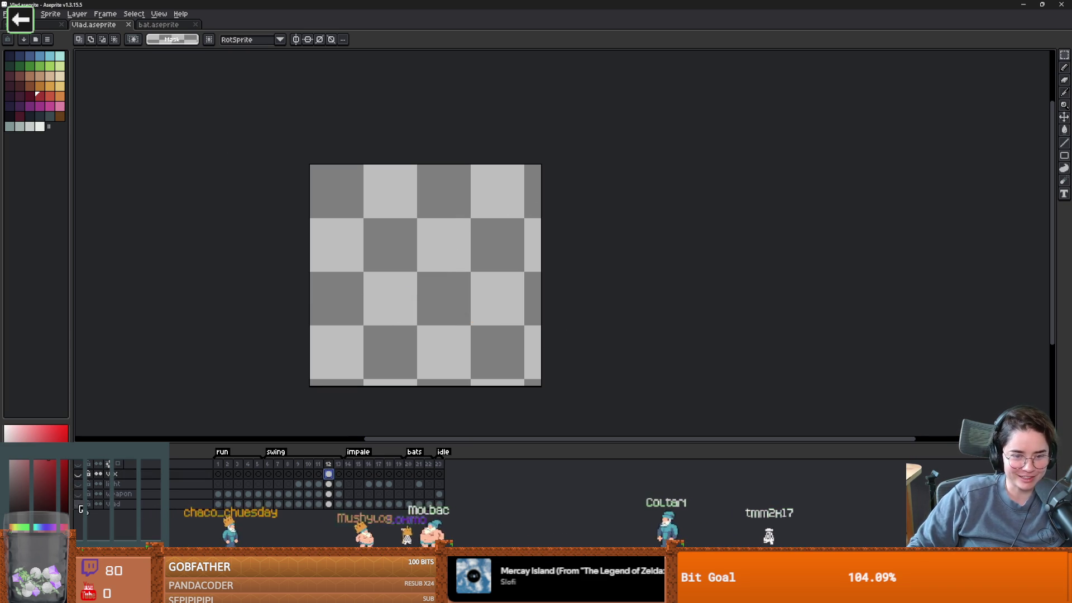
click(78, 474)
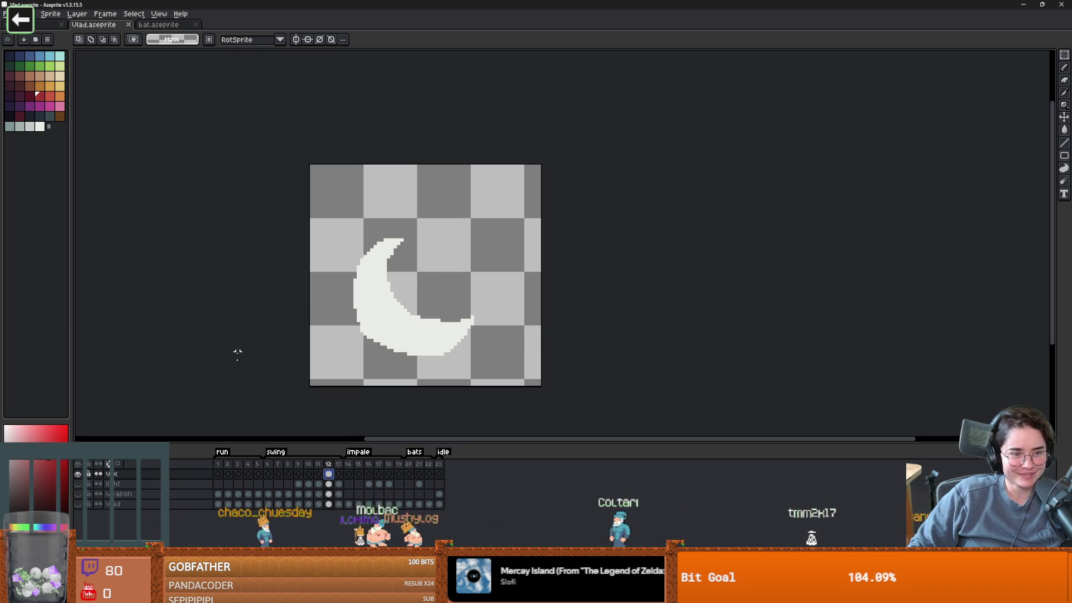
click(329, 465)
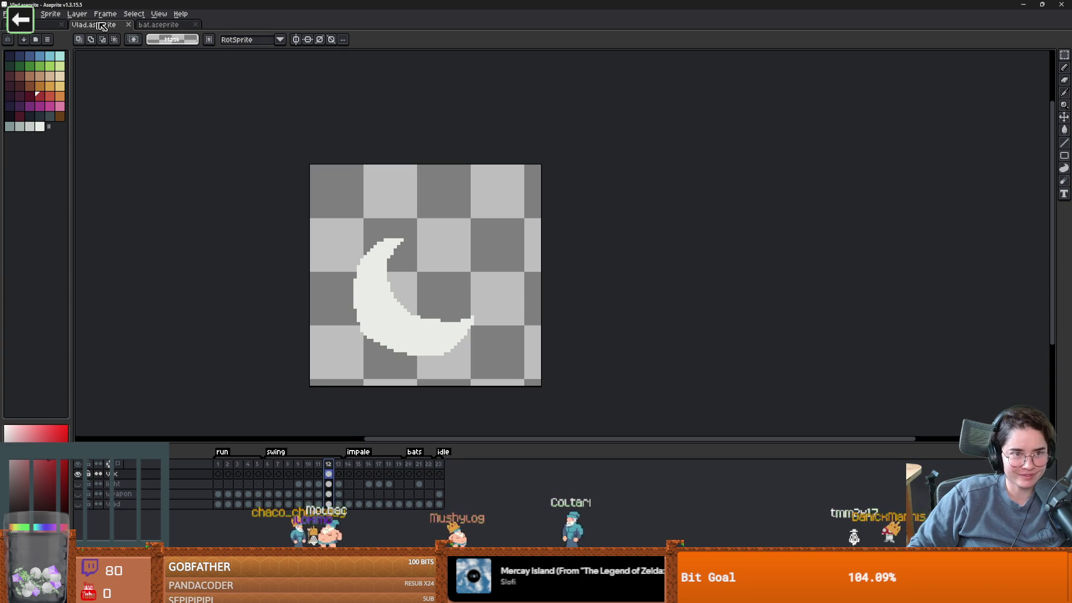
click(35, 15)
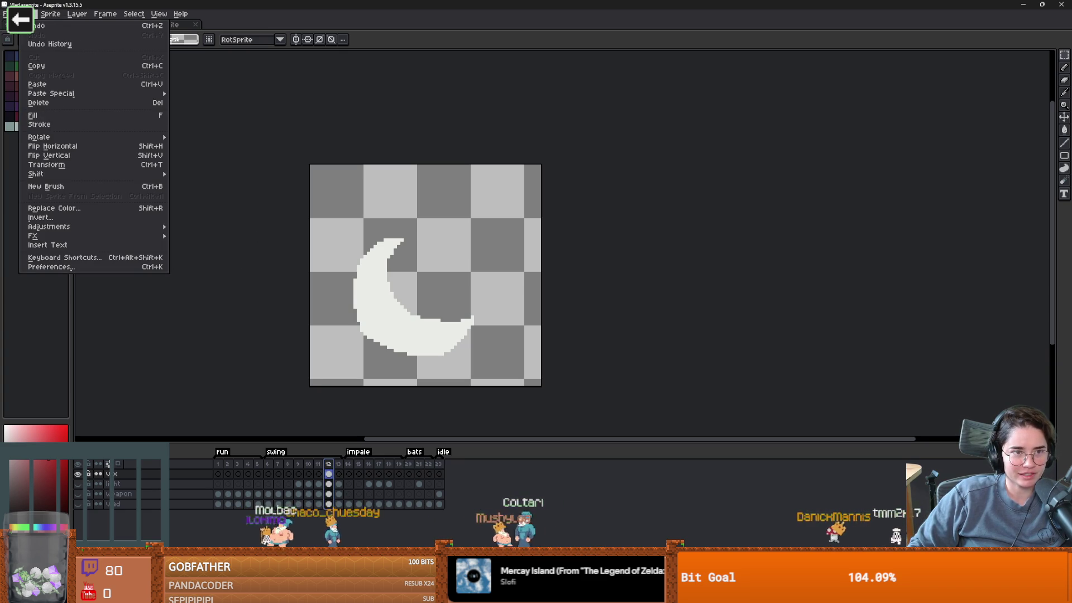
mouse_move(5, 13)
mouse_move(35, 98)
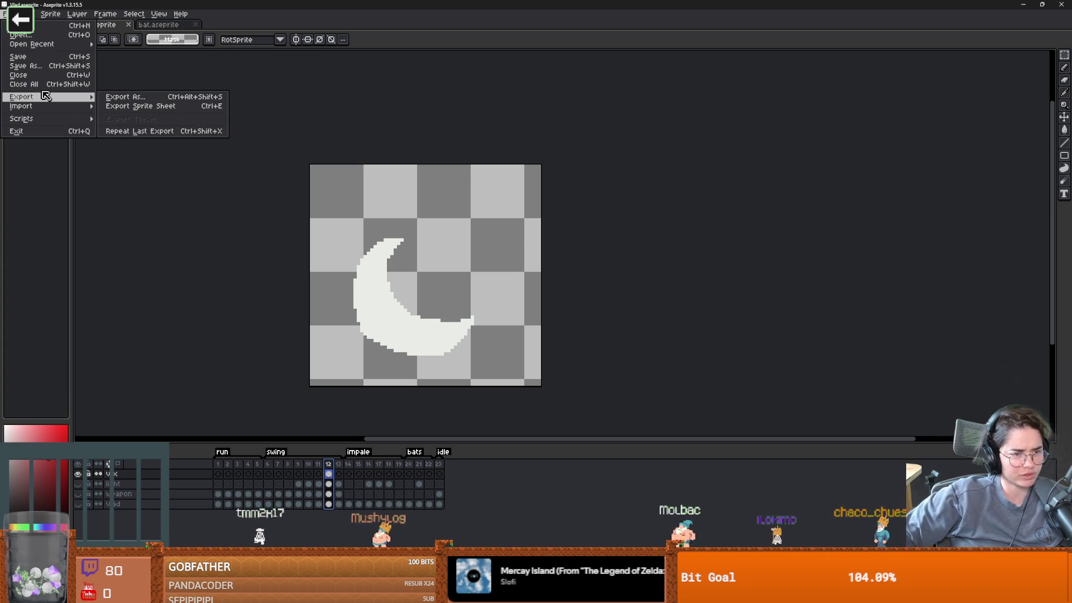
Open the Export Sprite Sheet dialog from the File menu.
mouse_move(50, 13)
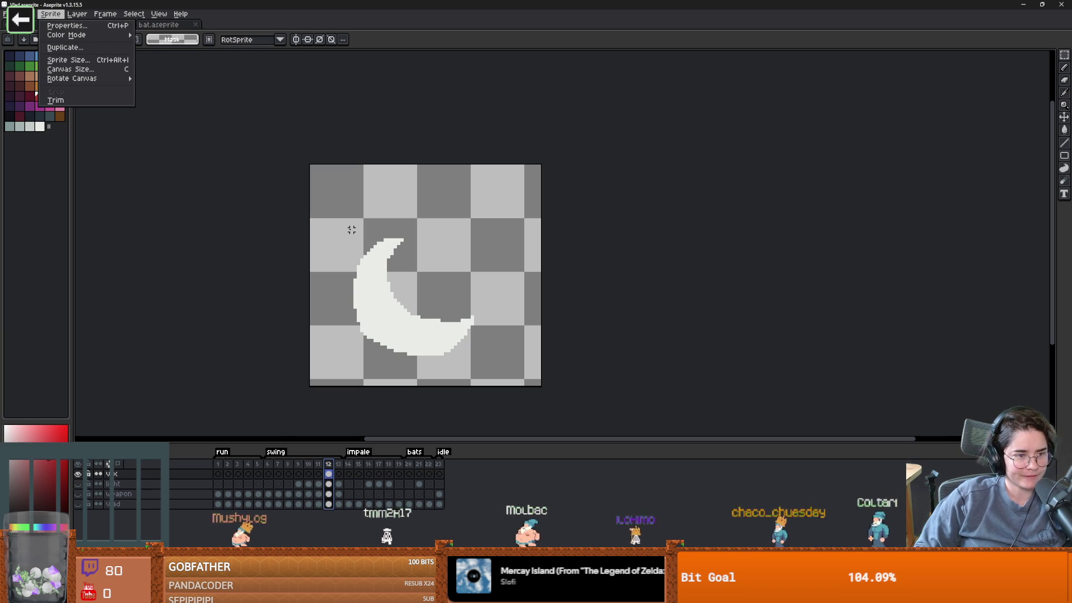
key(Escape)
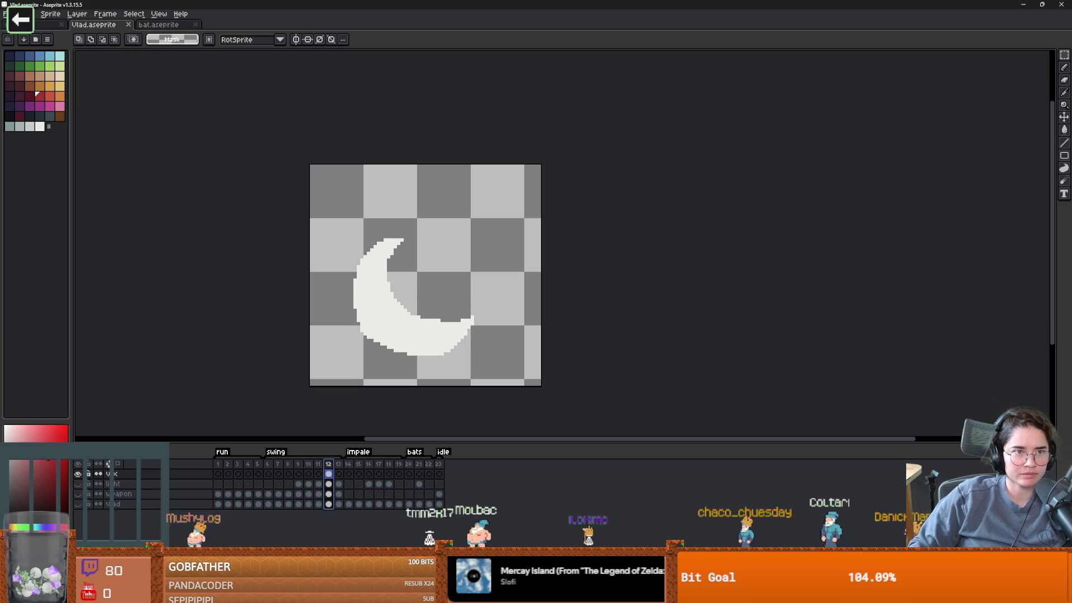
click(5, 13)
mouse_move(34, 103)
click(138, 106)
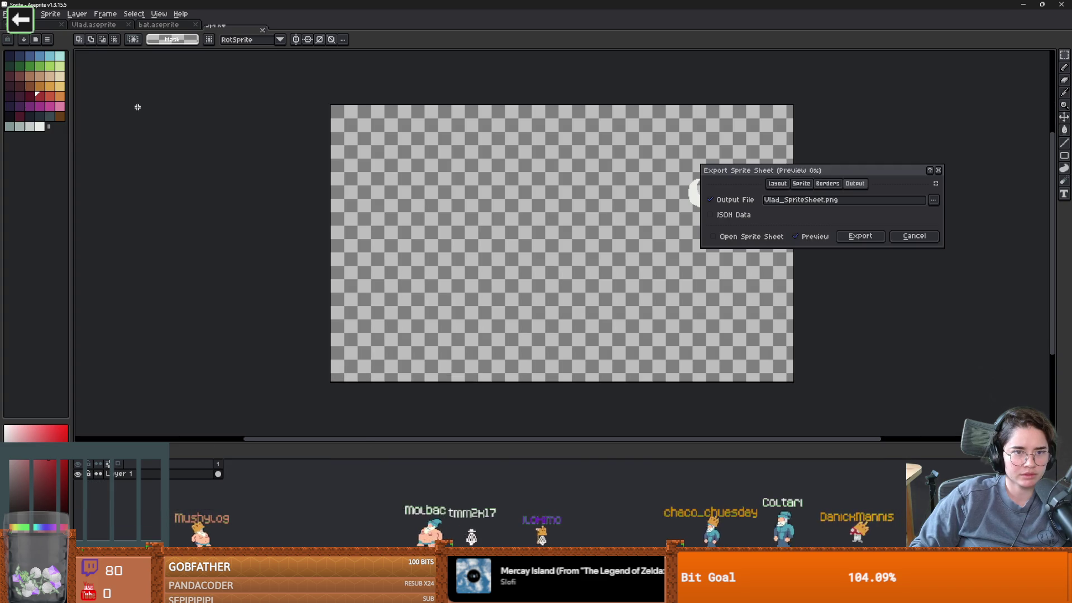
click(914, 235)
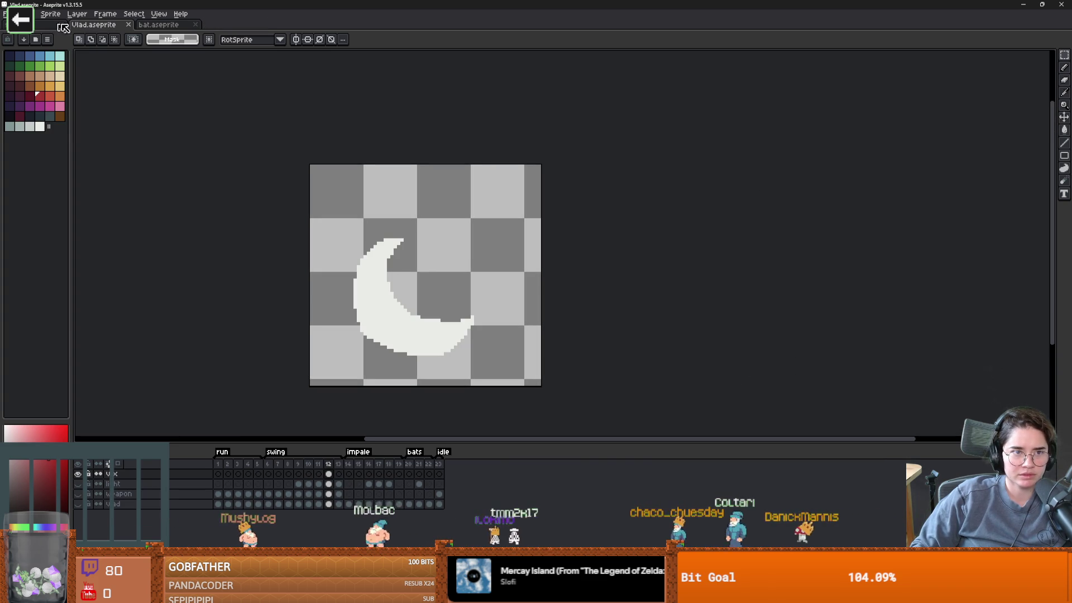
click(6, 14)
mouse_move(33, 98)
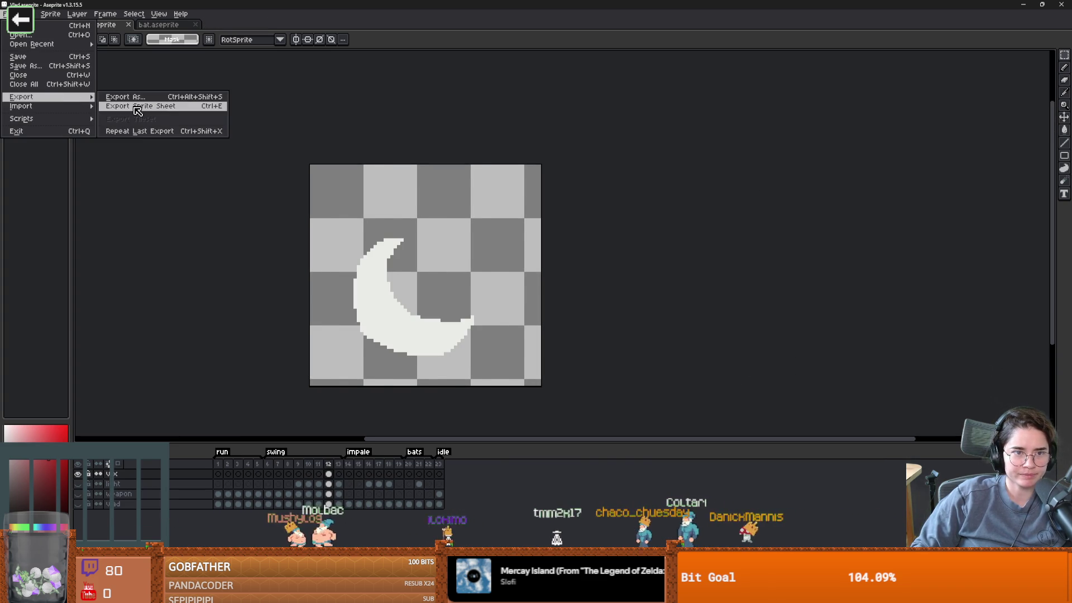
click(138, 107)
Review the Sprite, Borders and Output settings, keeping only visible layers exported.
mouse_move(852, 176)
mouse_down()
mouse_move(650, 185)
mouse_move(215, 245)
mouse_up()
click(140, 254)
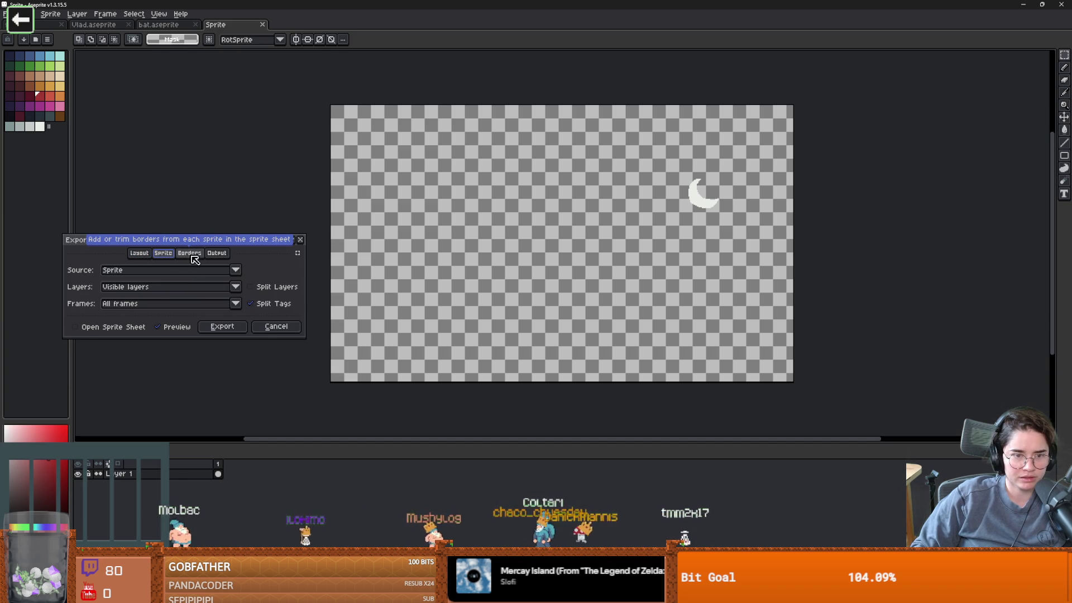
click(235, 286)
click(212, 286)
click(187, 254)
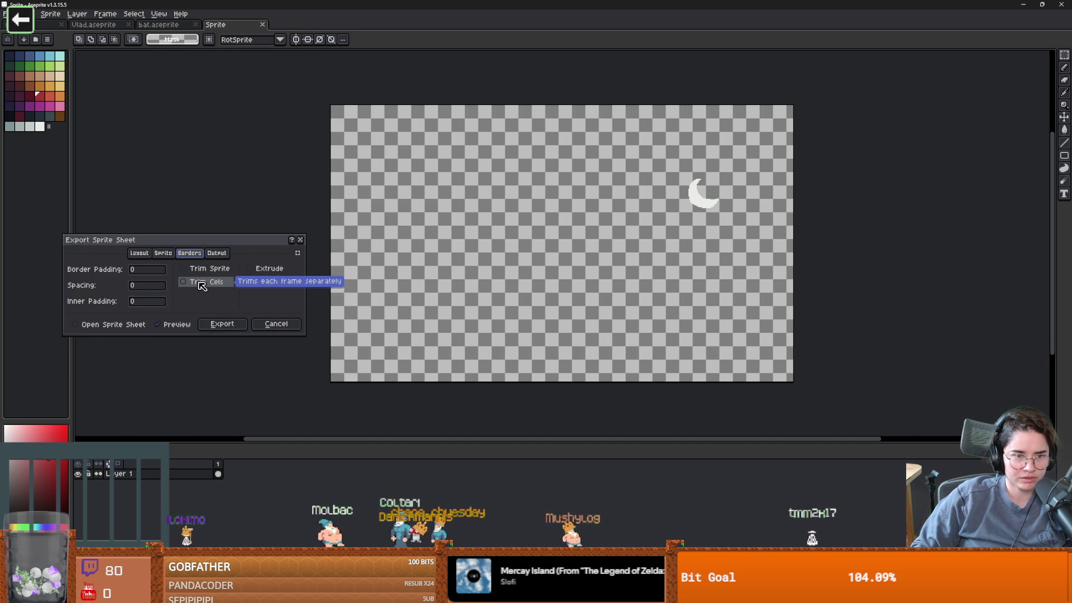
click(217, 254)
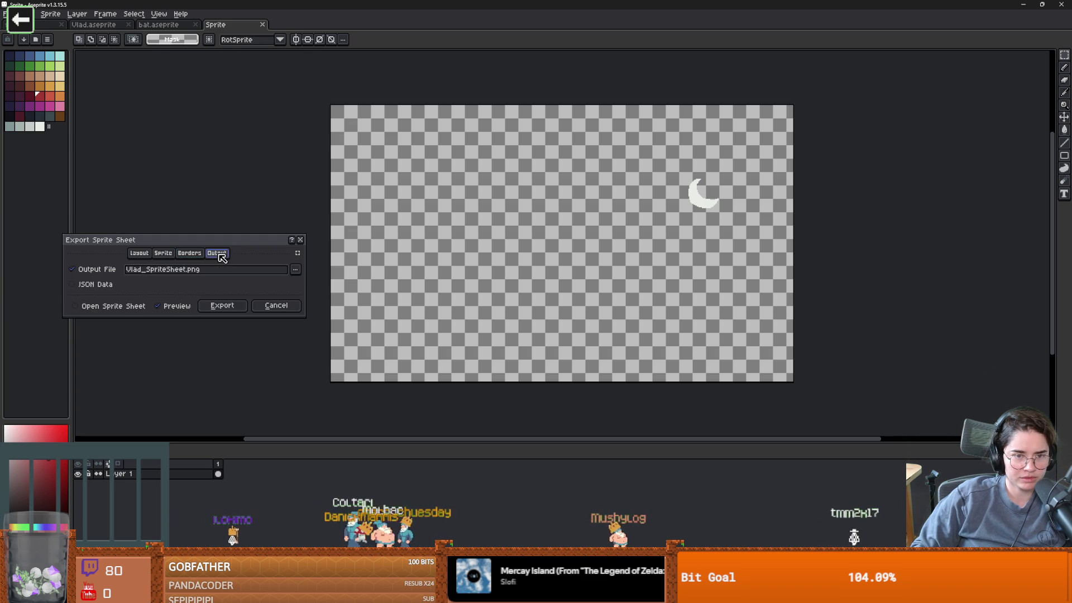
click(189, 253)
Enable Ignore Empty on the Layout tab and start choosing the output file.
click(139, 253)
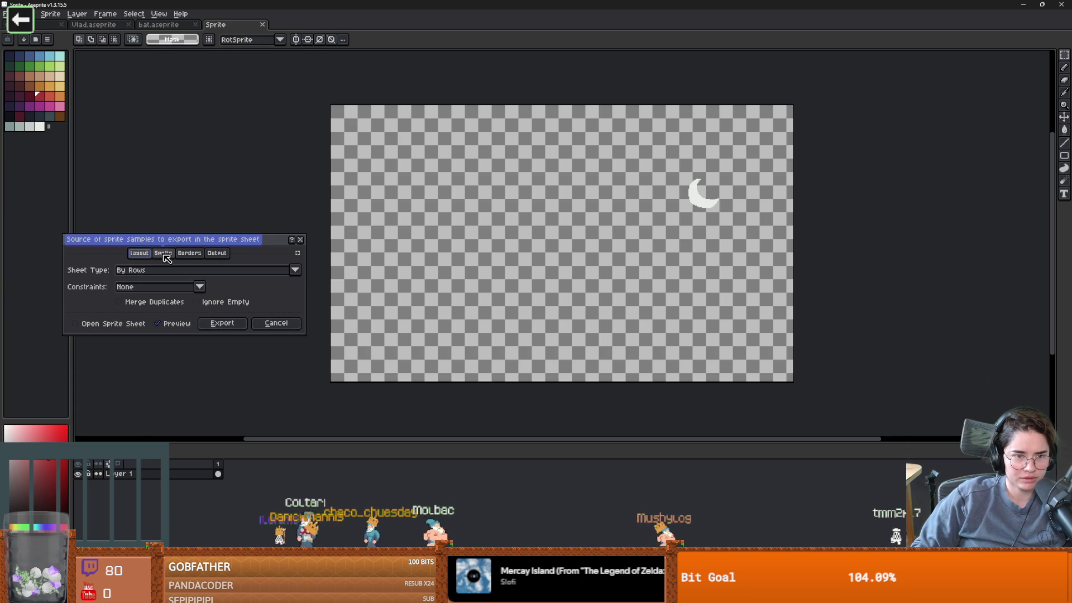
click(197, 302)
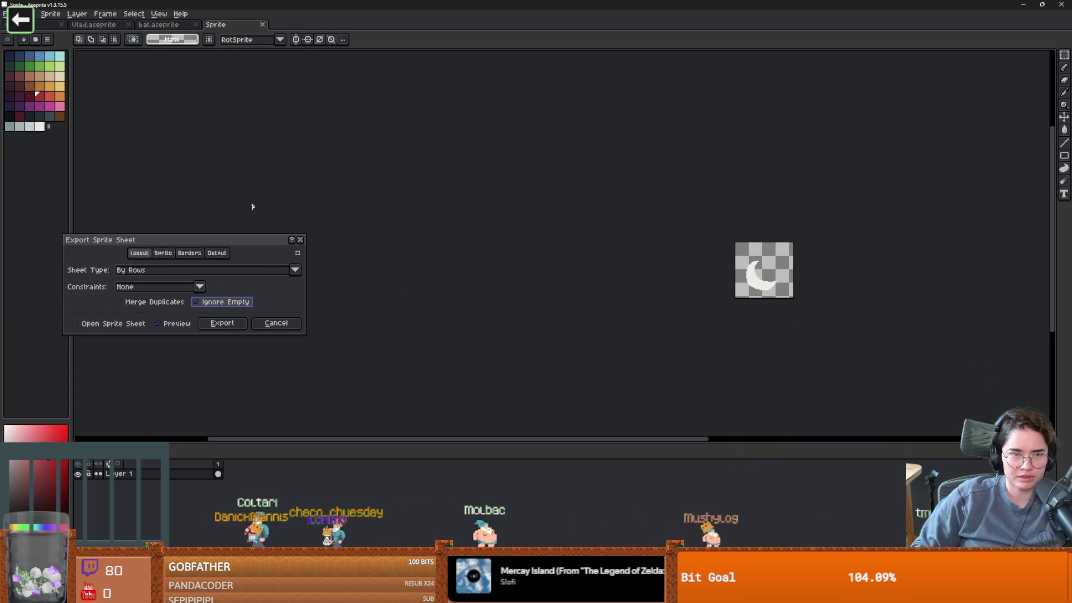
click(217, 253)
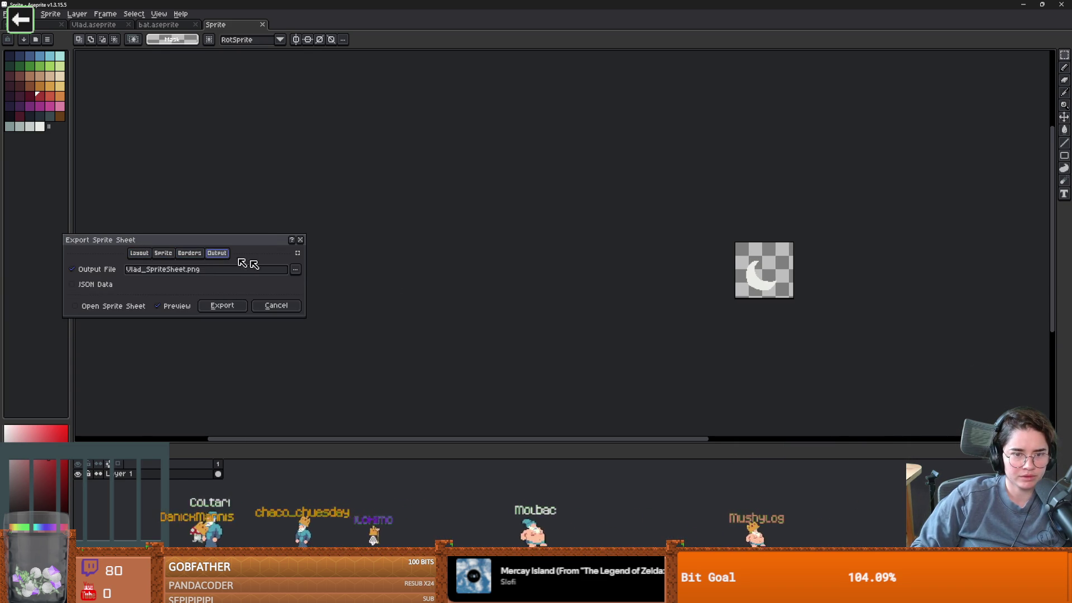
click(295, 269)
click(352, 283)
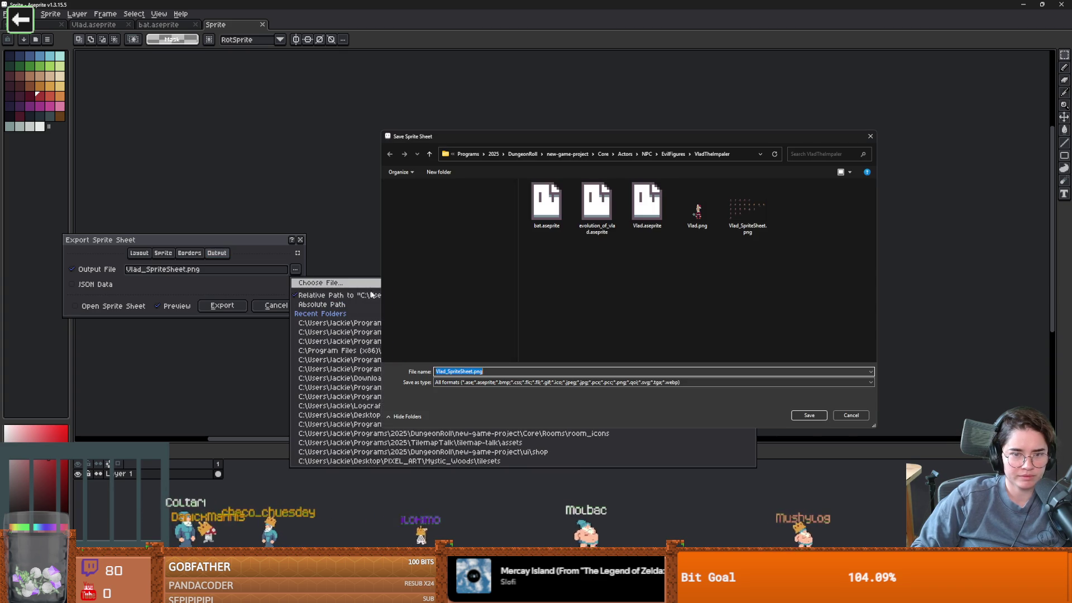
Name the output file vlad_vfx.png and export the moon-only sprite sheet.
text(vlad)
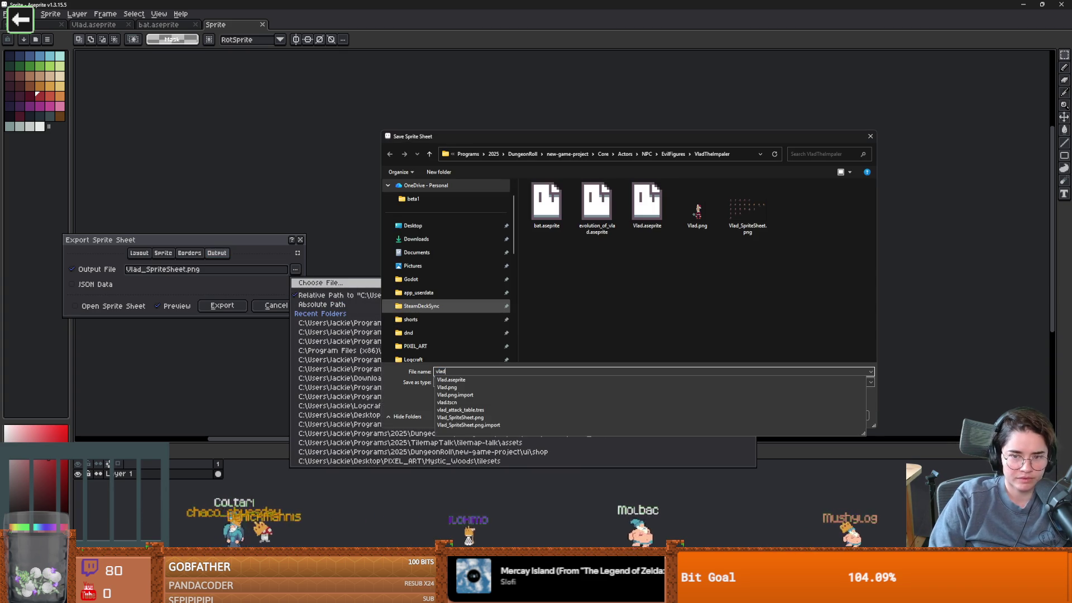
text(_v)
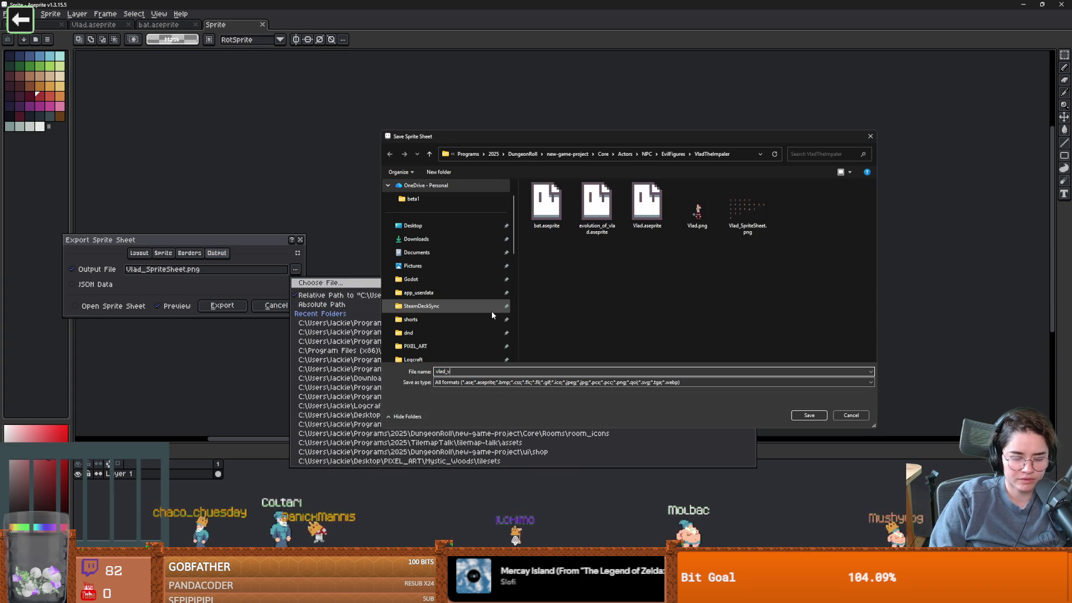
key(Return)
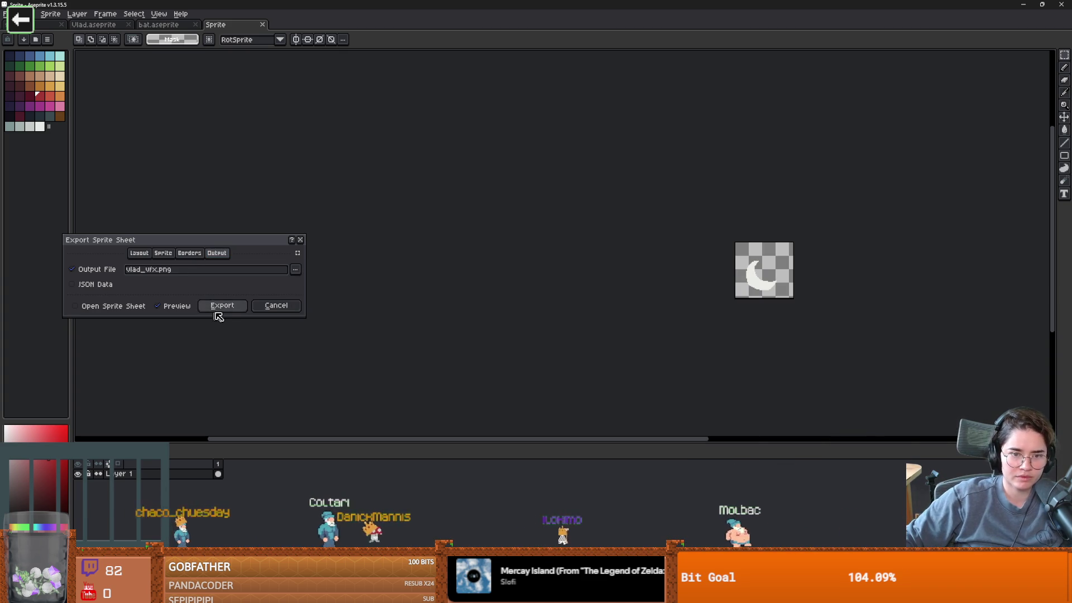
click(221, 306)
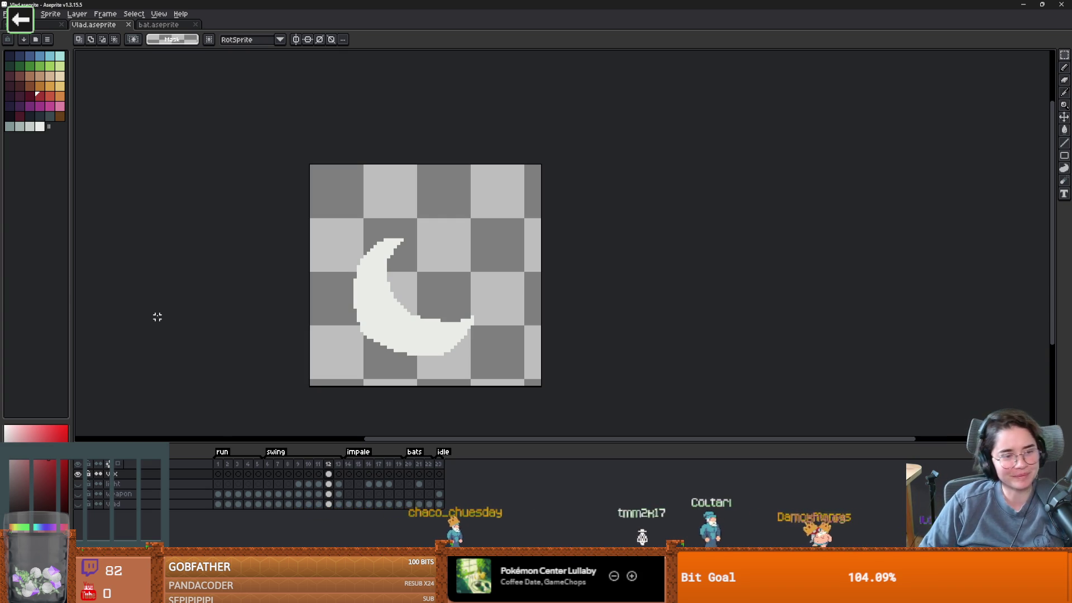
On SwingAnimatedSprite, preview the attack_1_down, attack_1_up, combo and enemy_attack_down animations, then add a new animation.
key(alt+Tab)
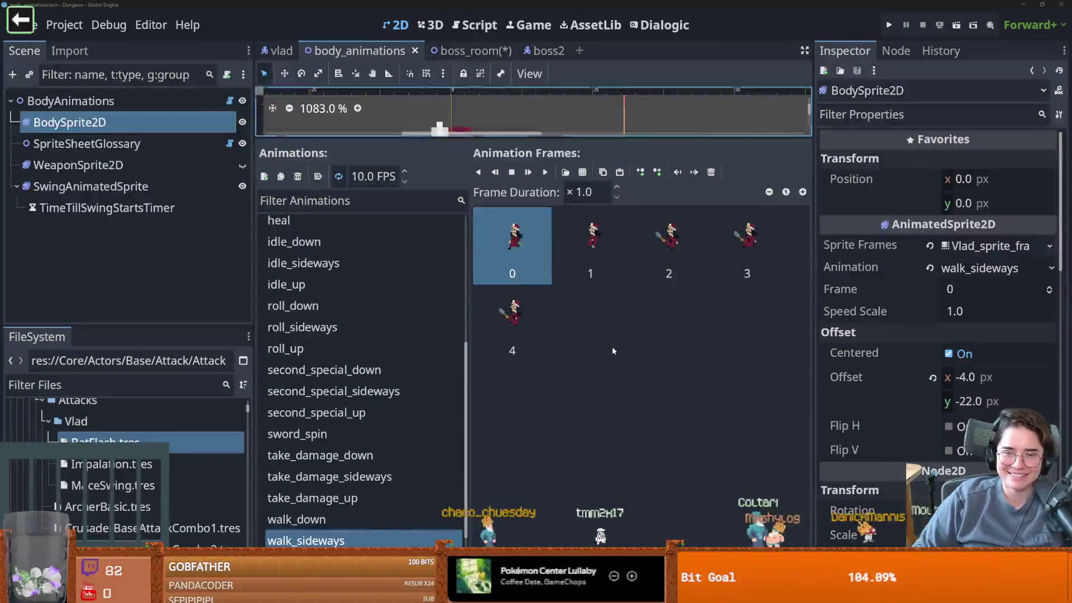
click(90, 187)
click(343, 404)
click(352, 227)
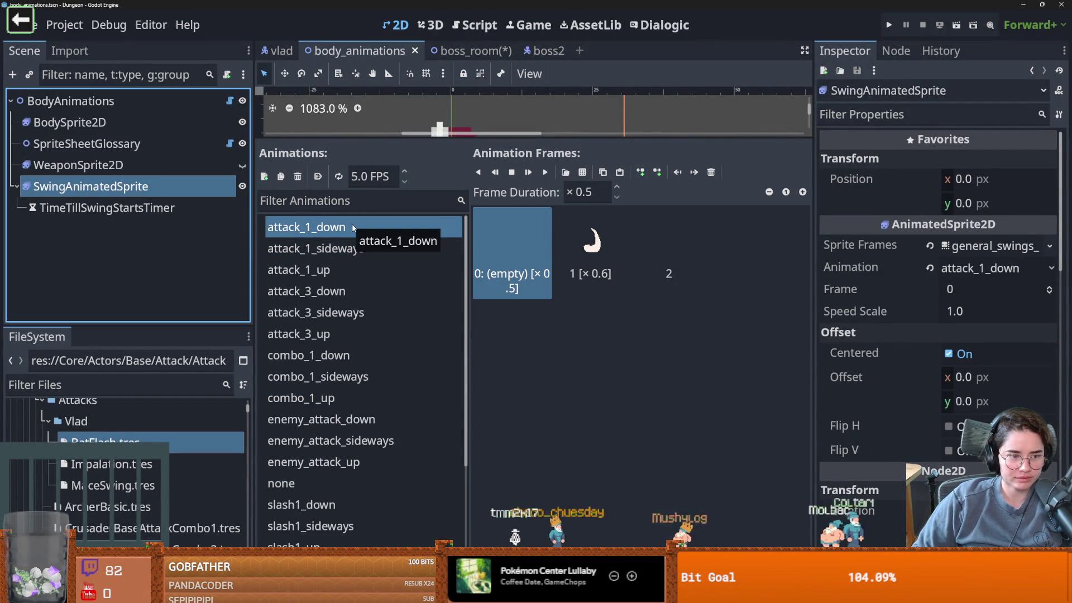
click(338, 270)
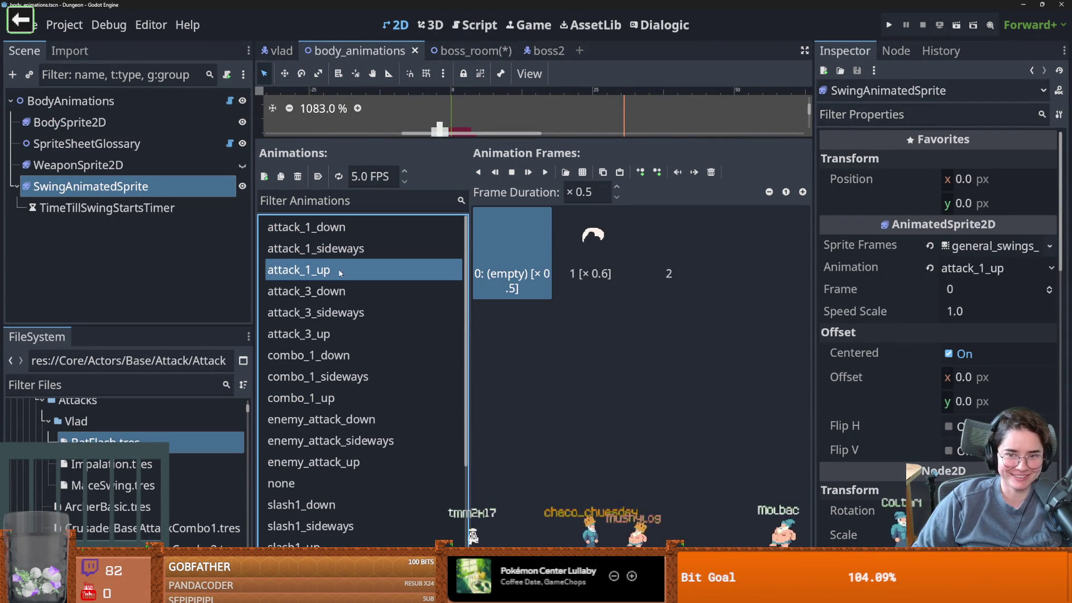
click(344, 355)
click(350, 416)
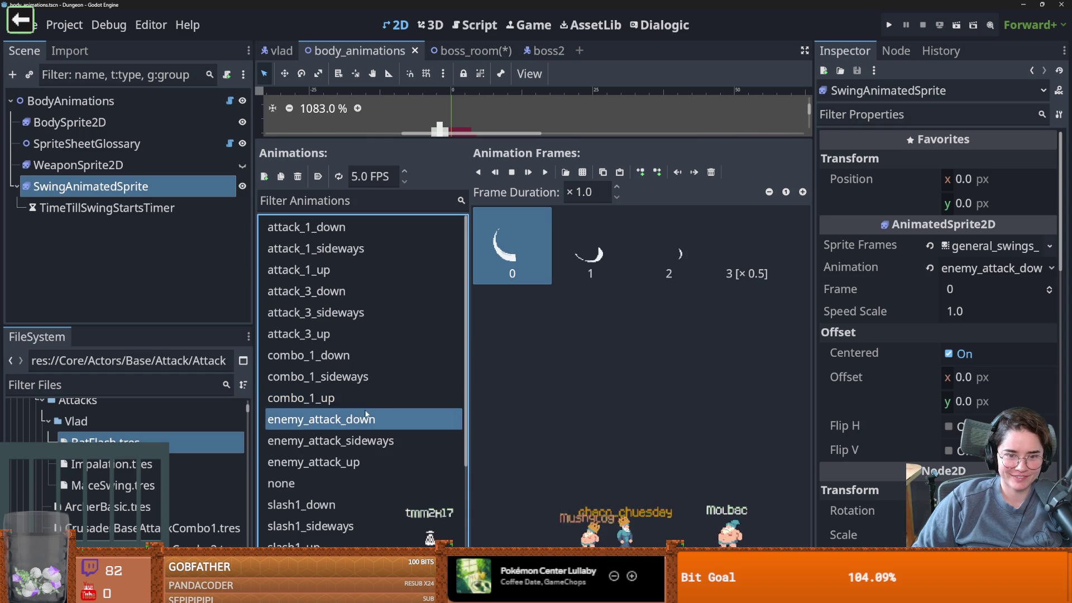
scroll(368, 410, down, 3)
scroll(368, 410, up, 3)
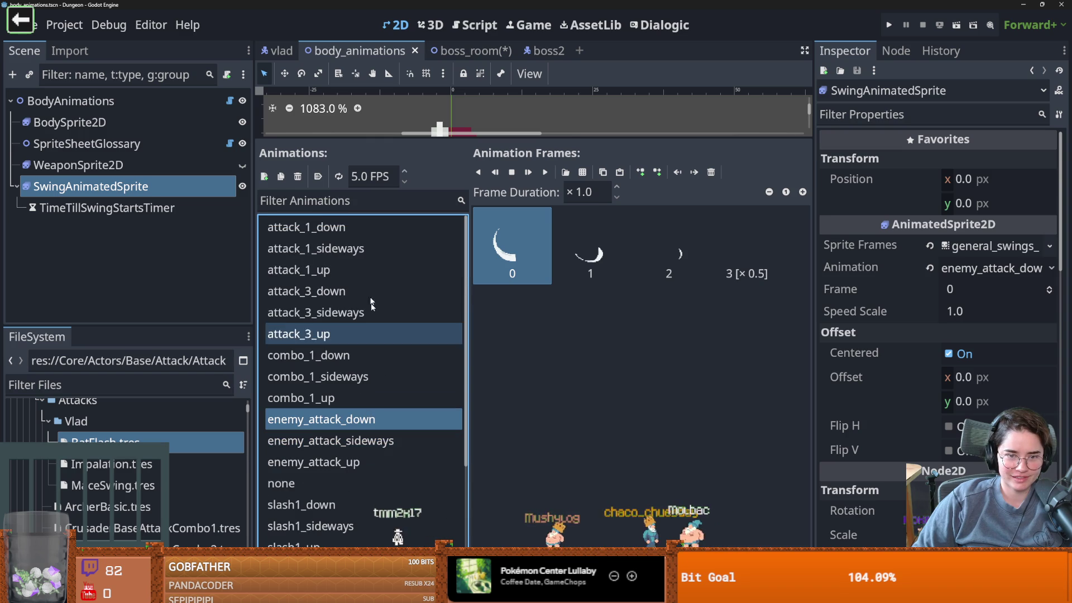
click(264, 176)
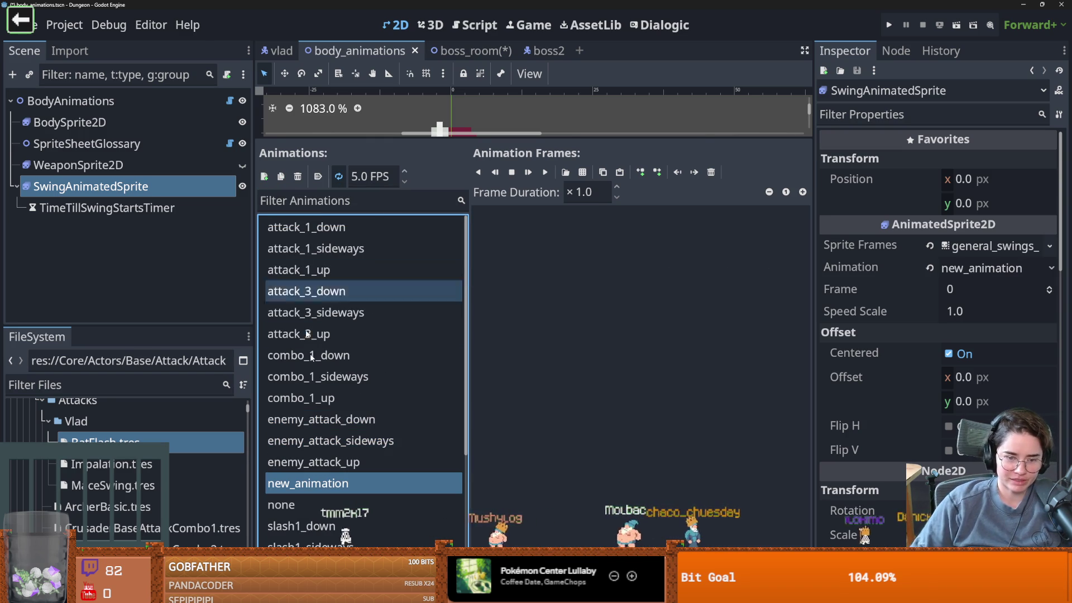
Rename the SwingAnimatedSprite's new_animation to mace_swing.
click(310, 484)
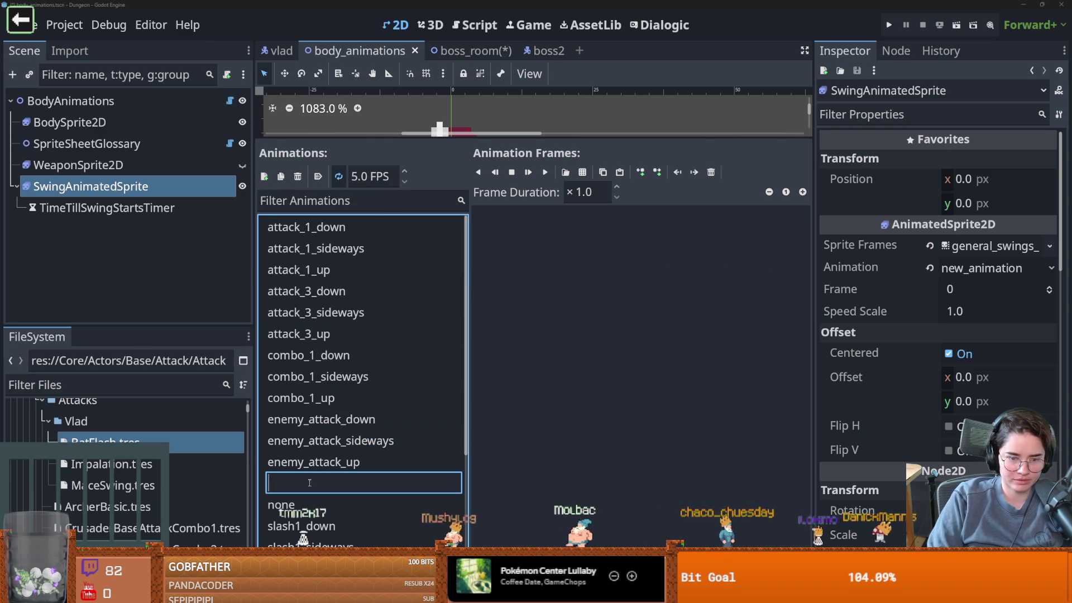
text(Mace)
key(BackSpace)
key(BackSpace)
key(BackSpace)
text(mace_swing)
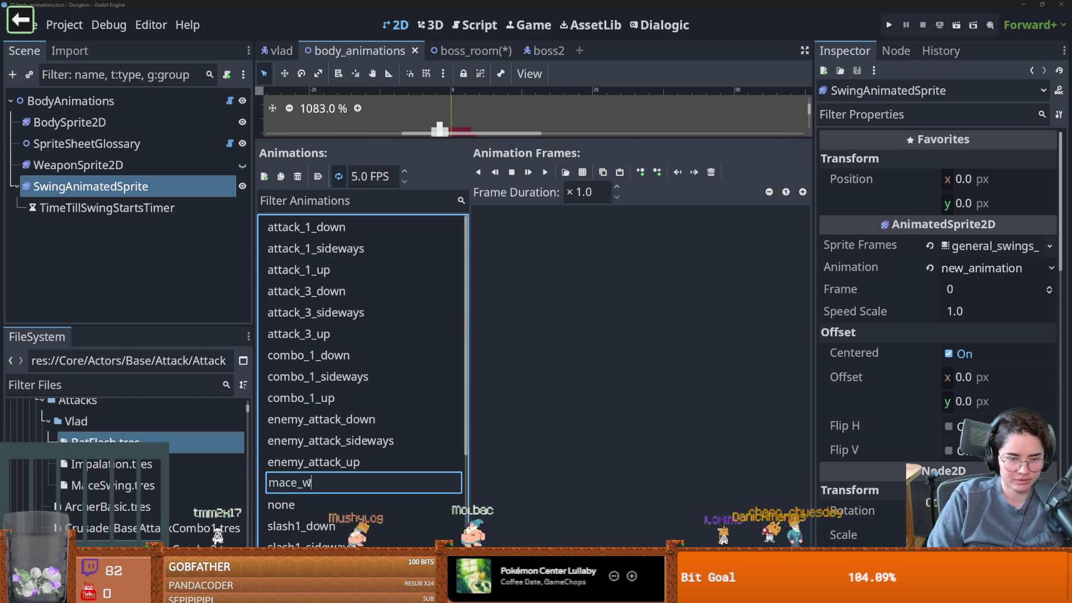
key(Return)
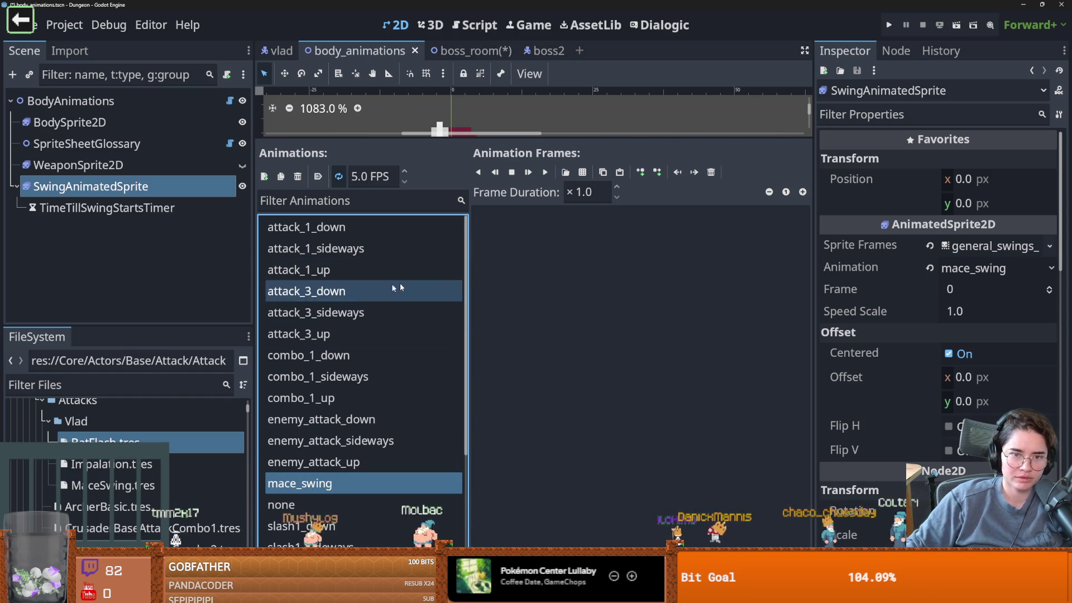
Add the moon-shaped slash frame from vlad_vfx.png to mace_swing.
click(575, 230)
click(582, 174)
double_click(550, 204)
scroll(842, 146, down, 3)
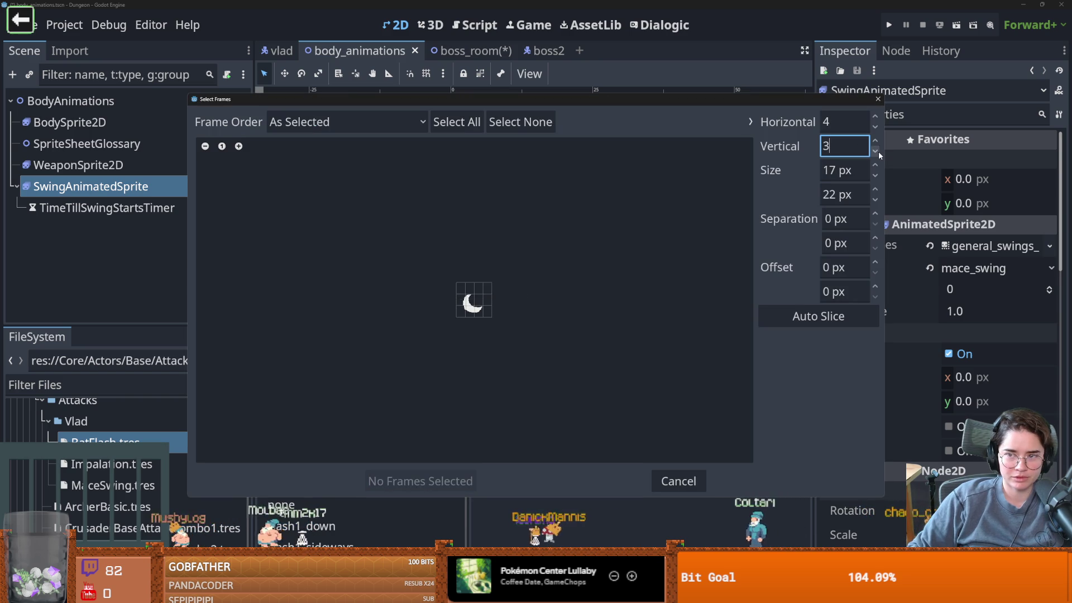
scroll(841, 121, down, 3)
text(1)
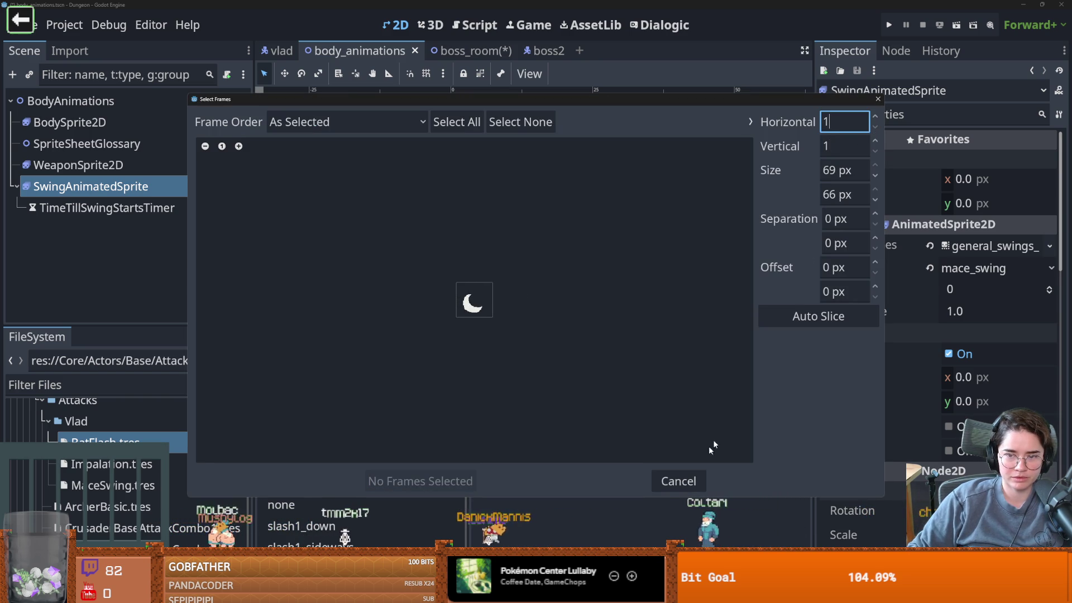
click(472, 293)
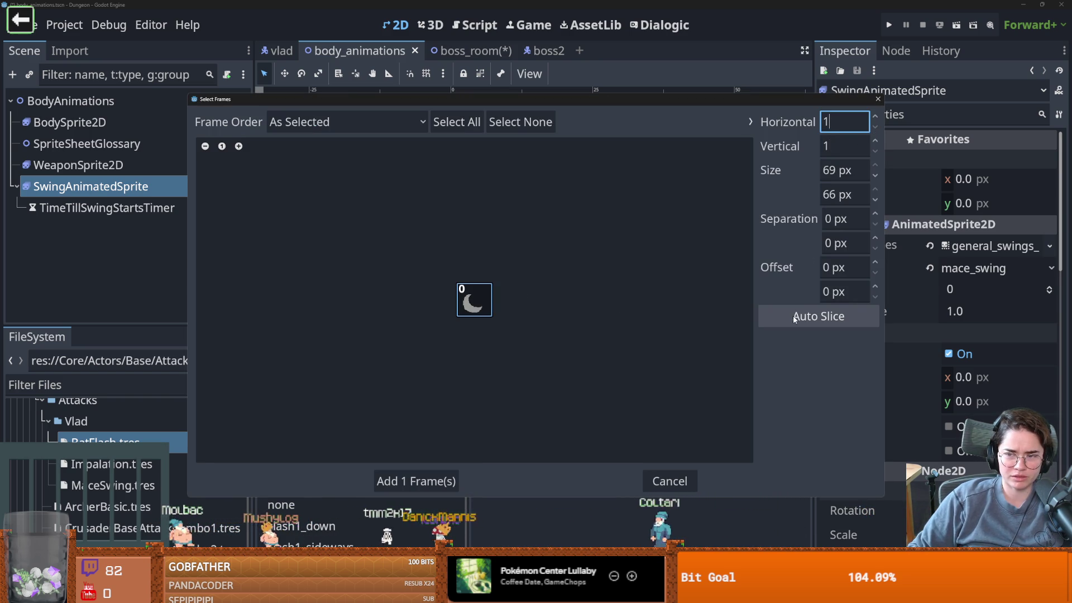
click(428, 481)
click(543, 350)
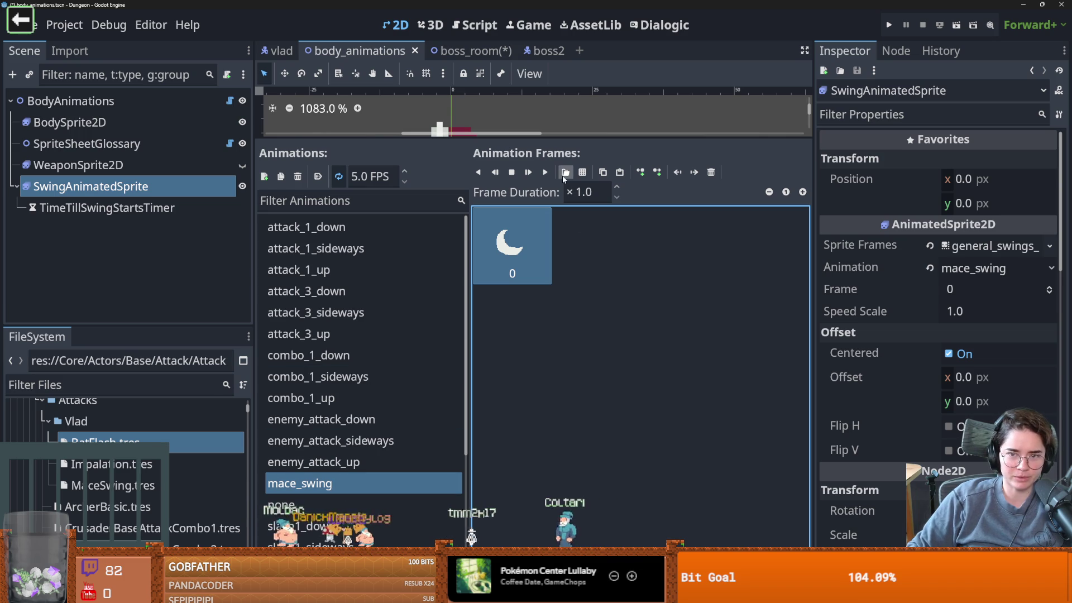
Open the Vlad character sprite sheet, set its grid to five rows, then cancel without adding frames.
click(582, 172)
double_click(497, 196)
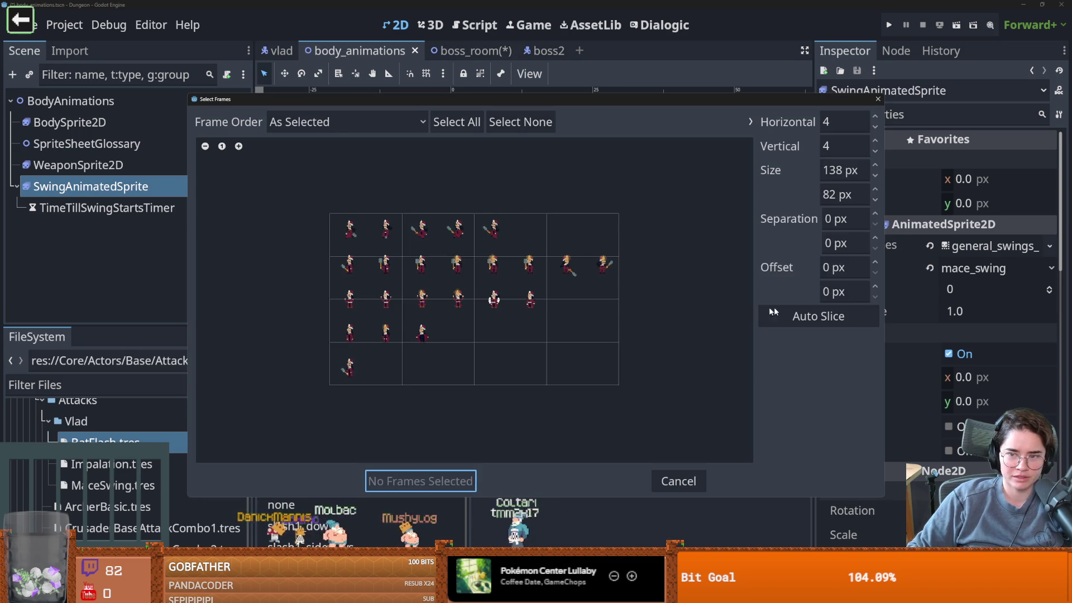
click(840, 316)
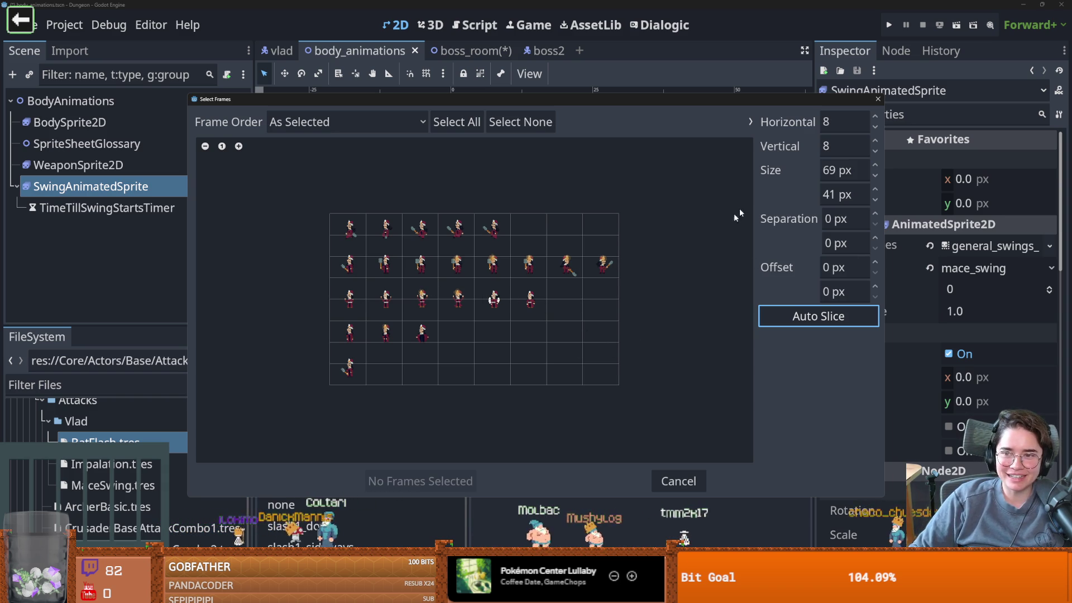
click(875, 151)
click(875, 151)
click(875, 151)
key(Escape)
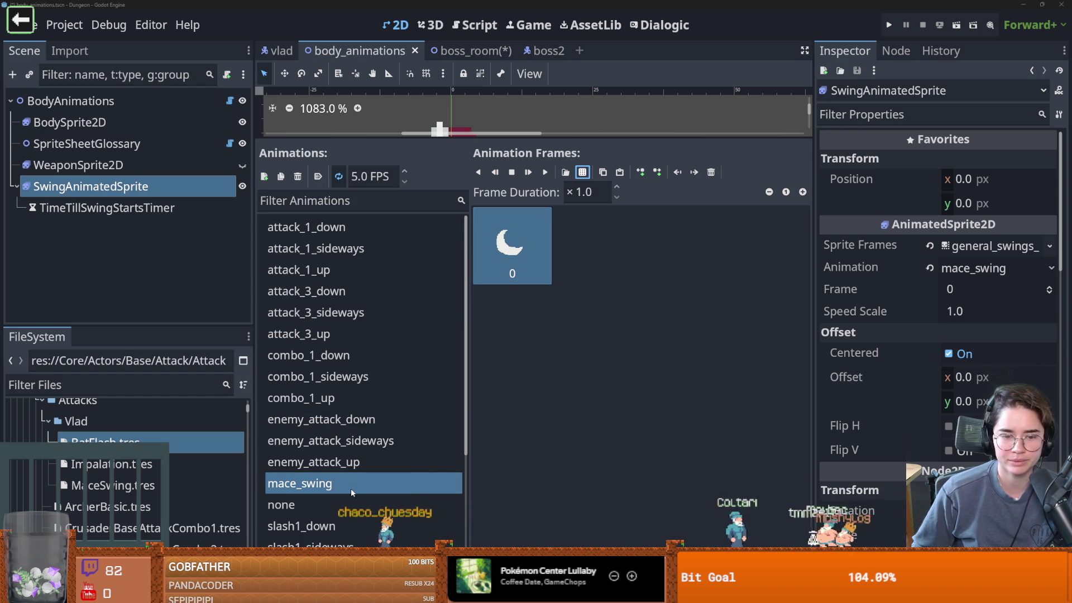
Paste mace_swing into MaceSwing.tres's down, up and side Swing Animation fields and save.
double_click(387, 483)
key(ctrl+c)
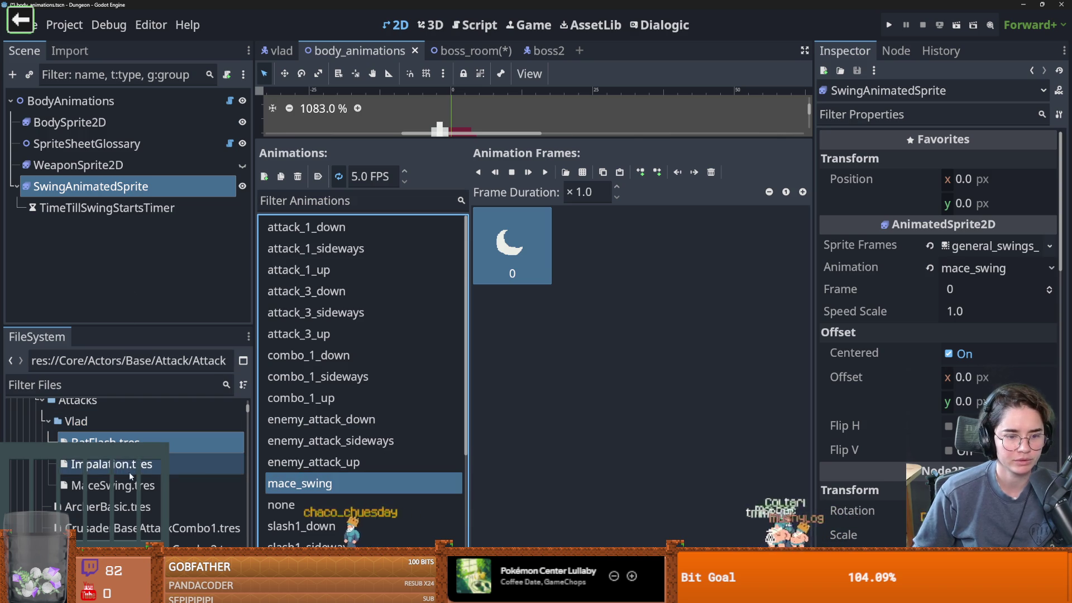
click(130, 483)
click(1003, 182)
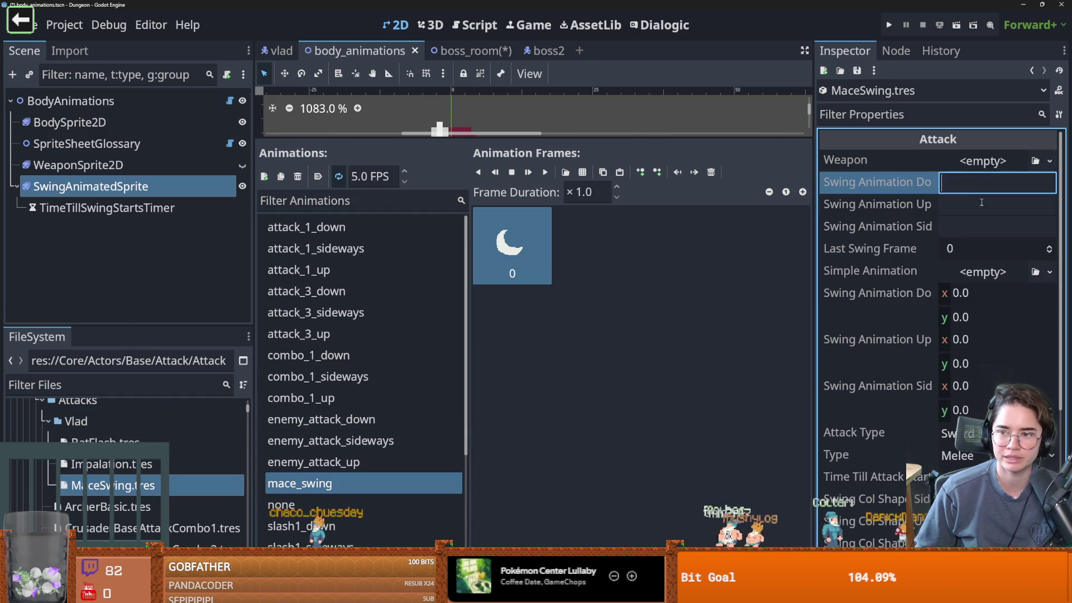
key(ctrl+v)
click(983, 205)
key(ctrl+v)
click(966, 226)
key(ctrl+v)
key(ctrl+s)
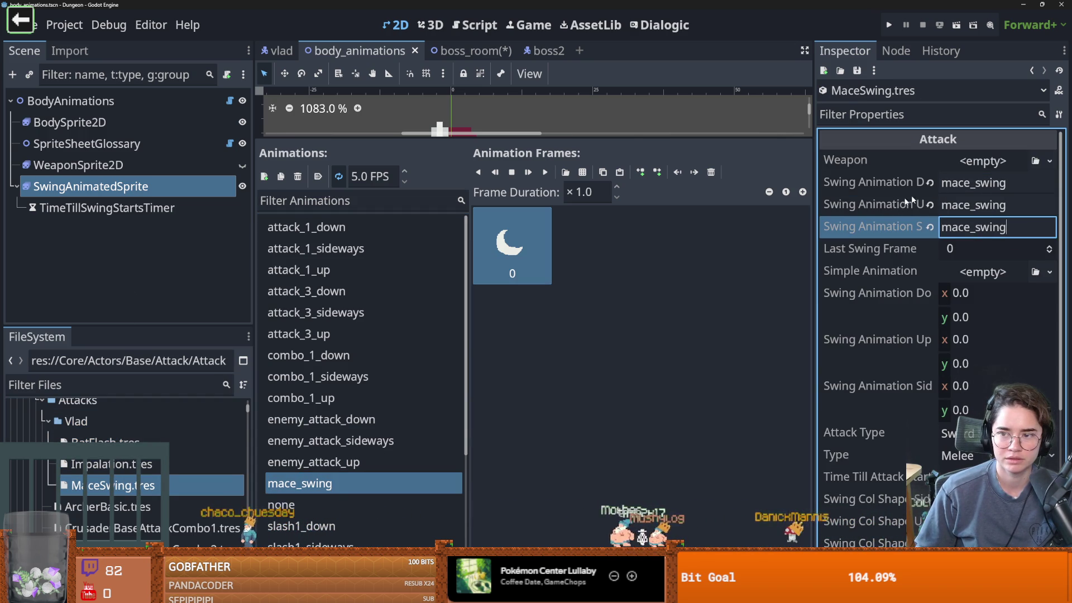
Quick Load default_sword.tres as MaceSwing's Weapon and widen the Inspector property names.
click(1050, 161)
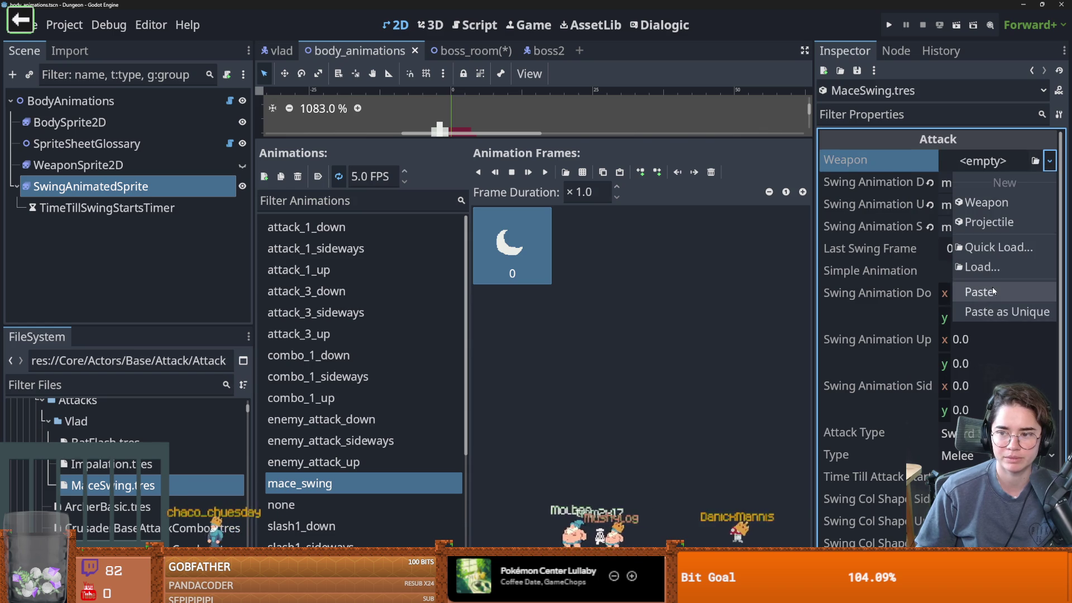
click(986, 267)
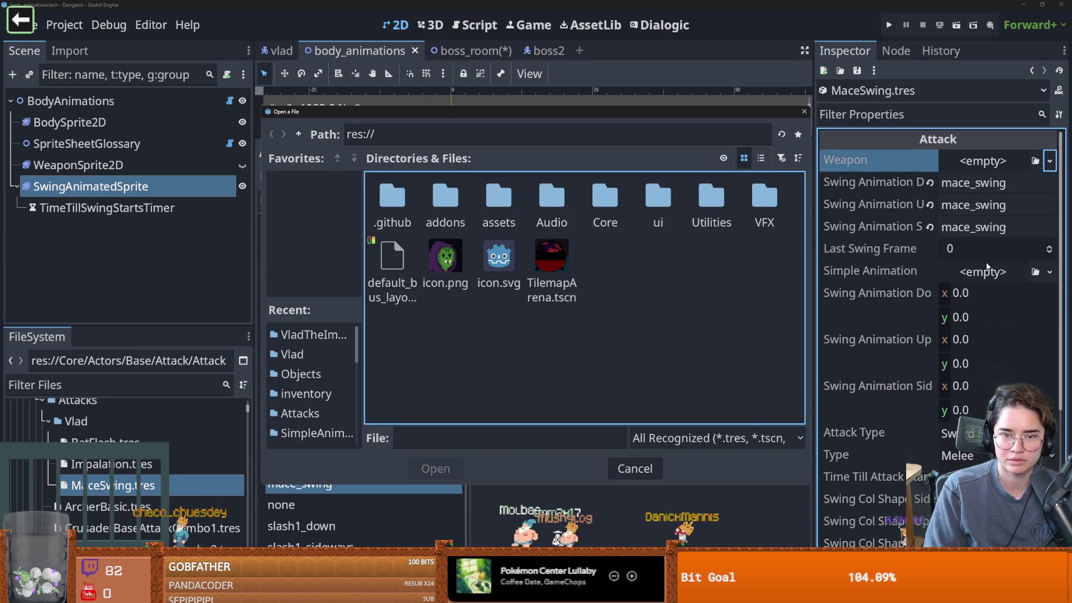
key(Escape)
click(1050, 160)
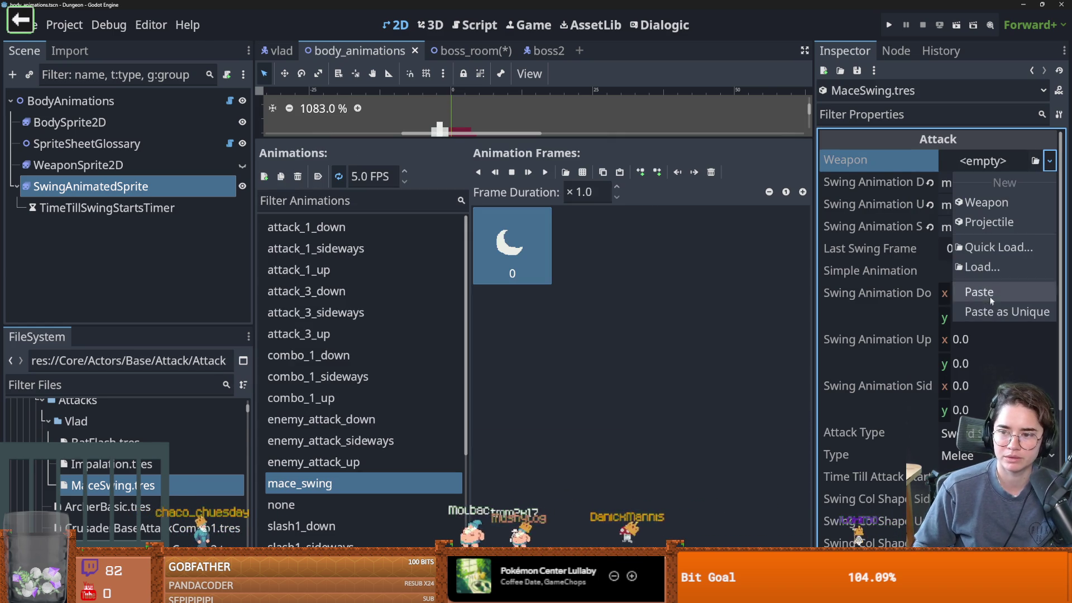
click(994, 247)
text(simple)
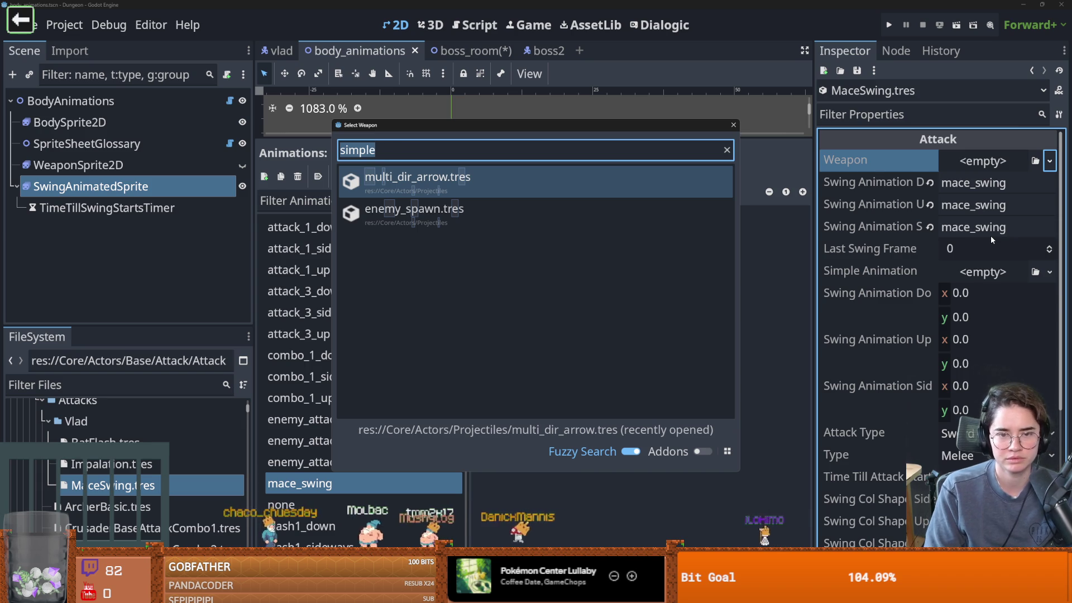
text(mel)
key(Down)
key(Return)
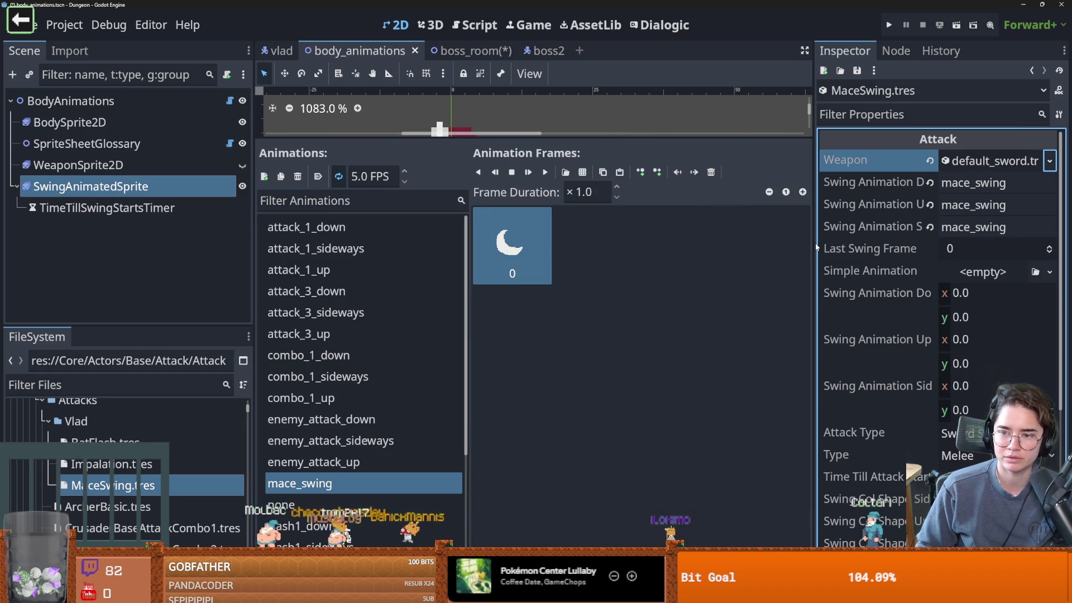
drag(814, 246, 714, 203)
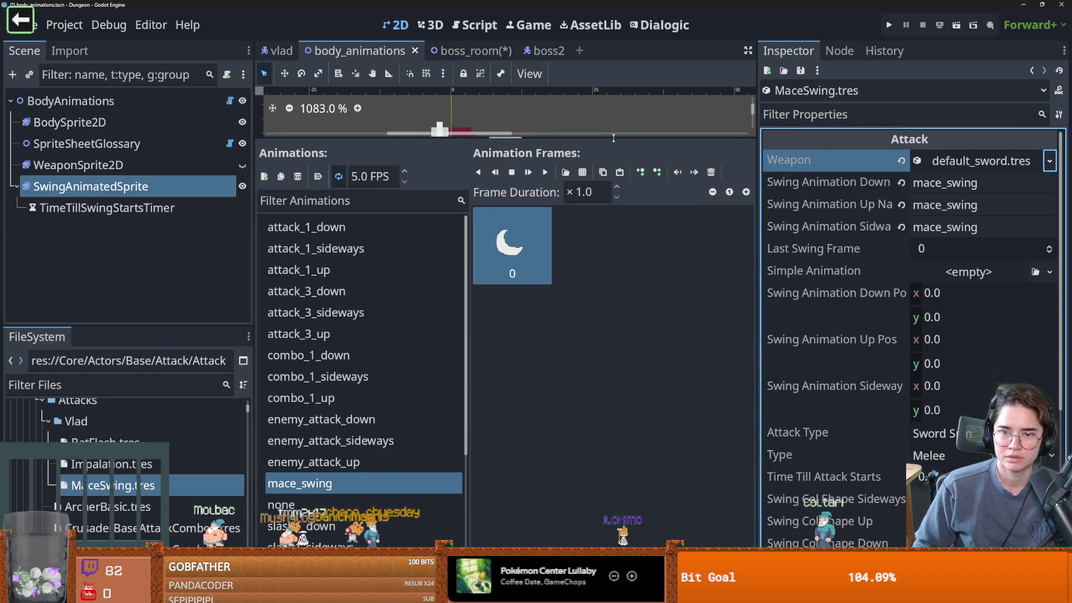
drag(614, 138, 614, 395)
scroll(141, 481, down, 1)
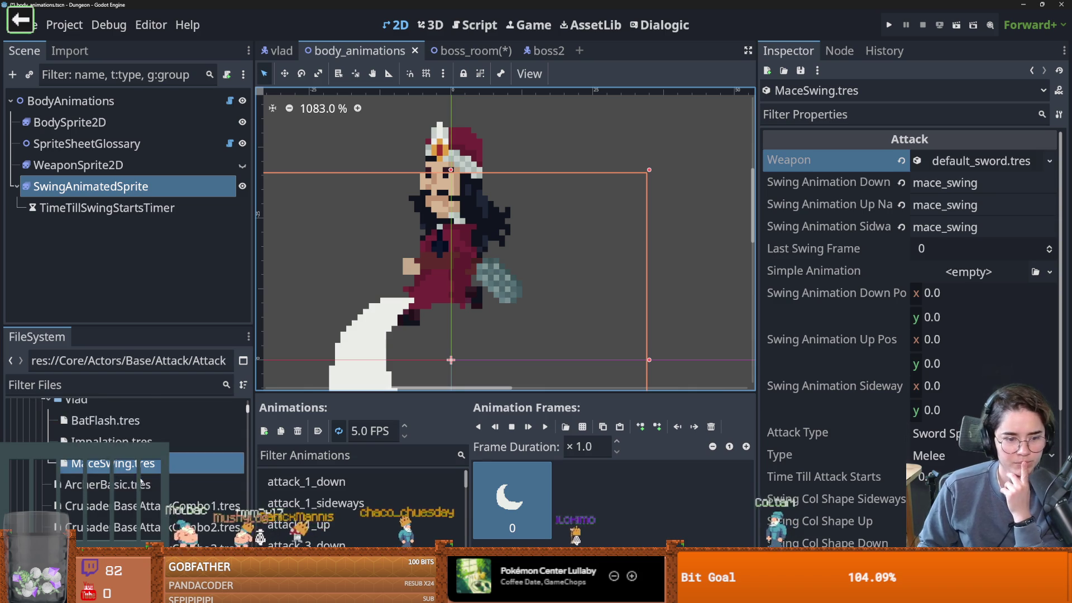
Open EnemyBaseAttack.tres and inspect its Simple Animation details.
scroll(141, 481, down, 2)
scroll(184, 504, down, 2)
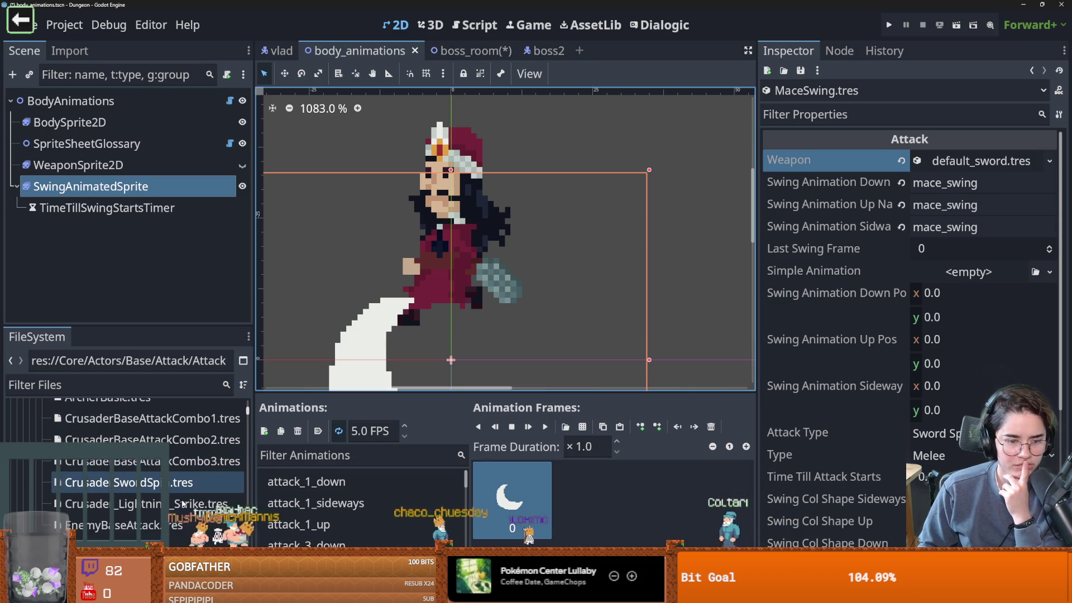
click(178, 525)
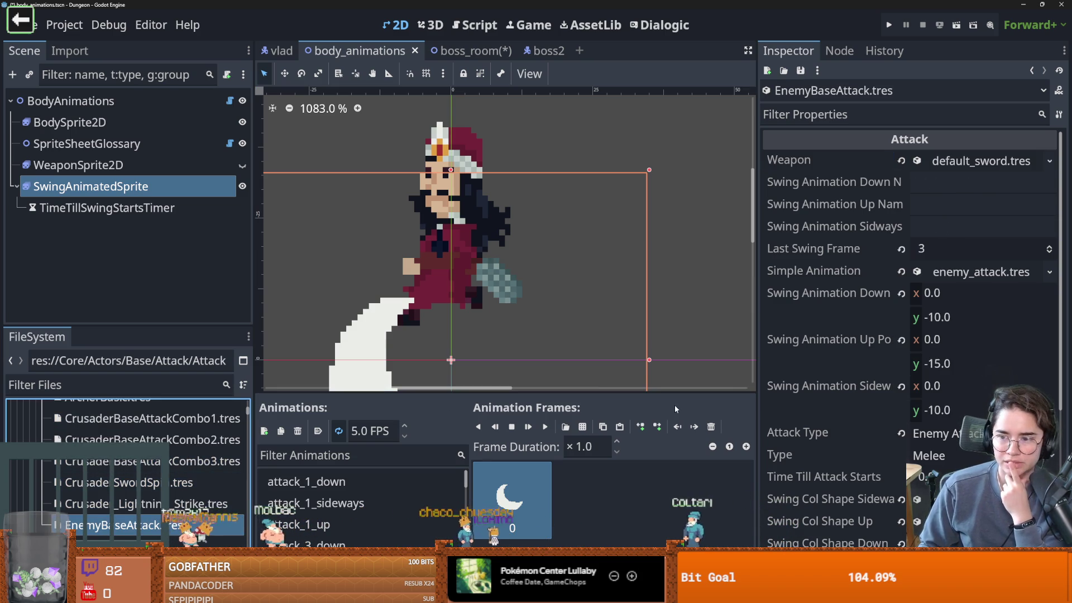
click(969, 271)
click(965, 270)
click(970, 271)
click(975, 272)
click(981, 272)
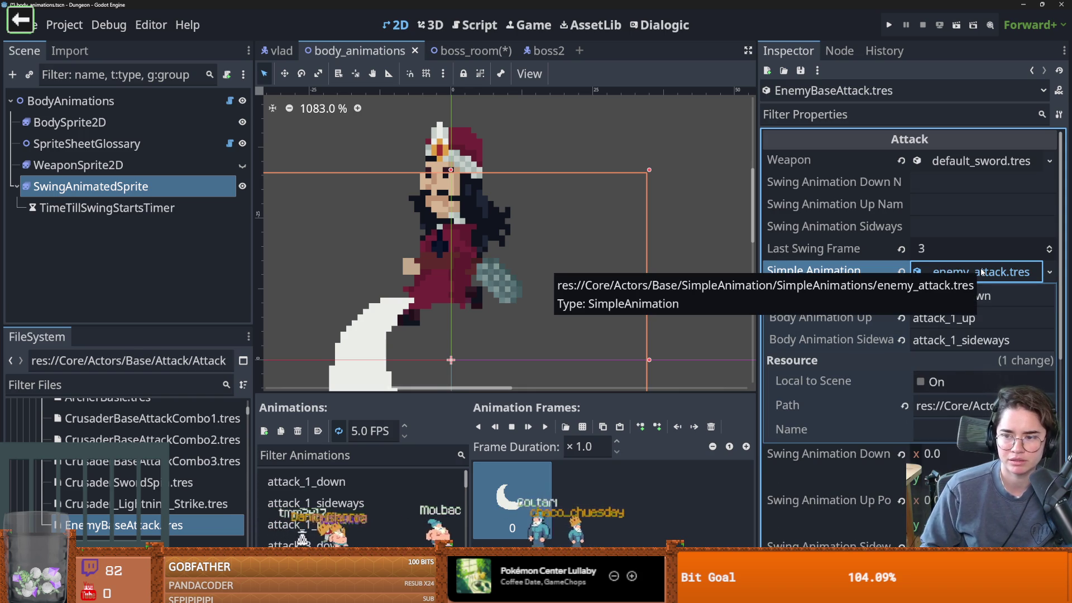
click(981, 272)
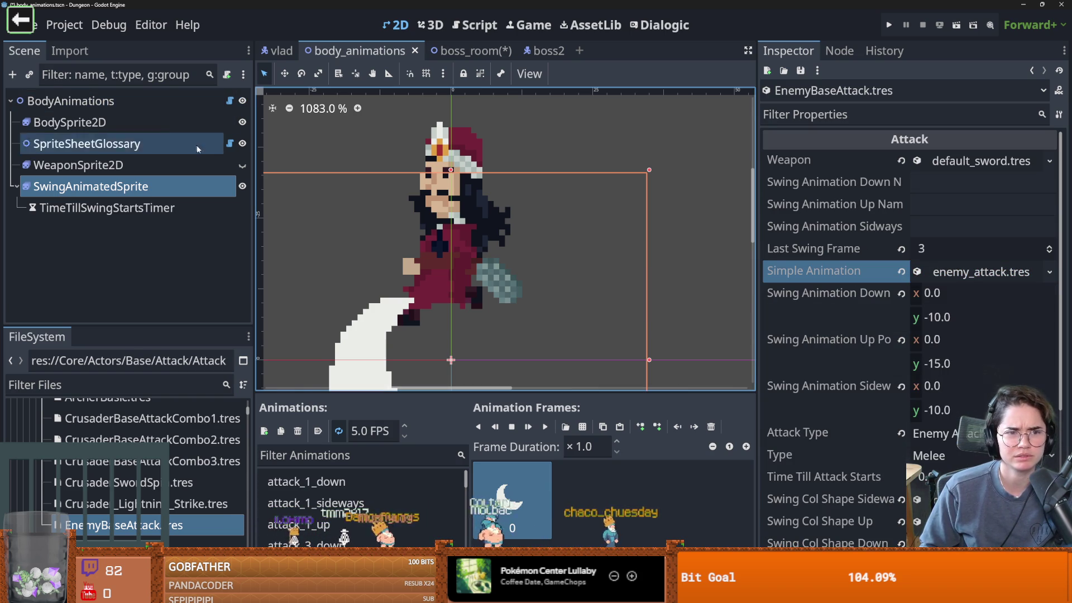
Preview BodySprite2D's attack_1_sideways and attack_1_up animations with a larger frames area.
click(139, 186)
click(69, 122)
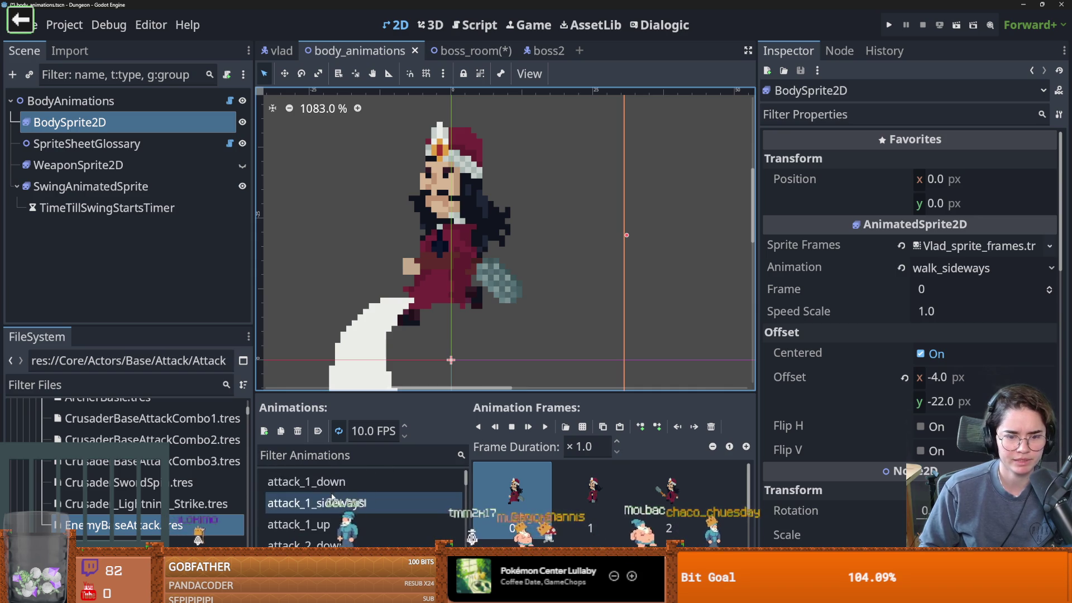
click(332, 481)
click(425, 502)
mouse_move(535, 397)
mouse_down()
mouse_move(486, 214)
mouse_move(517, 420)
mouse_up()
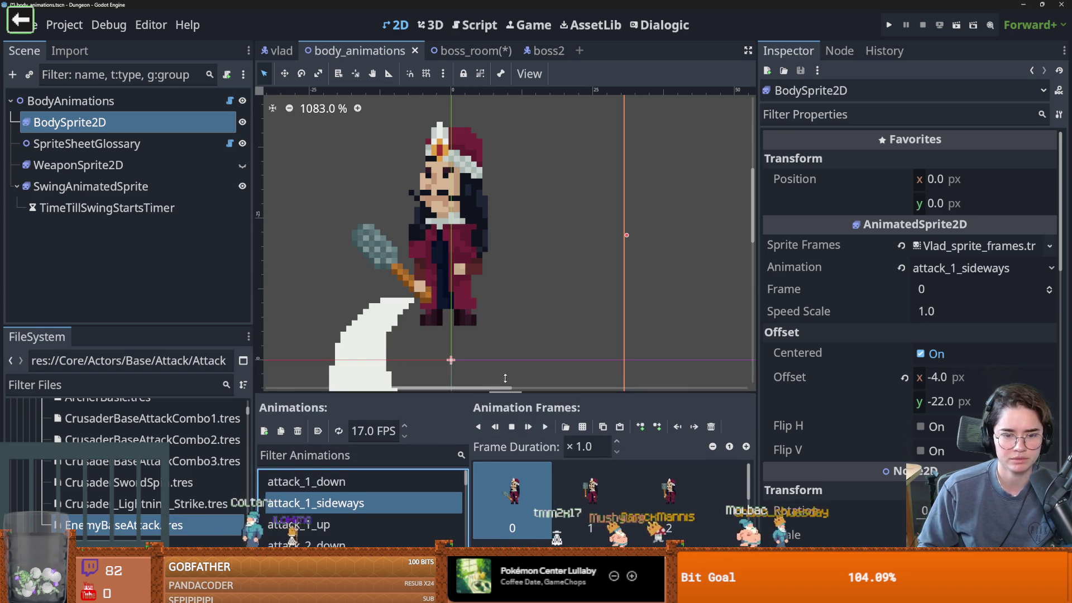
drag(505, 379, 497, 380)
click(339, 511)
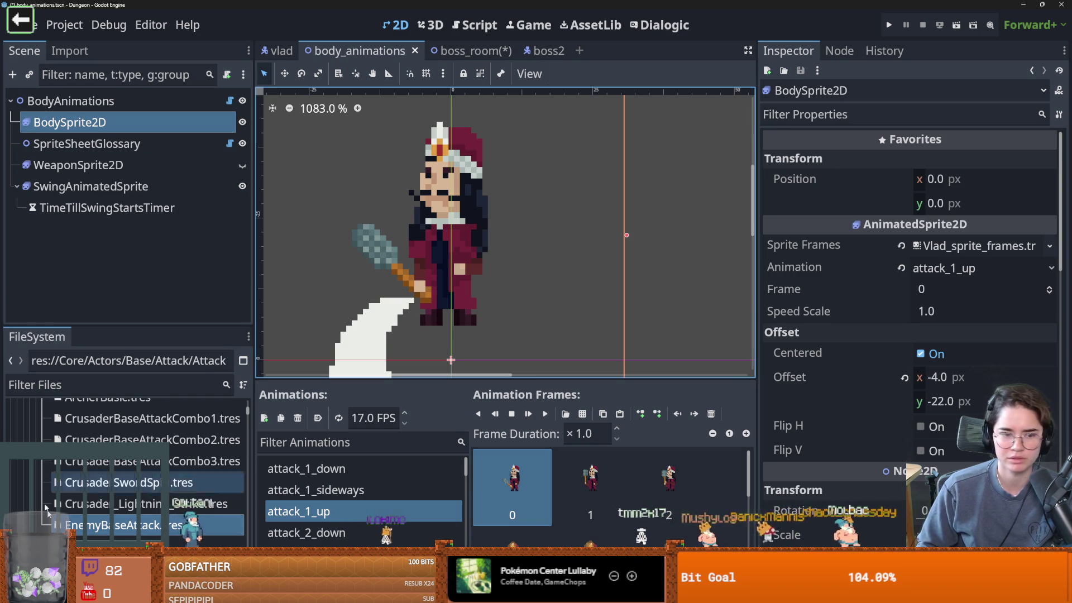
Recheck EnemyBaseAttack.tres's enemy_attack.tres settings, then bring up BodySprite2D's properties.
double_click(111, 525)
click(993, 272)
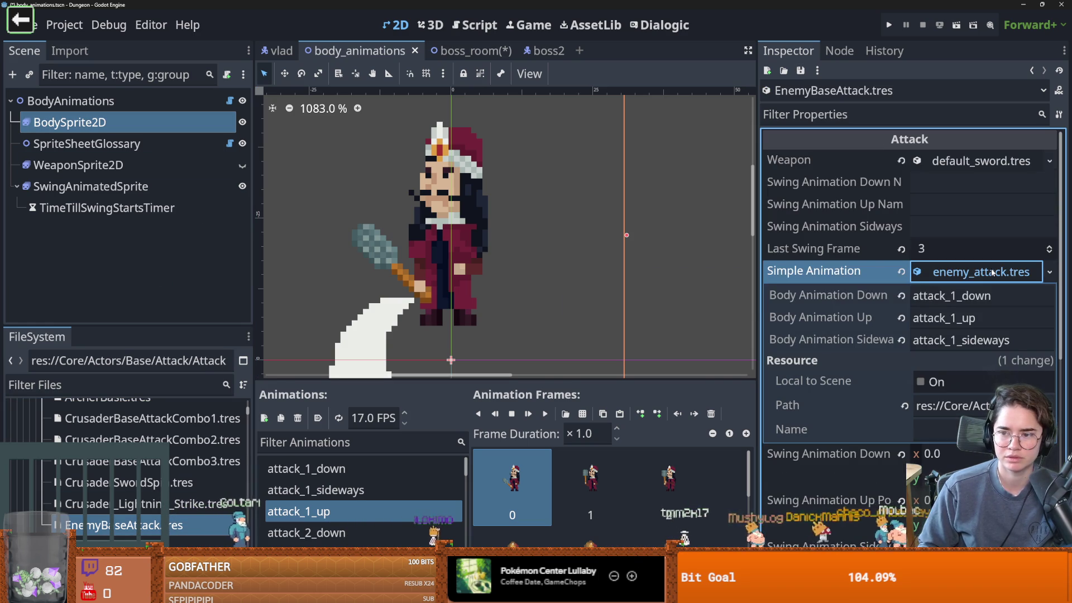
click(992, 272)
scroll(204, 467, down, 1)
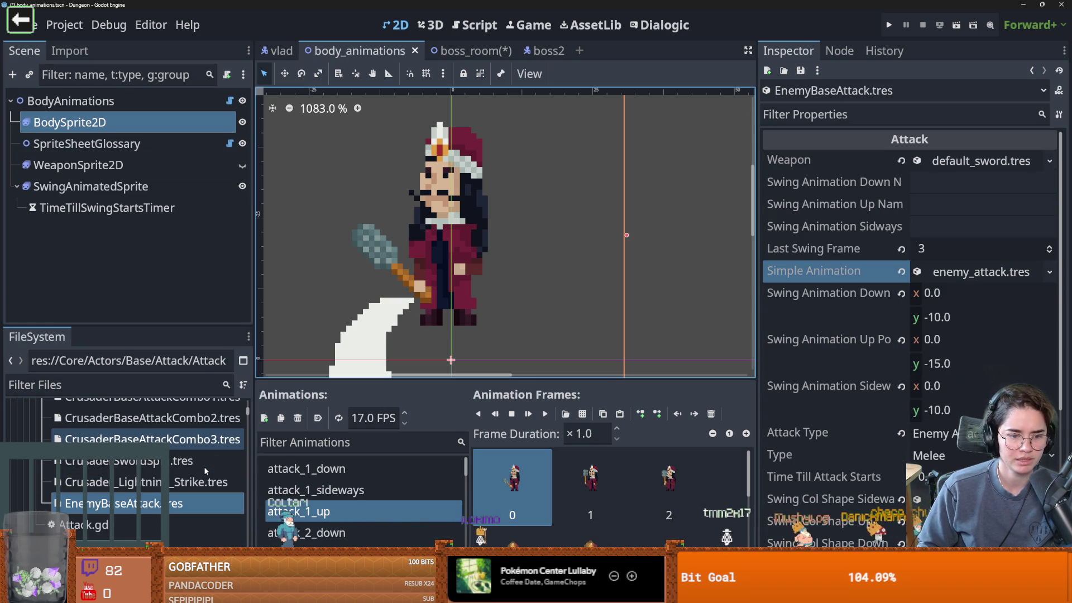
click(102, 120)
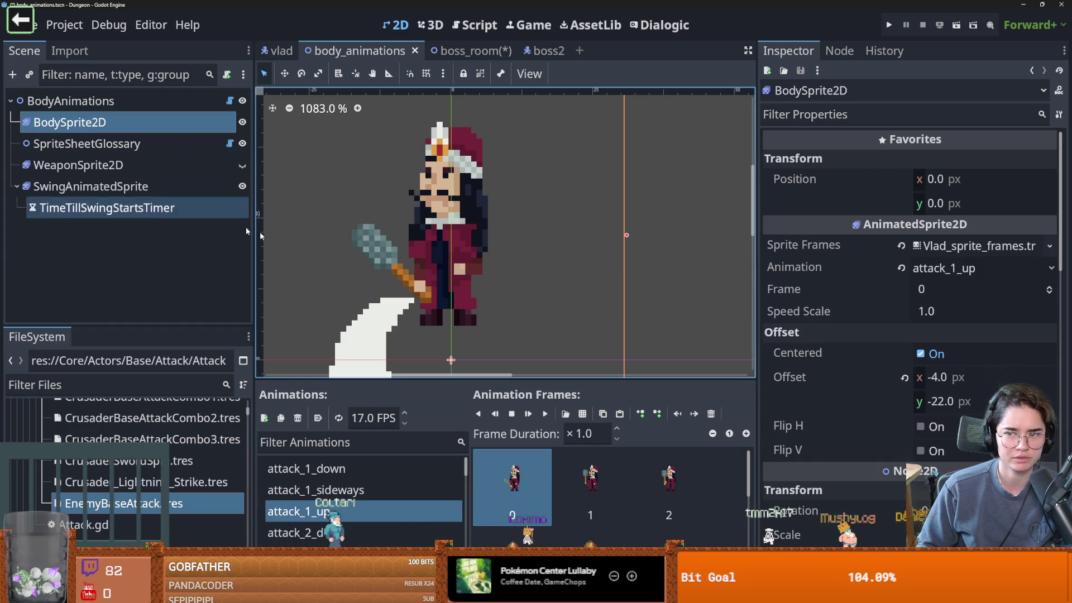
scroll(140, 463, up, 3)
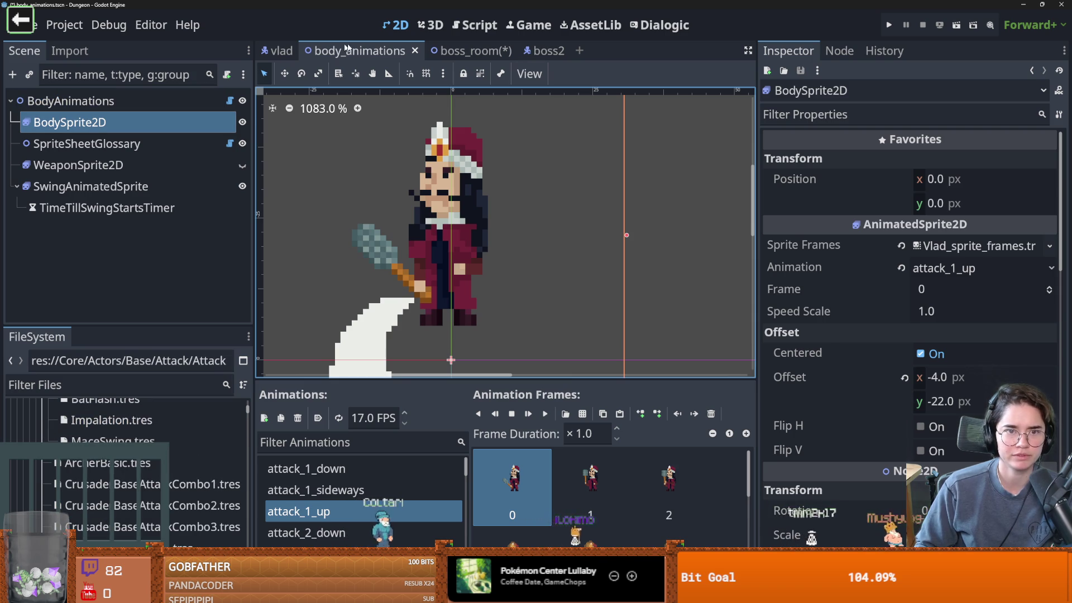
In the vlad scene, select BodyAnimations and open MaceSwing.tres for editing.
click(278, 51)
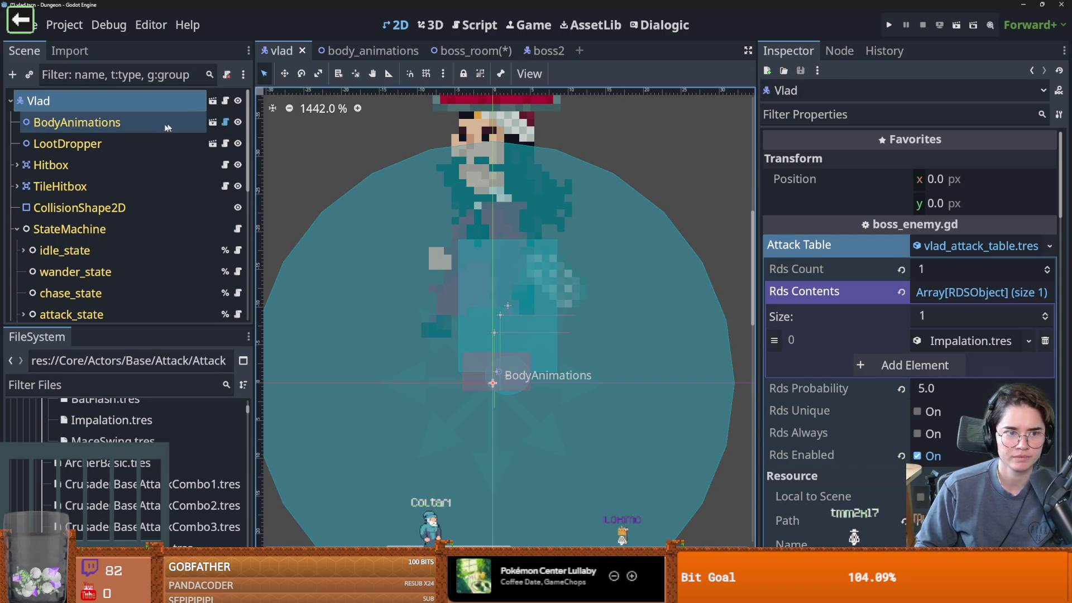
click(76, 122)
click(970, 290)
scroll(140, 480, down, 2)
scroll(142, 485, up, 4)
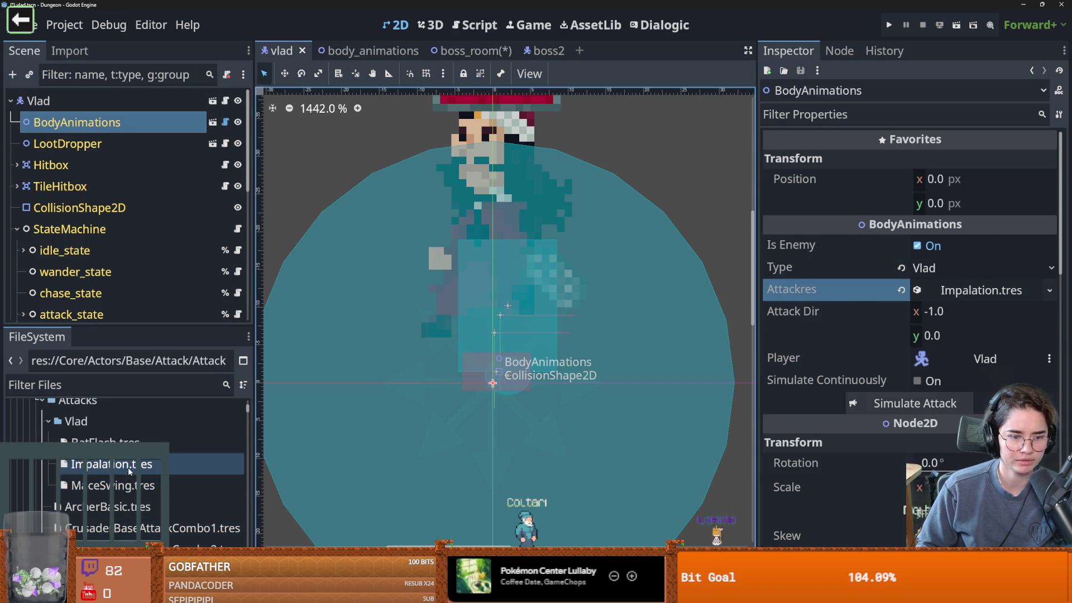
double_click(144, 486)
scroll(156, 485, down, 3)
Attempt to load an 'ene' resource into MaceSwing's Simple Animation, cancelling without assigning.
drag(111, 524, 1034, 270)
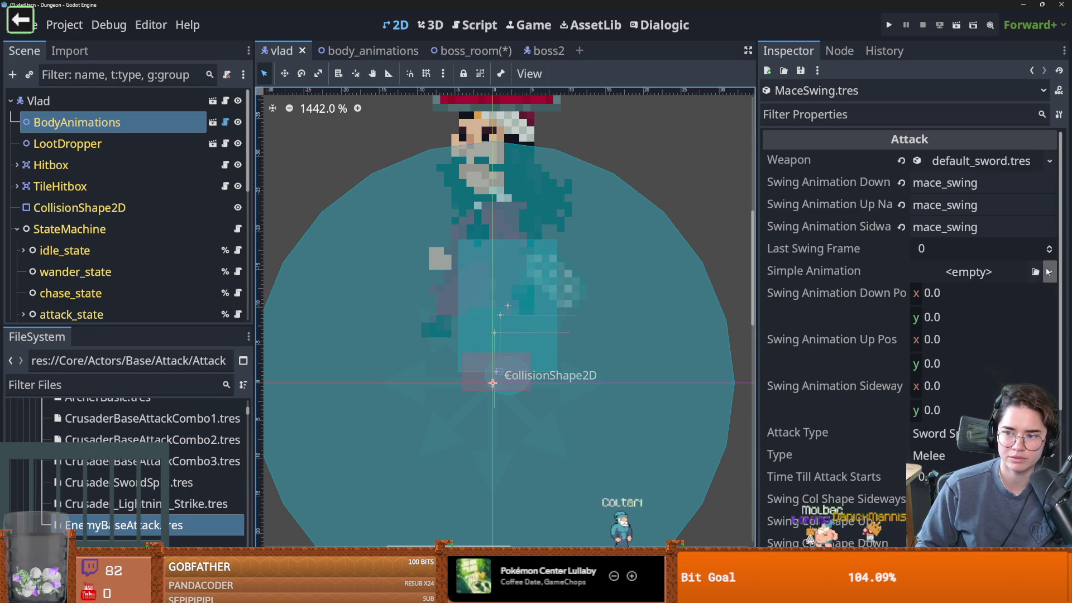
click(1049, 272)
click(1003, 334)
text(si)
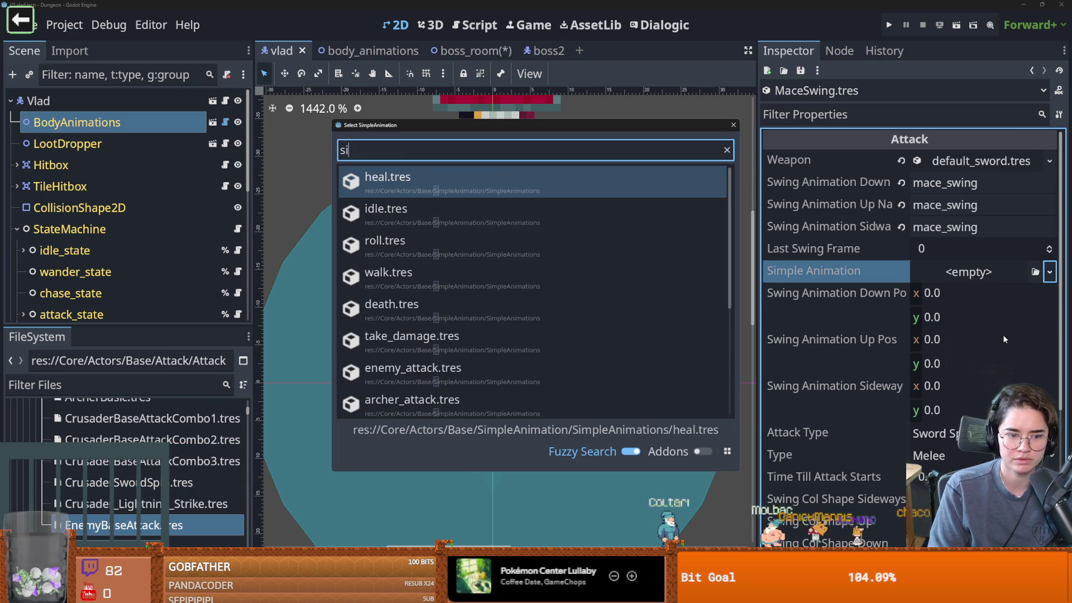
key(BackSpace)
key(BackSpace)
text(ene)
key(Escape)
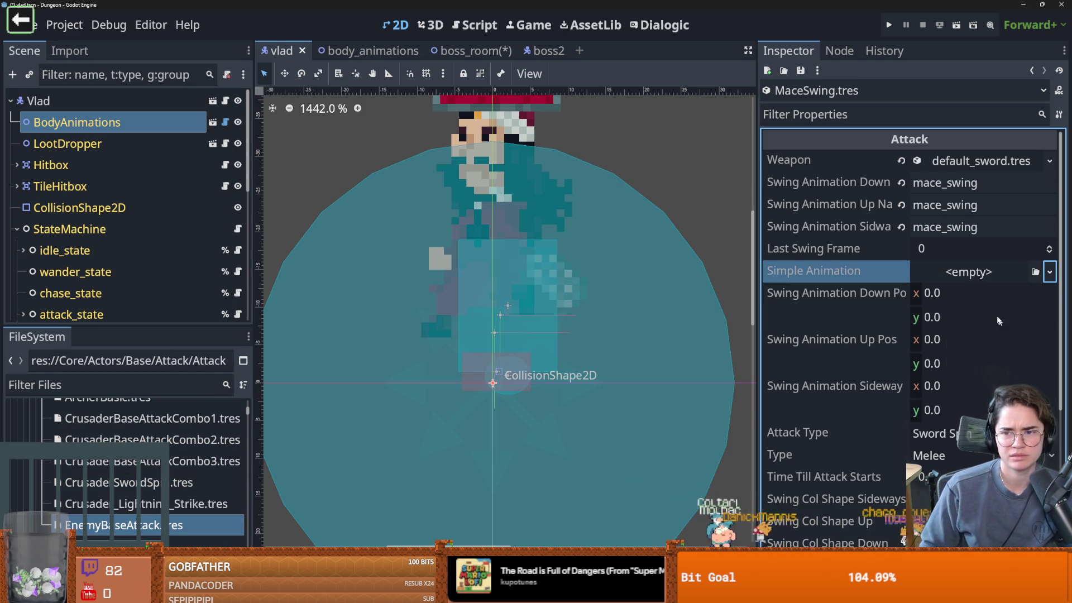
click(969, 272)
key(Escape)
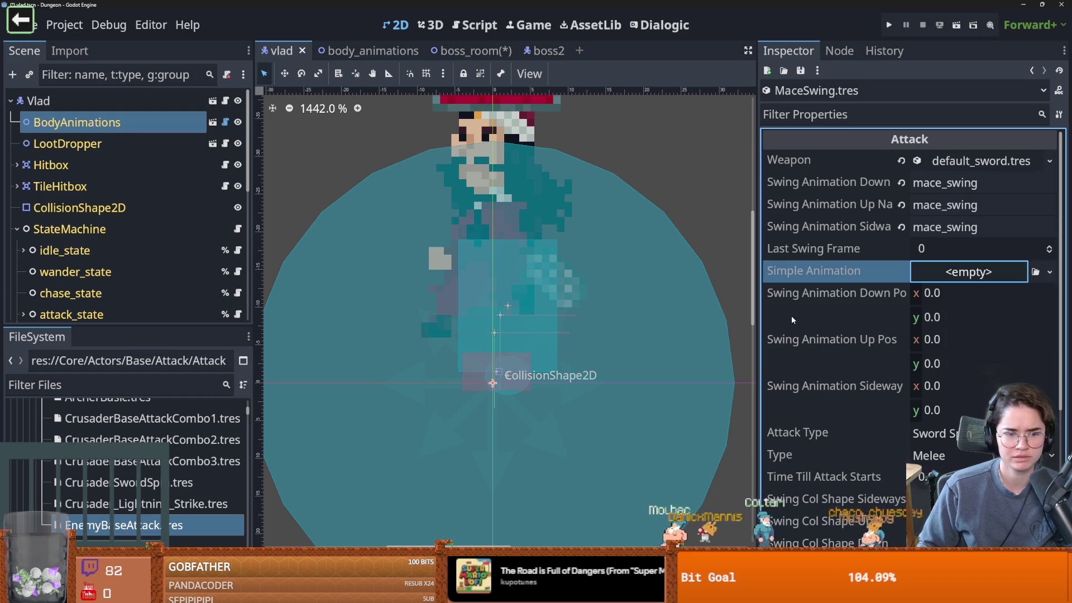
Compare EnemyBaseAttack.tres's enemy_attack.tres settings, then reopen MaceSwing.tres.
click(202, 524)
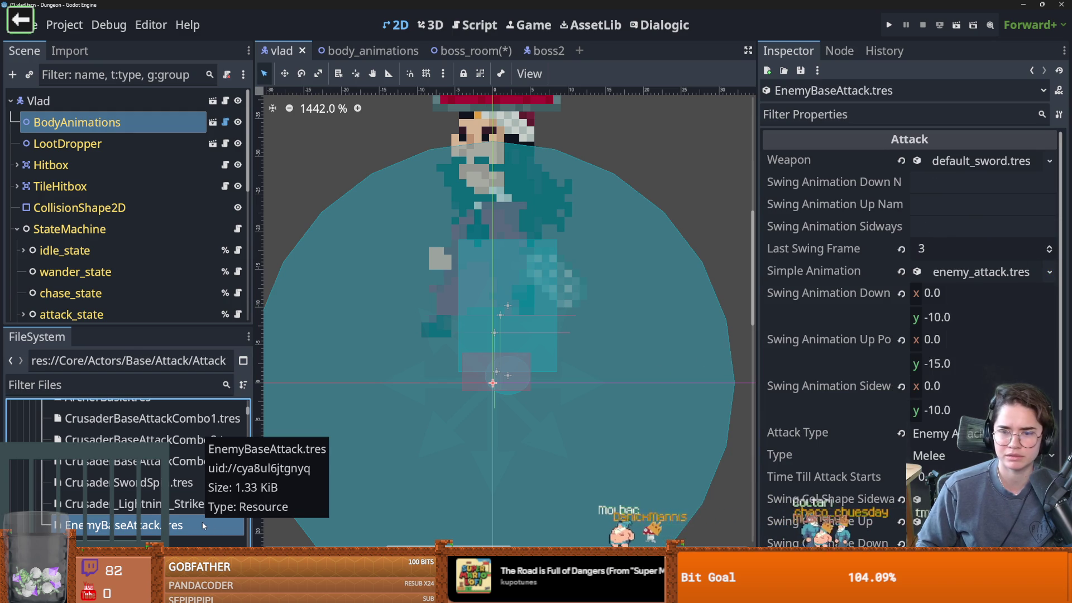
click(964, 272)
click(965, 272)
click(123, 102)
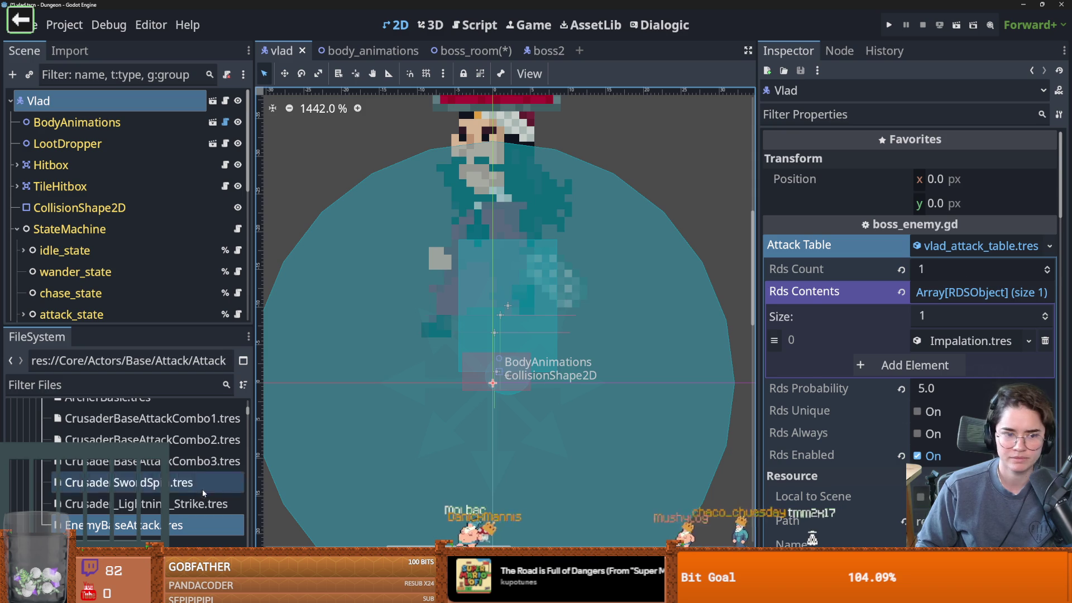
scroll(122, 474, up, 2)
click(111, 441)
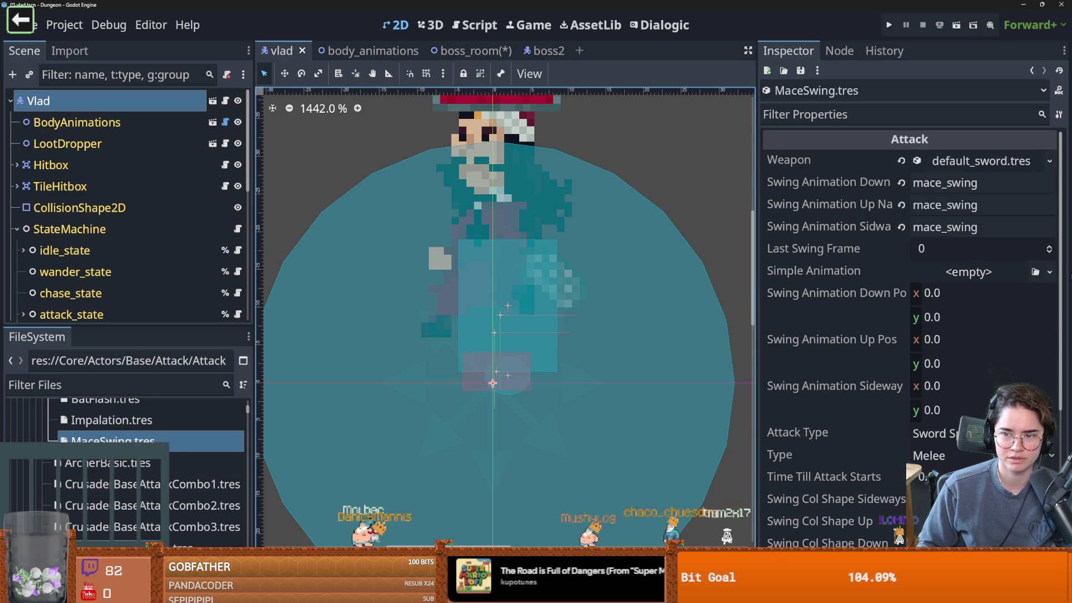
Quick Load enemy_attack.tres as MaceSwing's Simple Animation and check its settings.
click(1050, 272)
click(996, 308)
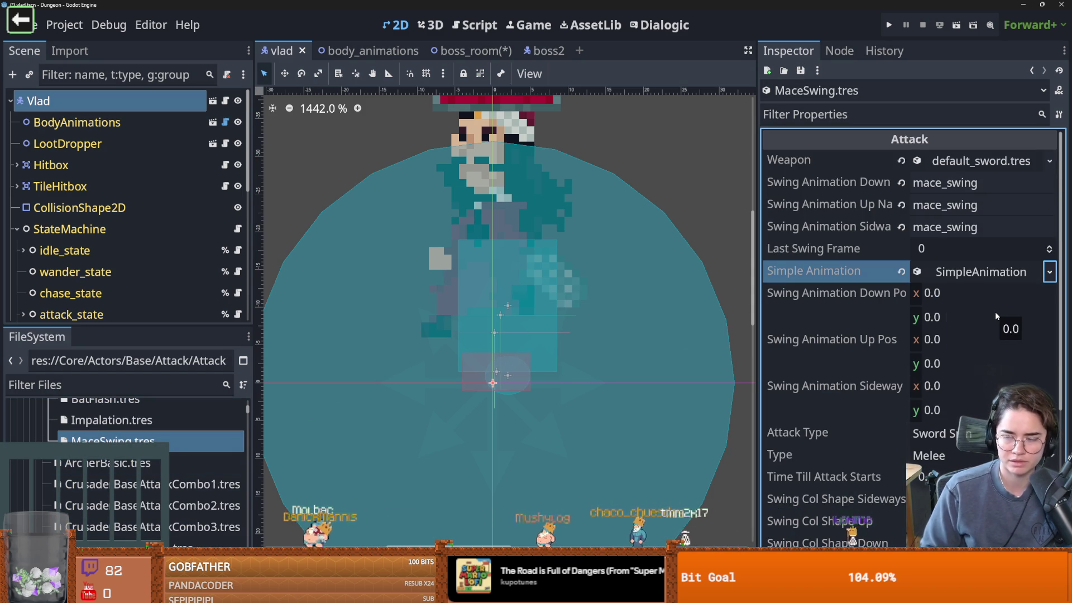
key(ctrl+z)
click(1049, 272)
click(1011, 337)
text(ene)
key(Return)
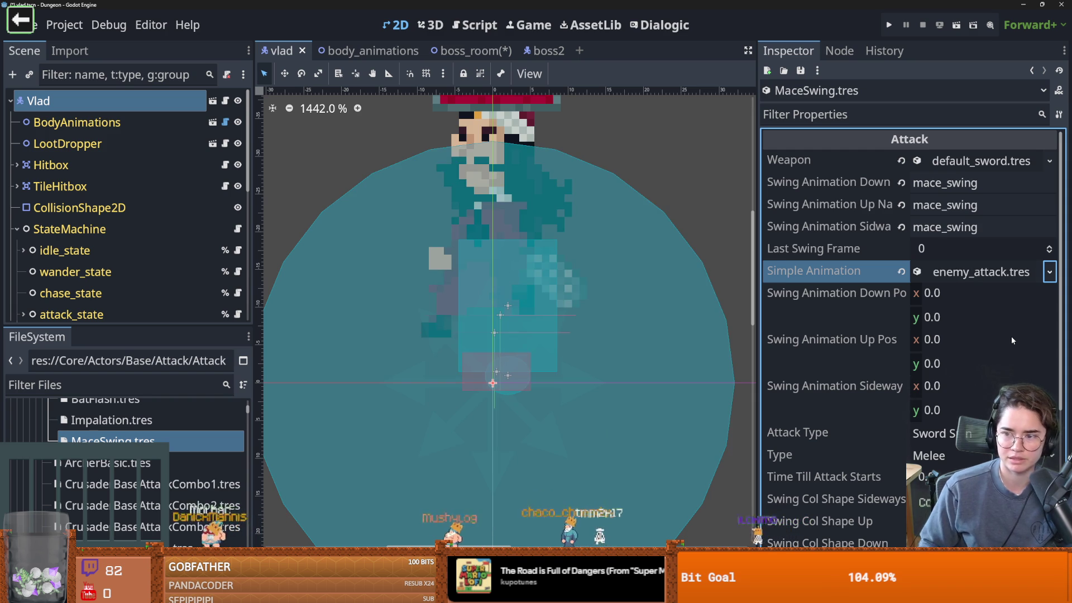
click(979, 271)
click(979, 272)
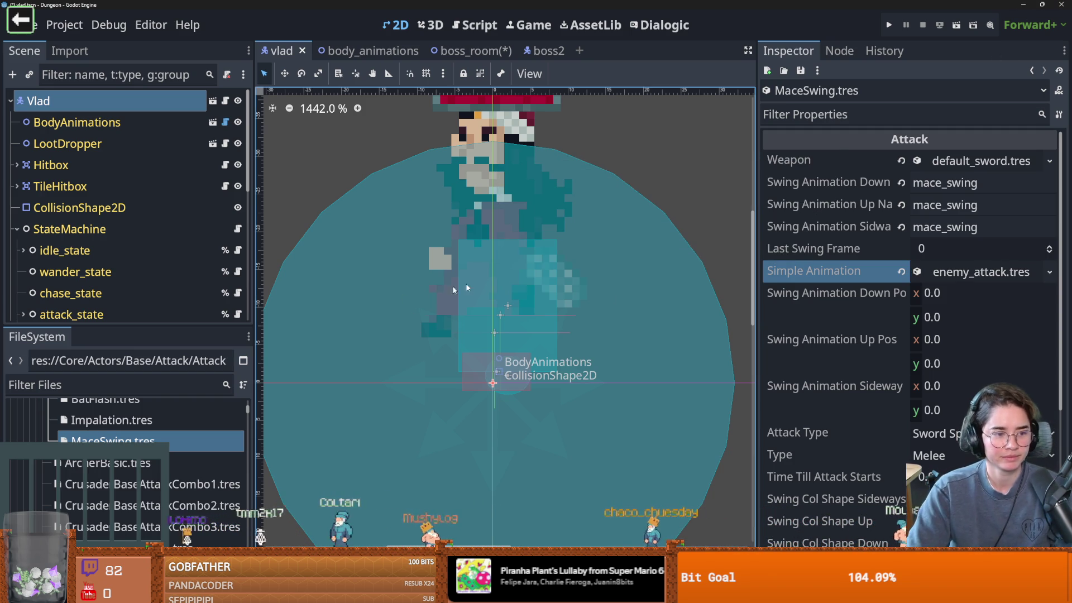
Save the vlad scene with Ctrl+S and review MaceSwing's property list.
scroll(547, 320, down, 3)
key(ctrl+s)
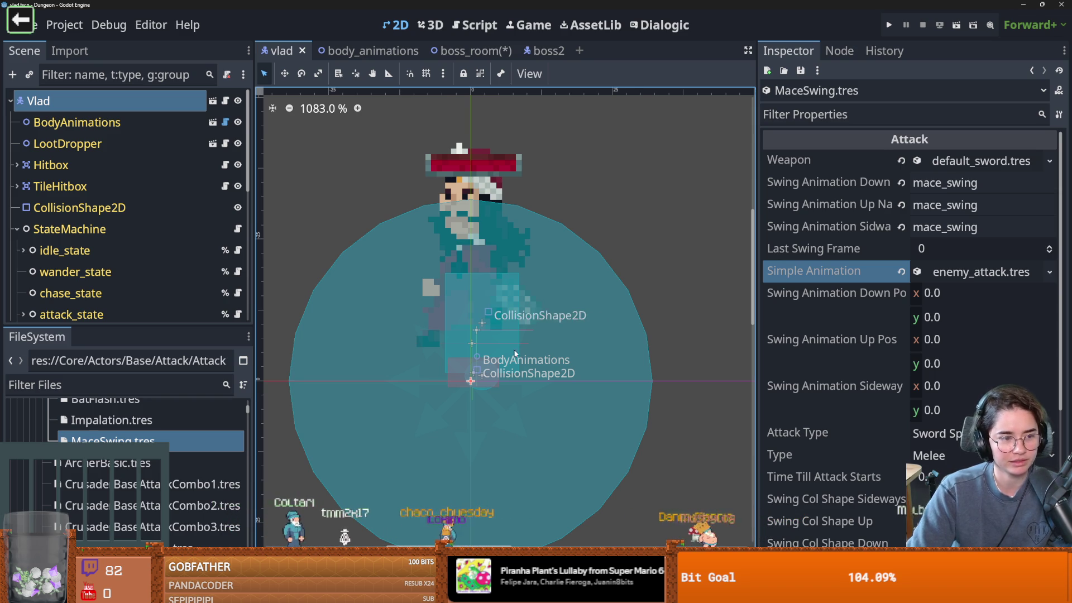
scroll(515, 352, up, 1)
scroll(603, 352, left, 2)
key(ctrl+s)
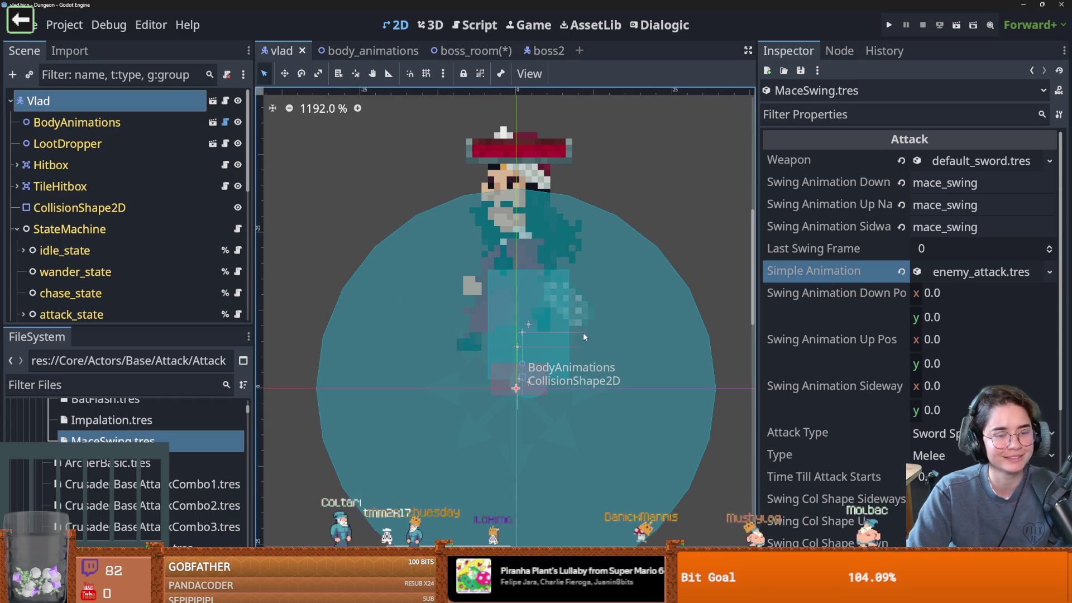
scroll(582, 334, down, 1)
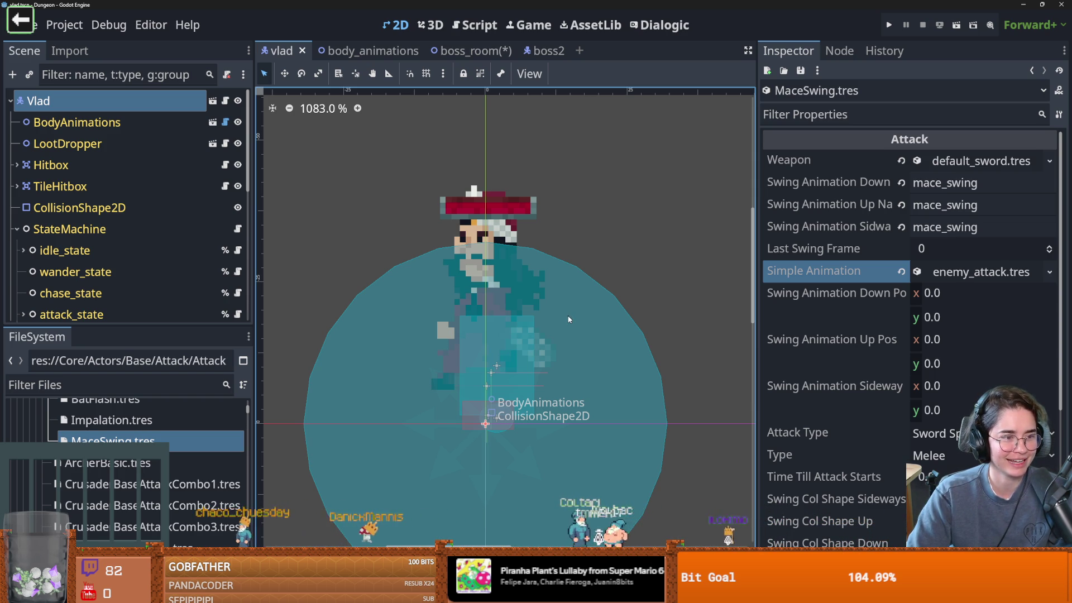
scroll(567, 316, down, 3)
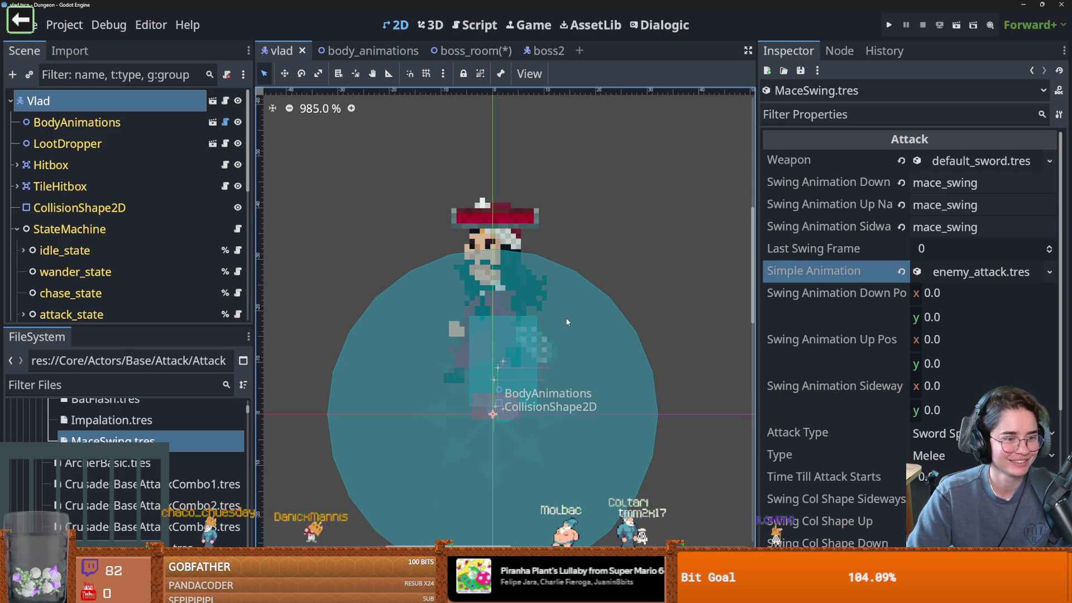
scroll(568, 316, up, 3)
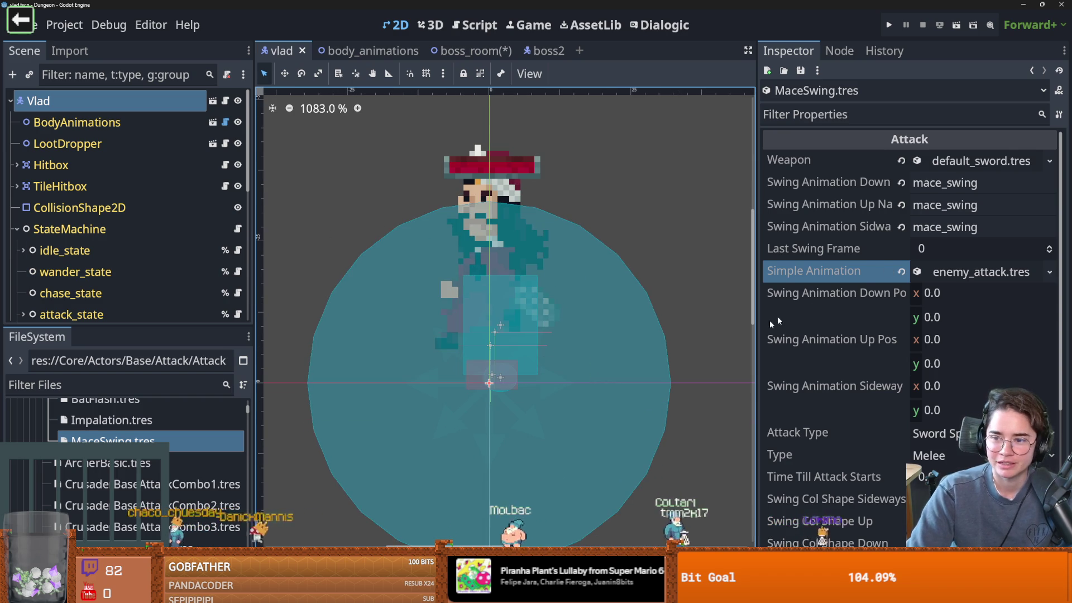
scroll(792, 279, down, 2)
click(836, 184)
Set MaceSwing's Attack Type to Enemy Attack and open the body_animations script.
key(Down)
key(Down)
key(Up)
key(Up)
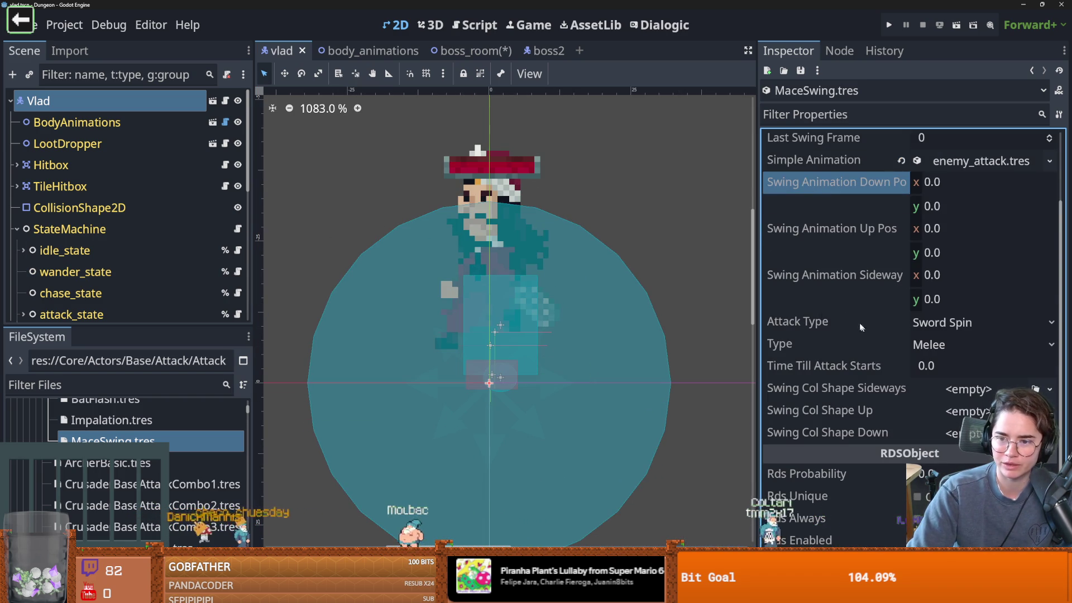
click(934, 327)
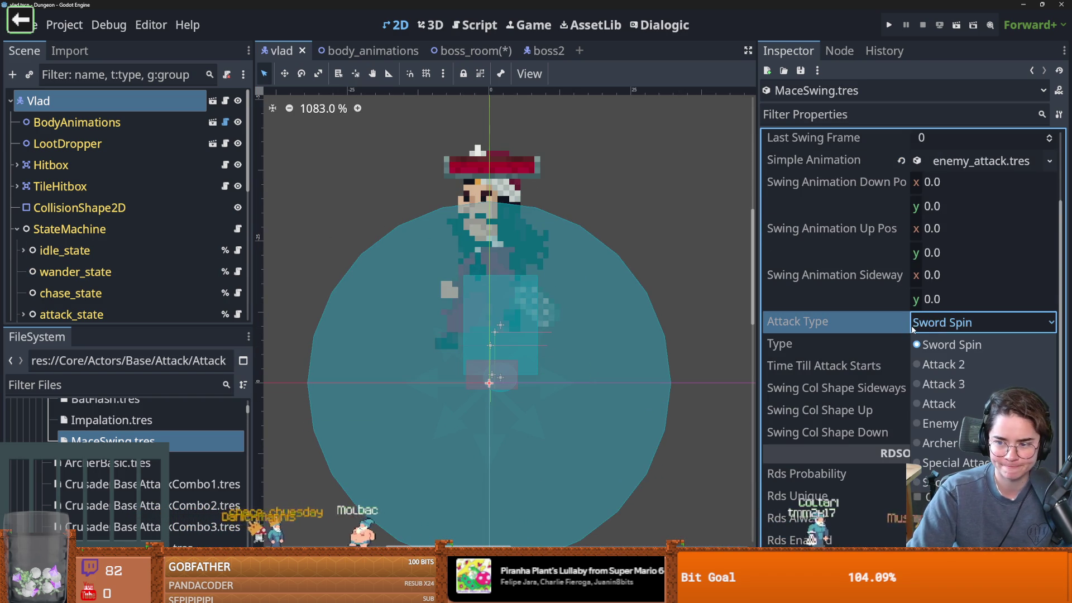
click(941, 423)
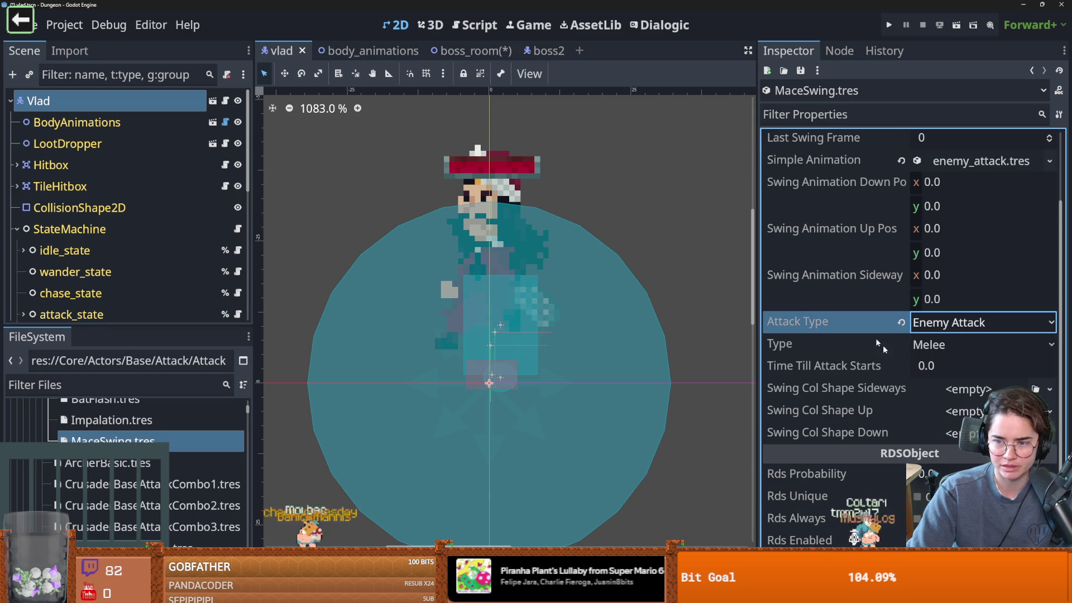
mouse_move(849, 316)
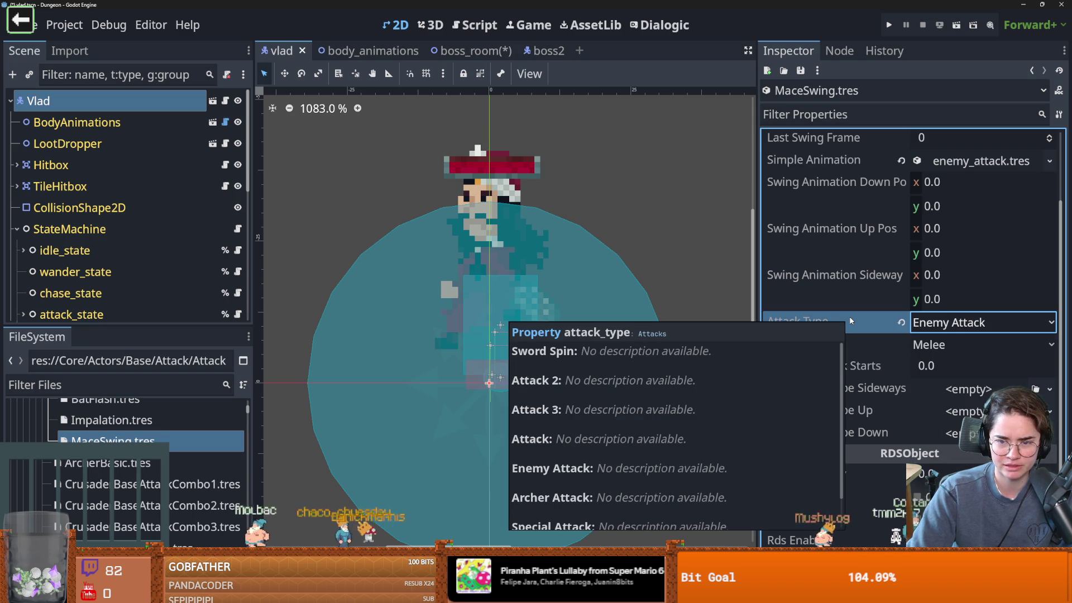
click(225, 121)
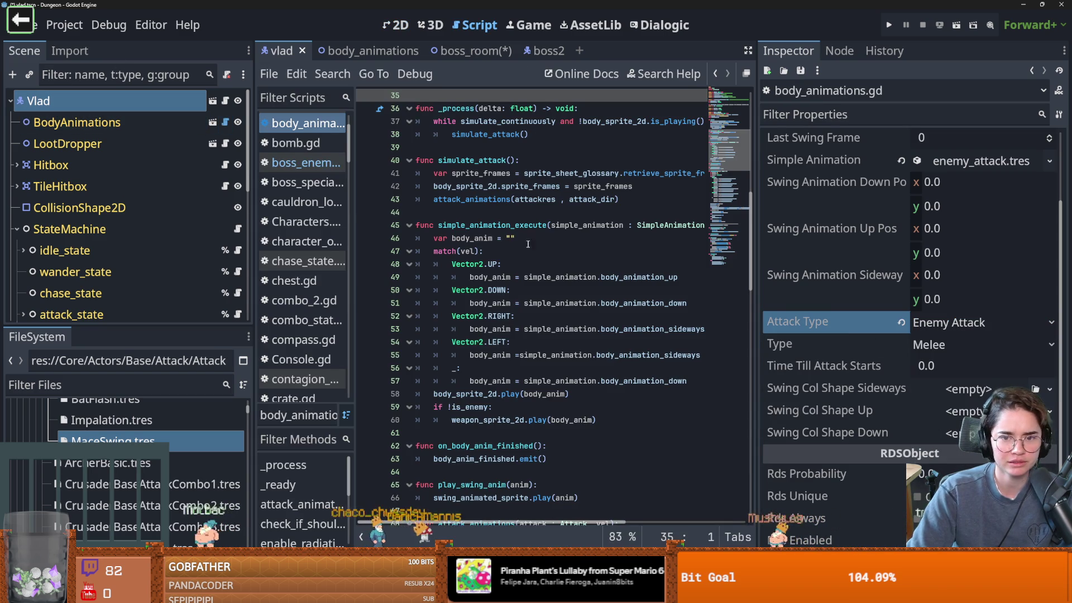
Search the body_animations script for the attack_animations call.
scroll(572, 263, up, 3)
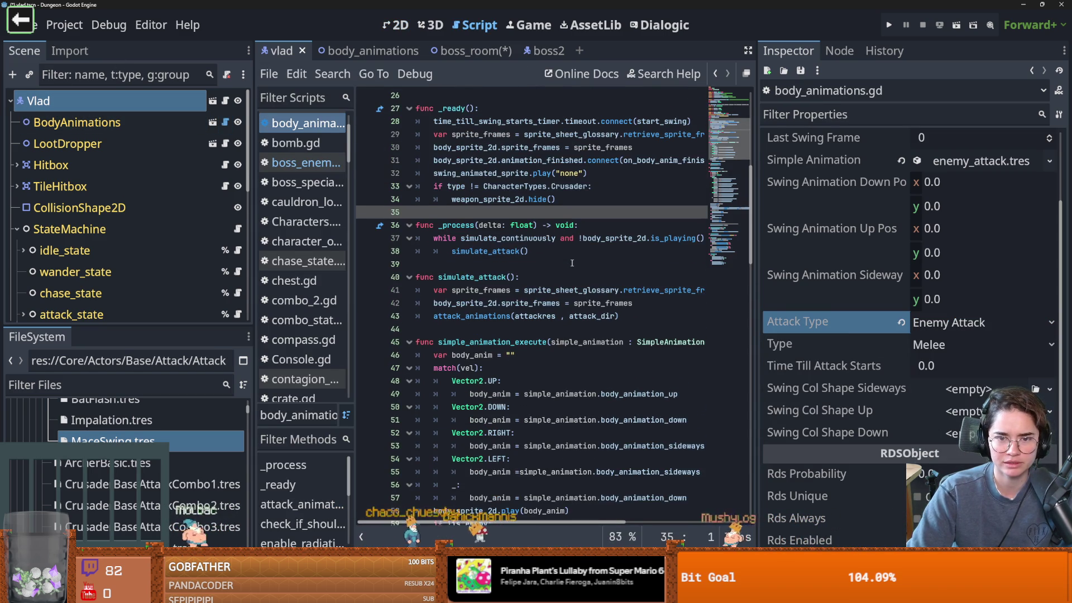
key(ctrl+f)
text(attac_)
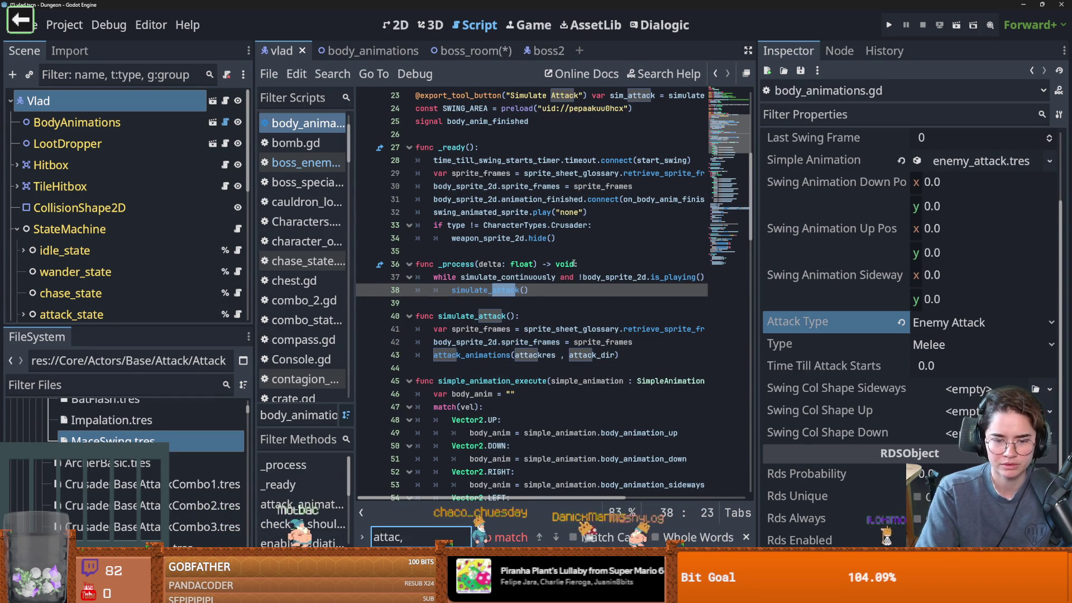
key(BackSpace)
text(k_t)
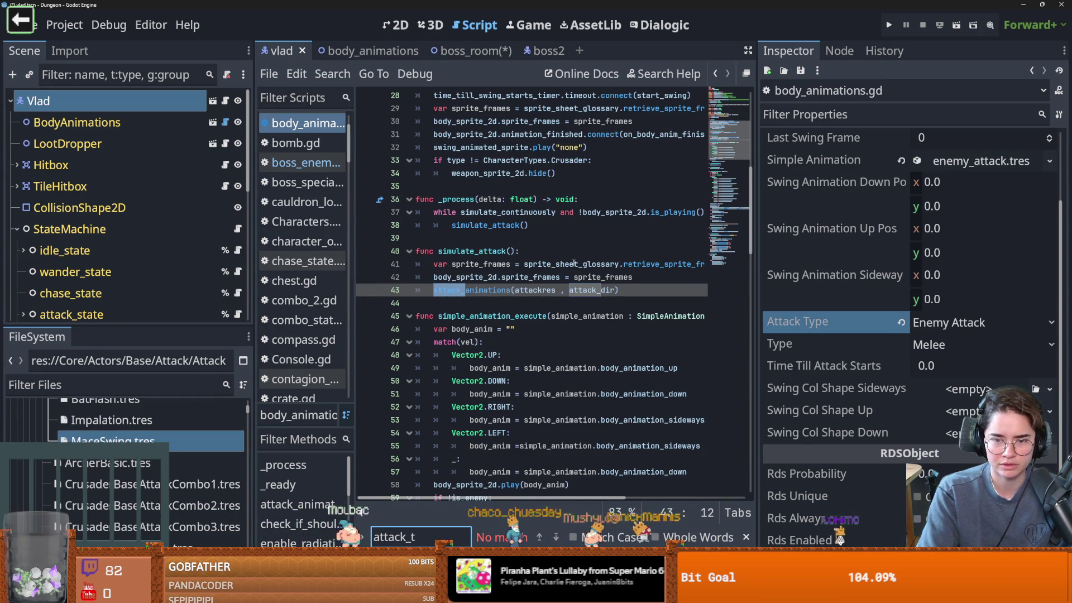
key(BackSpace)
key(BackSpace)
key(BackSpace)
key(BackSpace)
key(BackSpace)
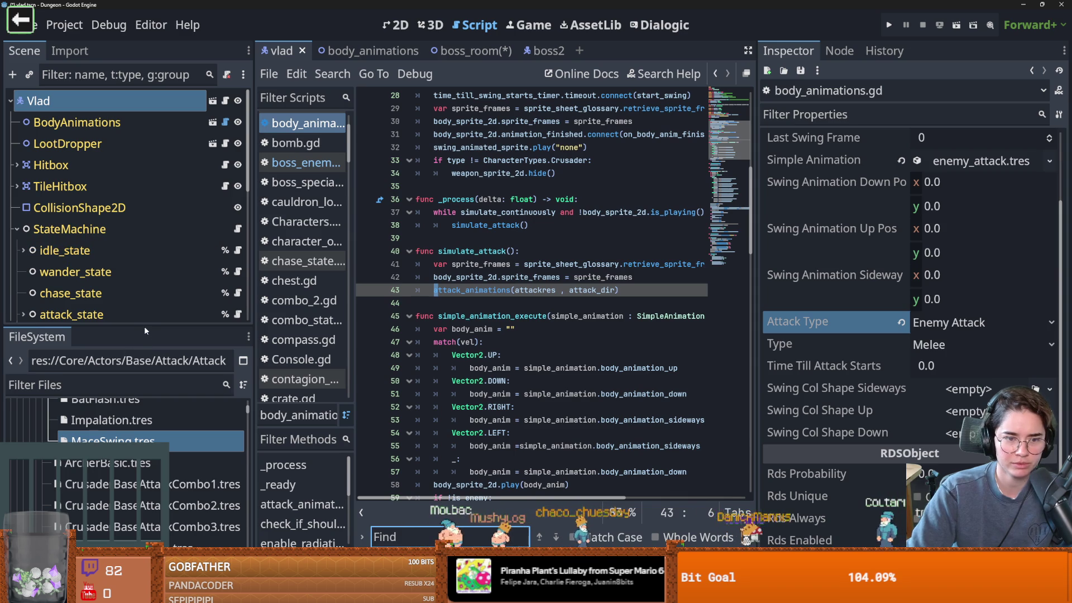
Filter FileSystem files by 'attac' and open Attack.gd.
drag(144, 327, 143, 336)
scroll(856, 306, up, 3)
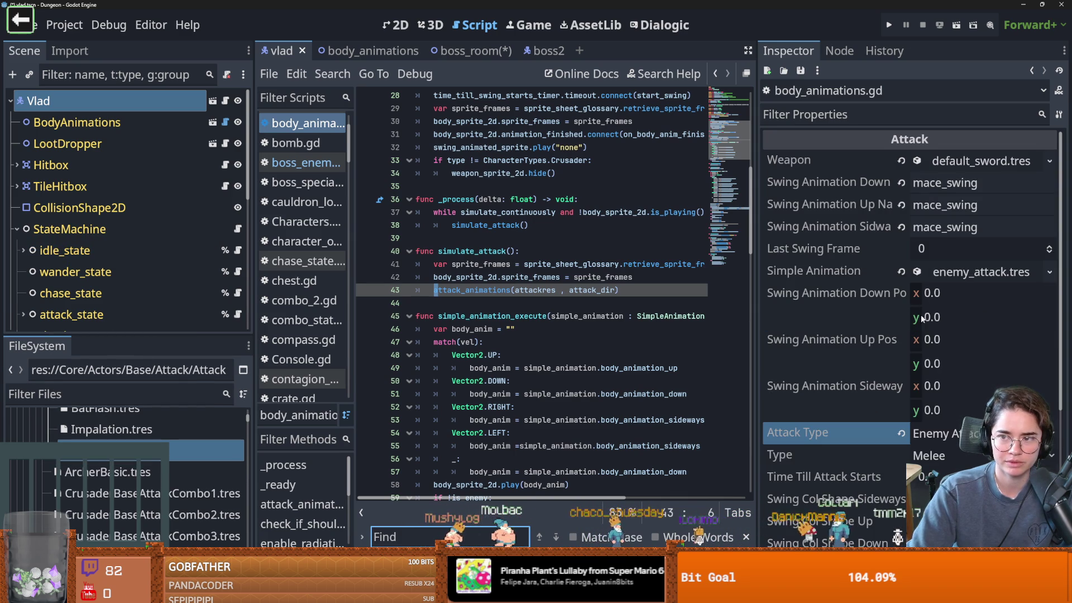
click(116, 386)
text(attacj)
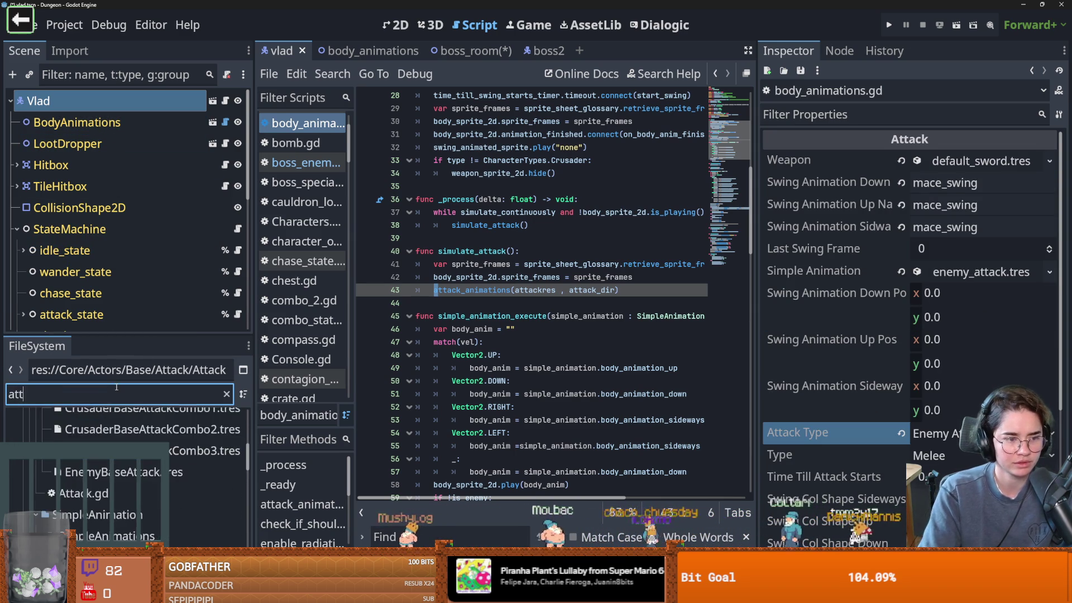
key(BackSpace)
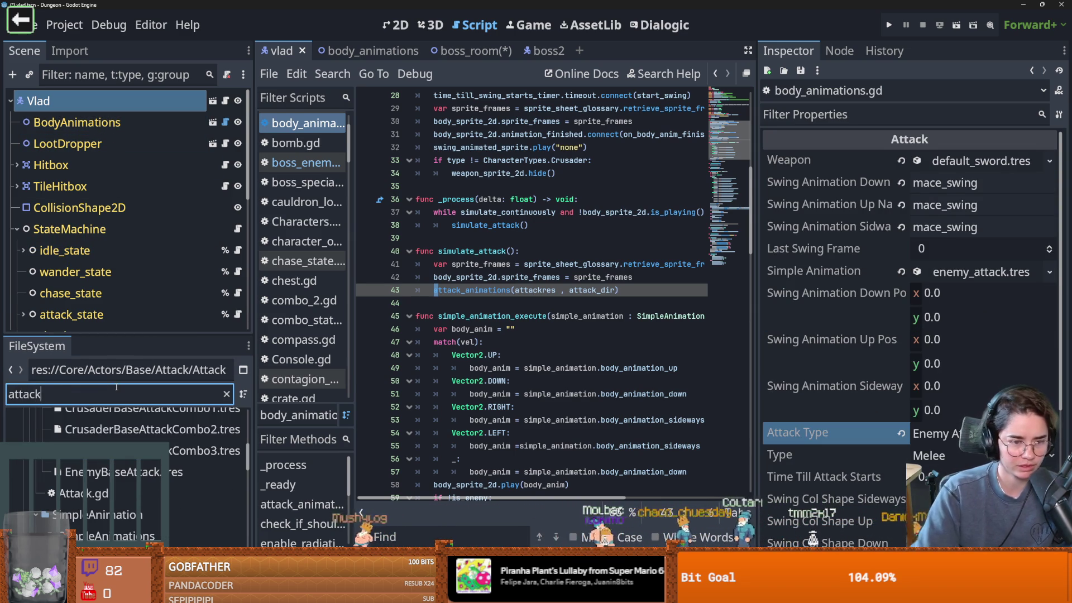
double_click(84, 452)
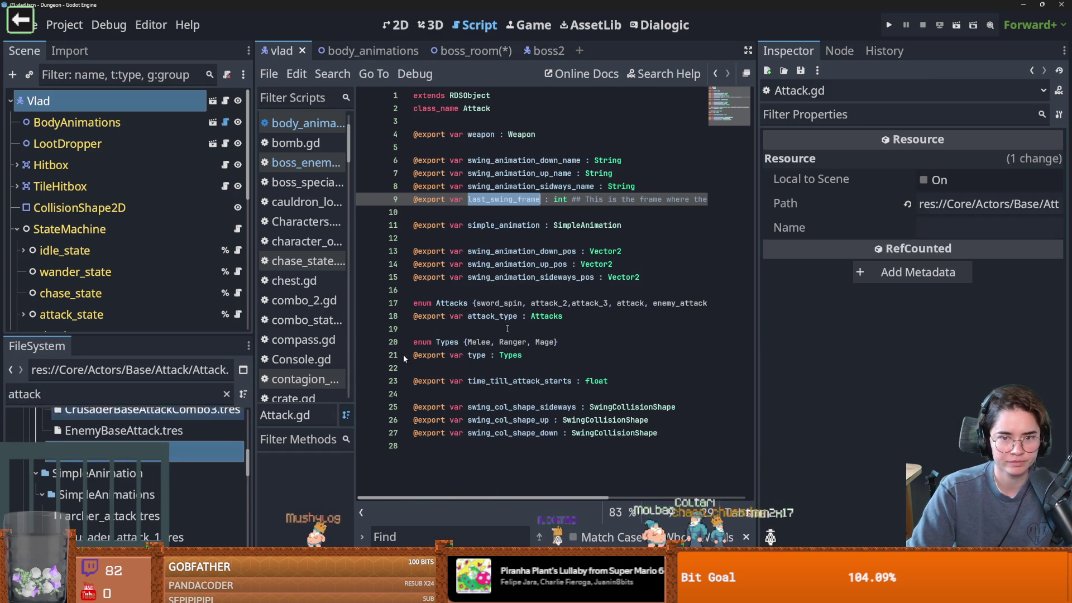
Search all project files for attack_type and open its single match, Attack.gd line 18.
click(475, 356)
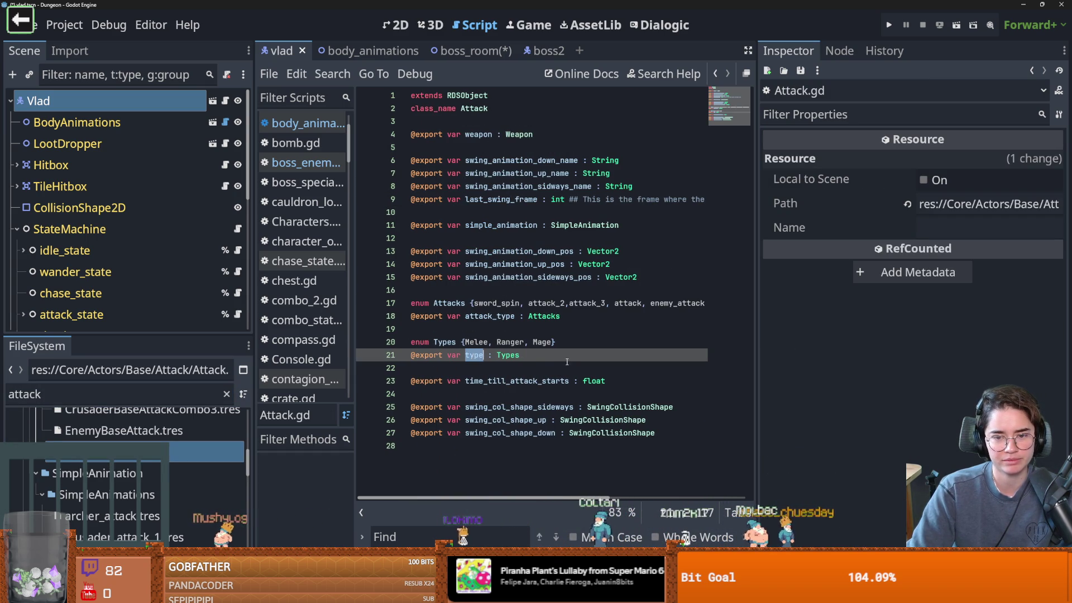
double_click(490, 316)
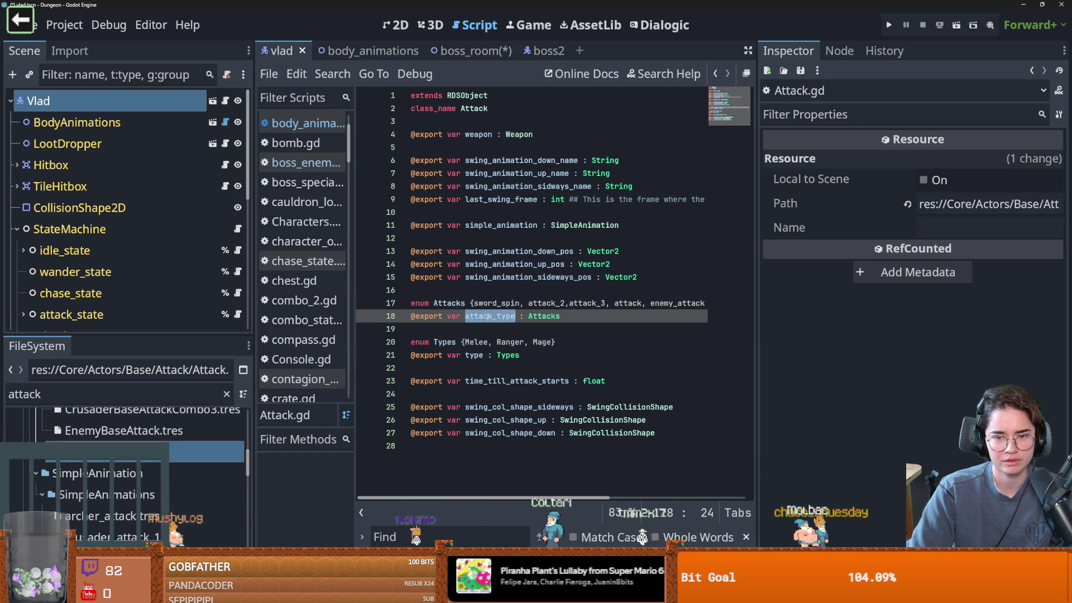
click(332, 74)
click(346, 180)
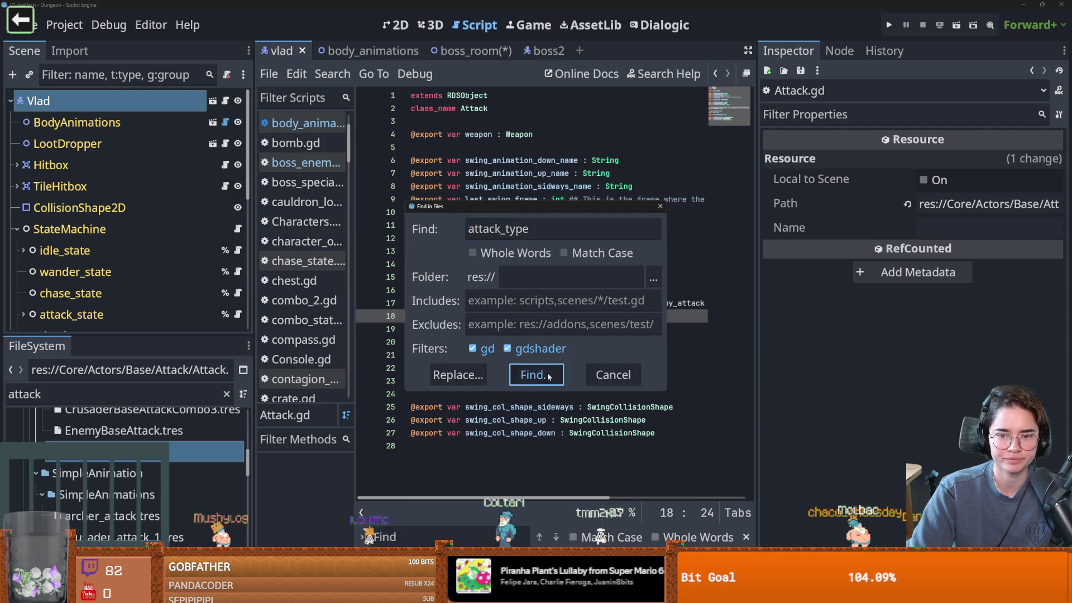
click(531, 374)
click(434, 438)
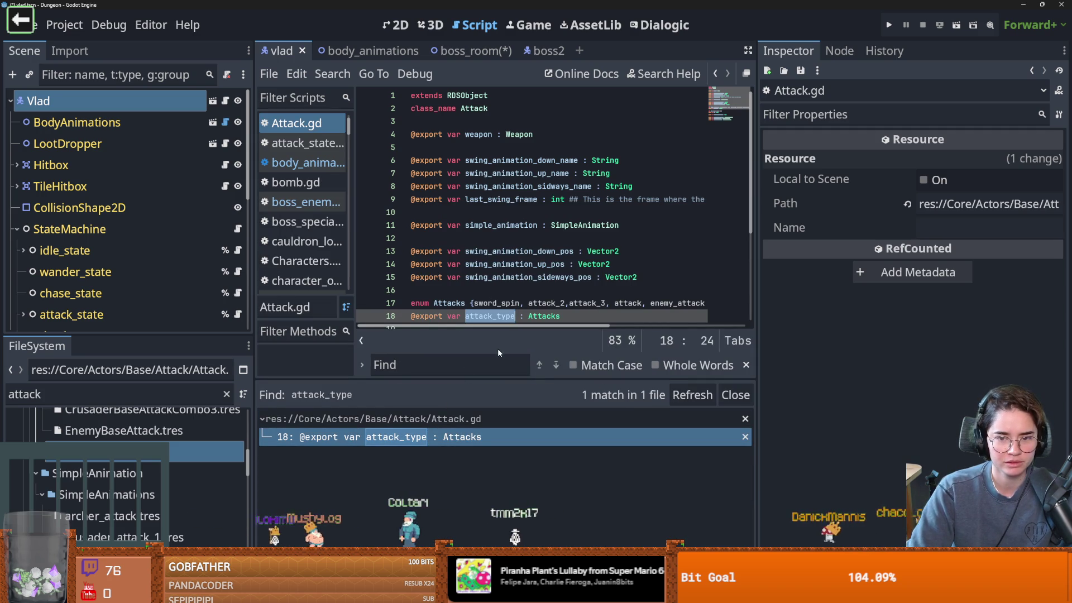
Resize the script area to read Attack.gd, then return to Vlad's 2D view.
drag(500, 380, 501, 445)
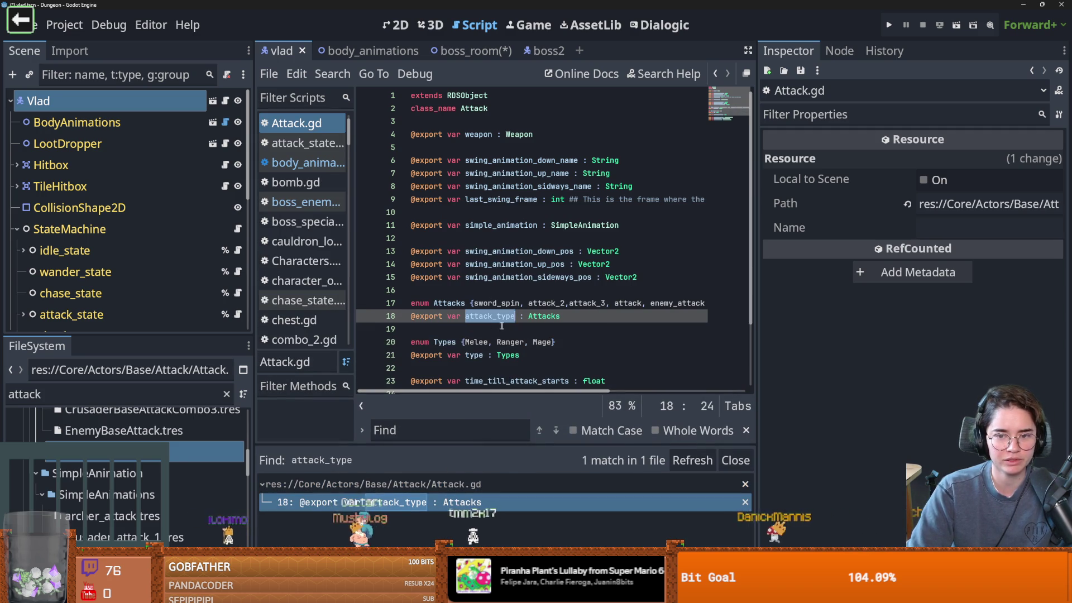
click(503, 329)
scroll(559, 279, down, 2)
drag(757, 301, 903, 301)
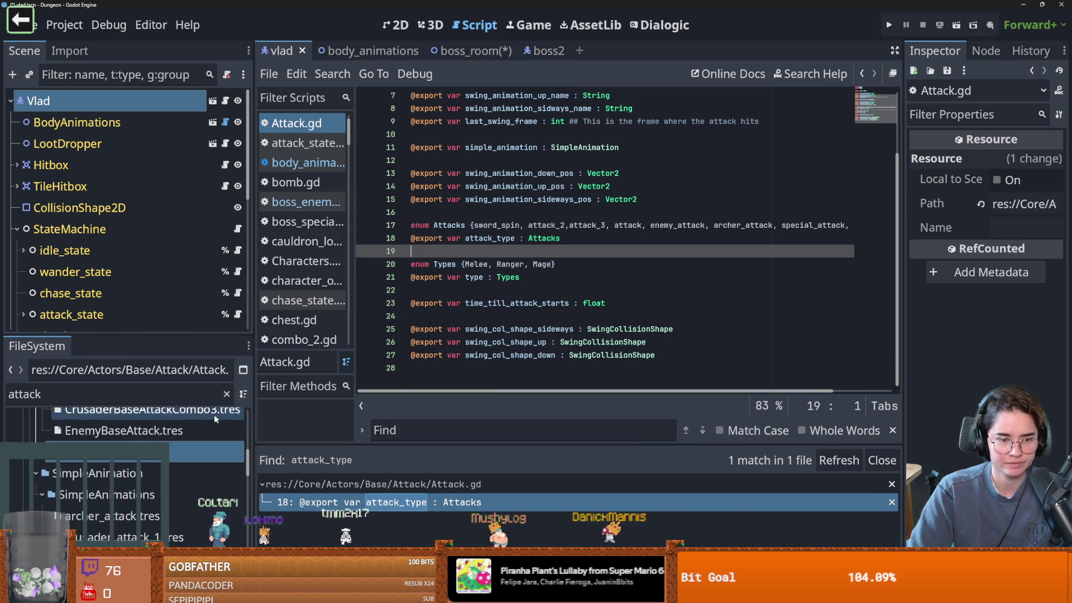
click(139, 107)
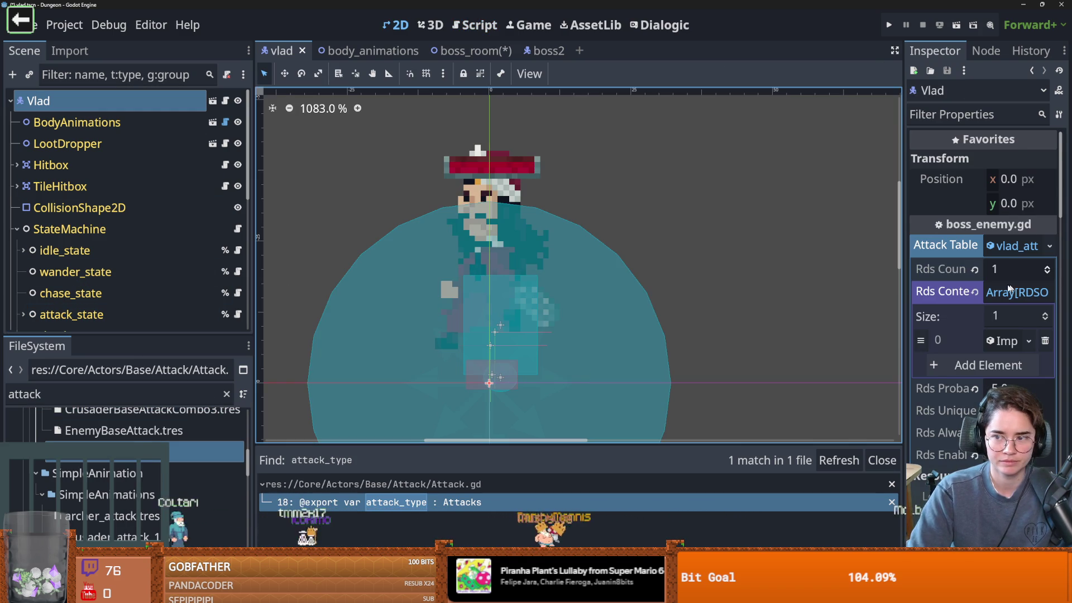
Enlarge the Scene dock and collapse the StateMachine node's children.
scroll(126, 469, up, 5)
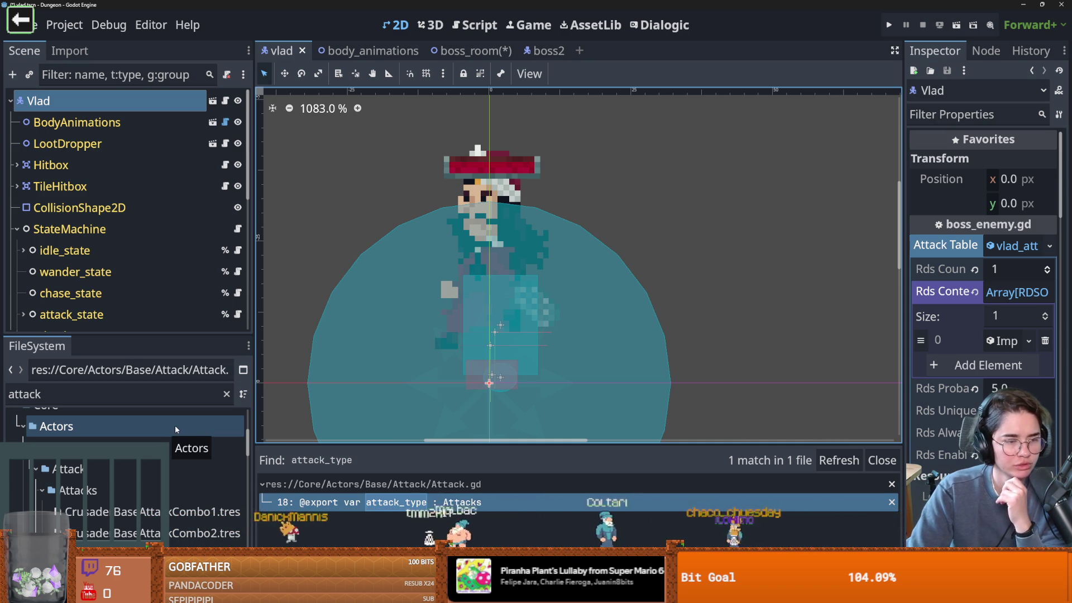
mouse_move(163, 334)
mouse_down()
mouse_move(167, 471)
mouse_move(167, 447)
mouse_up()
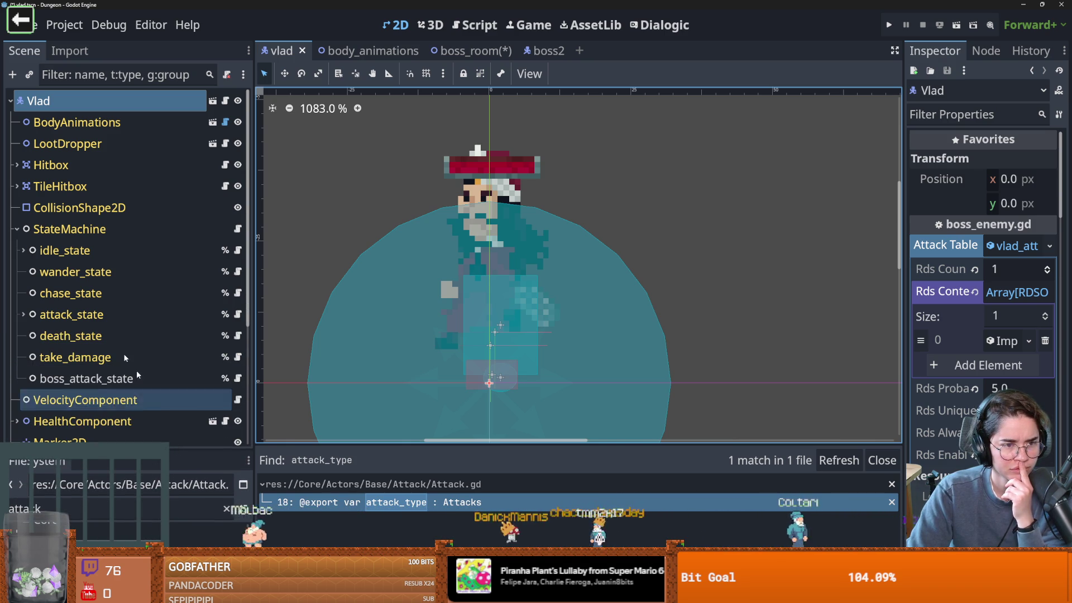
click(17, 229)
Inspect HealthComponent, CanStartChaseTimer, CenterMarker and PathfindingComponent in Vlad's scene tree.
click(17, 272)
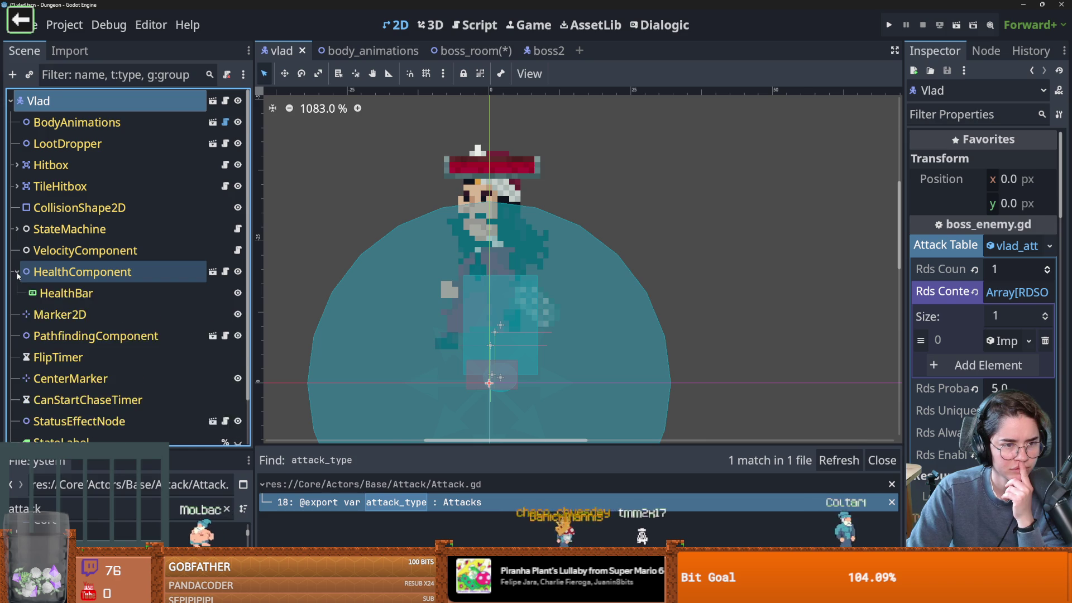
click(17, 272)
scroll(128, 356, down, 1)
click(128, 354)
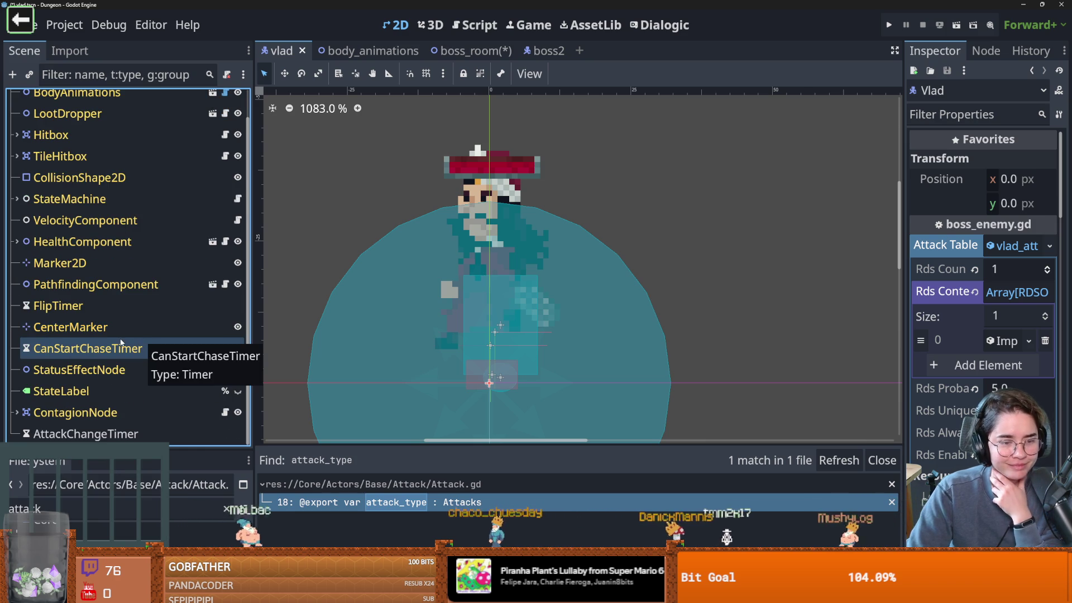
scroll(128, 335, up, 1)
click(123, 363)
click(166, 316)
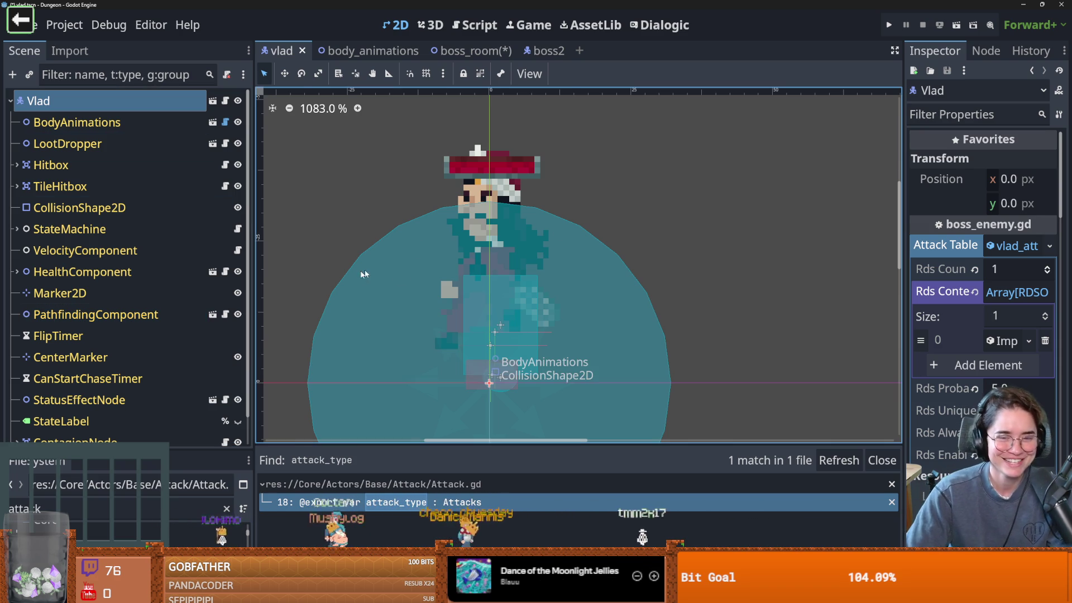
Save the Vlad scene and add queue_free() inside boss_enemy.gd's delete_node function.
drag(436, 268, 531, 194)
key(ctrl+s)
scroll(618, 193, up, 3)
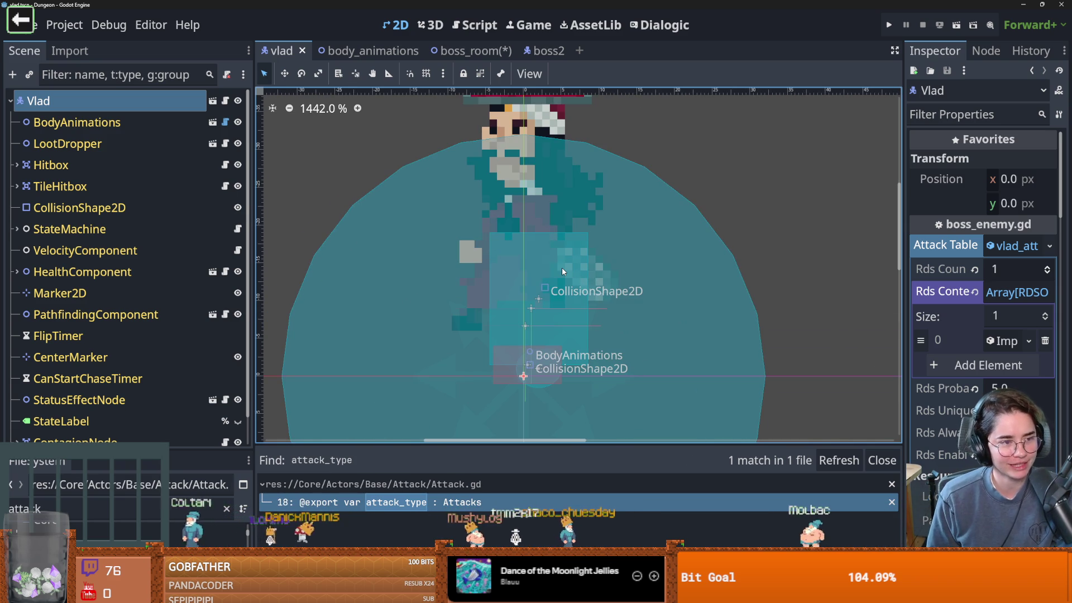
key(ctrl+F3)
text(queue)
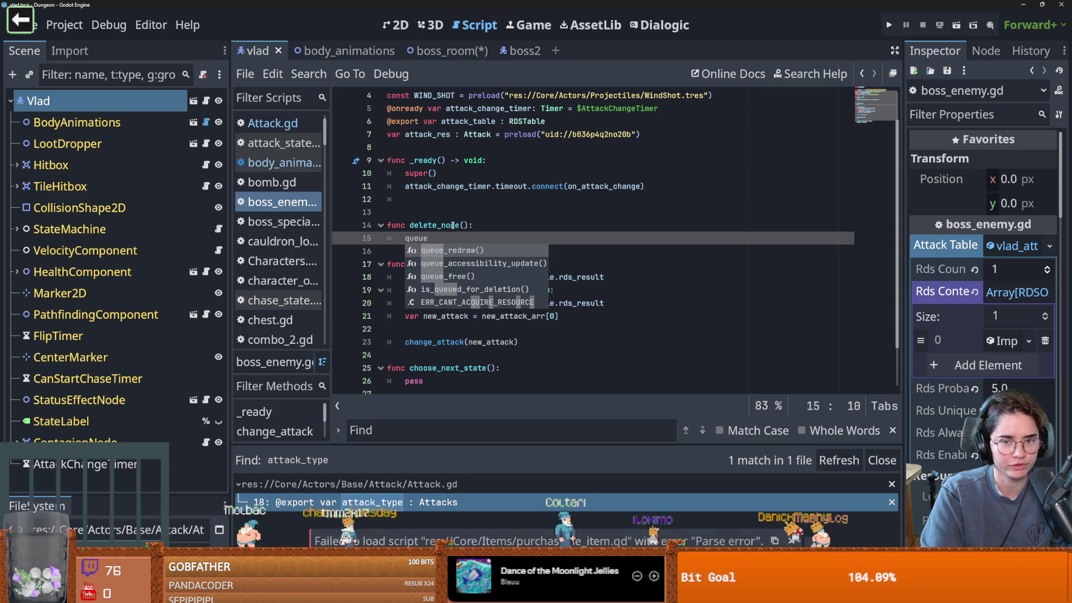
key(Down)
key(Down)
key(Return)
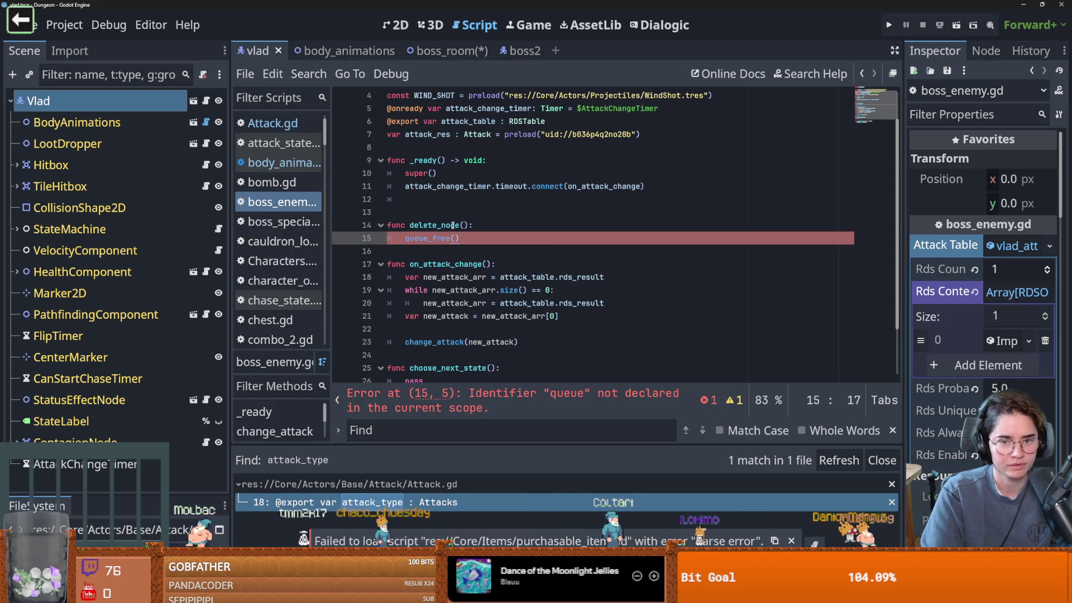
End _ready with call_deferred("delete_node"), save the script, and select call_deferred.
click(662, 188)
key(Return)
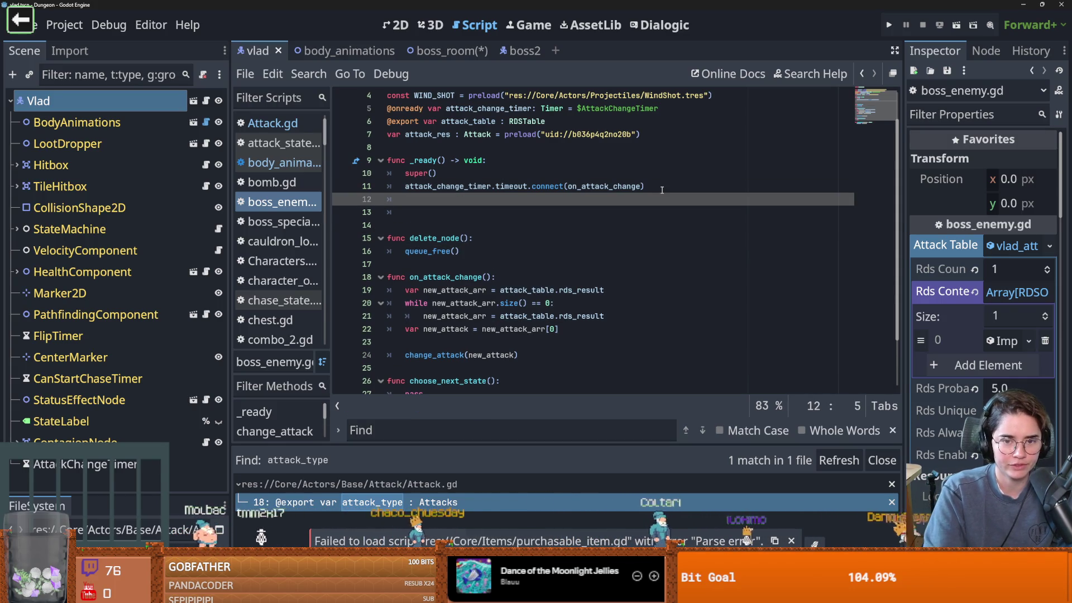
text(call_)
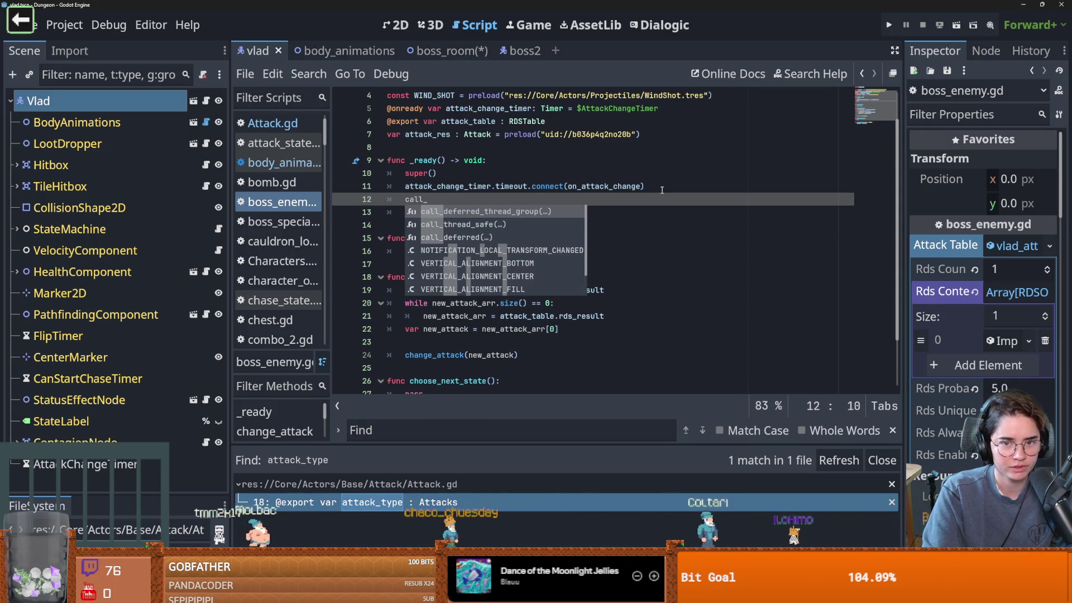
text(defereed)
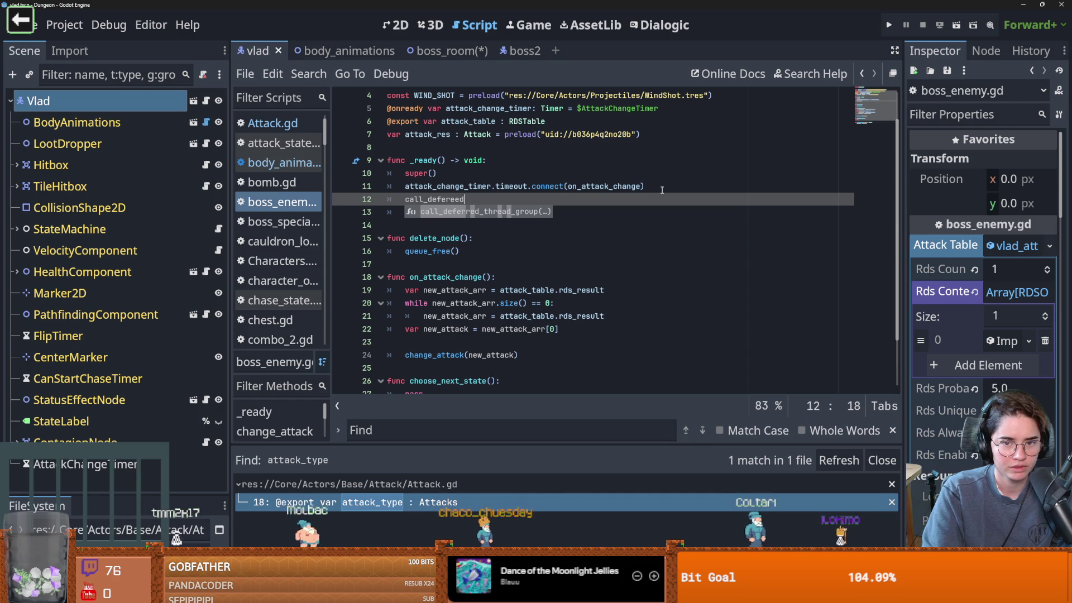
key(BackSpace)
key(BackSpace)
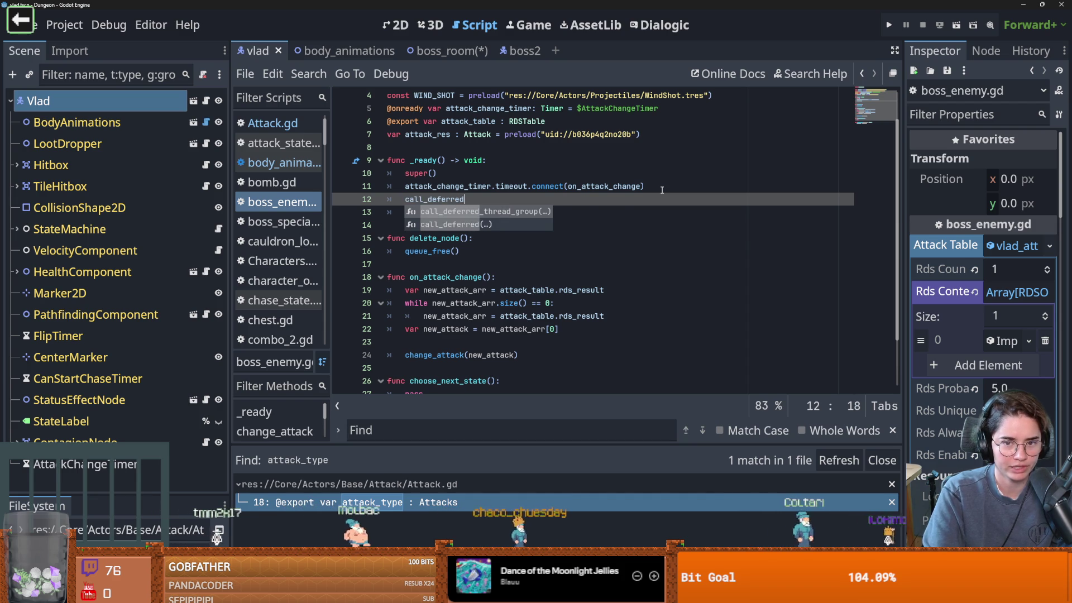
text(("delete_n)
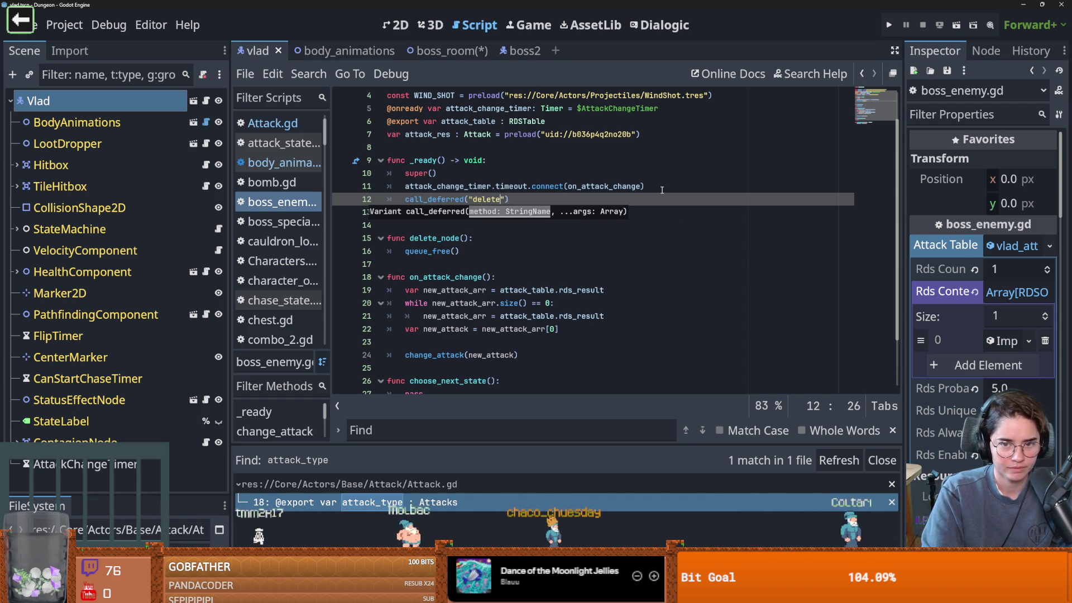
text(ode)
key(ctrl+s)
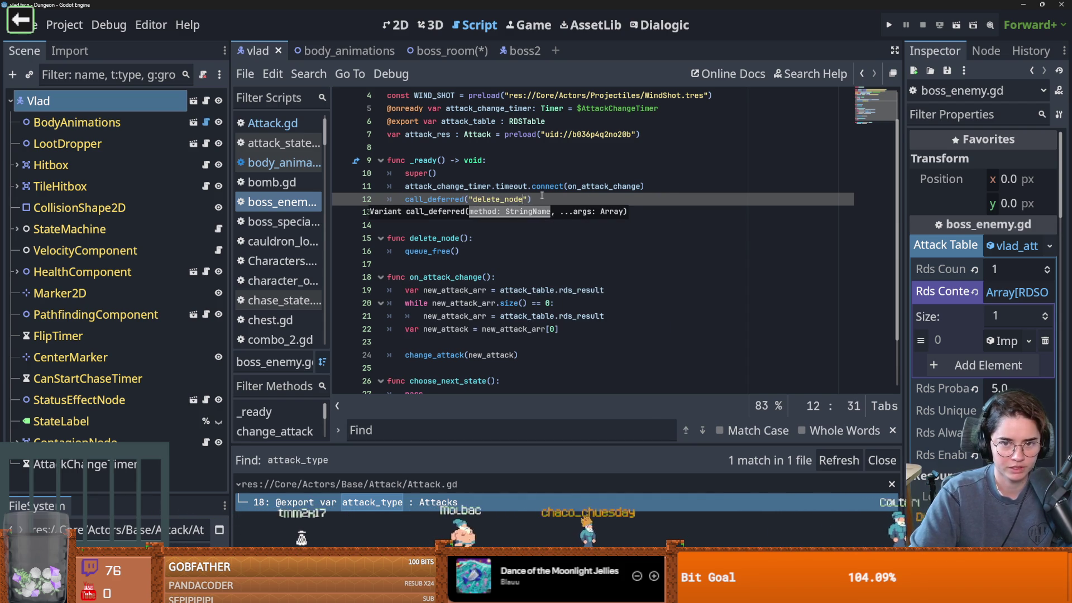
key(End)
double_click(484, 199)
Read the call_deferred documentation's description and null-return note, then go back to boss_enemy.gd.
double_click(450, 200)
ctrl+click(442, 201)
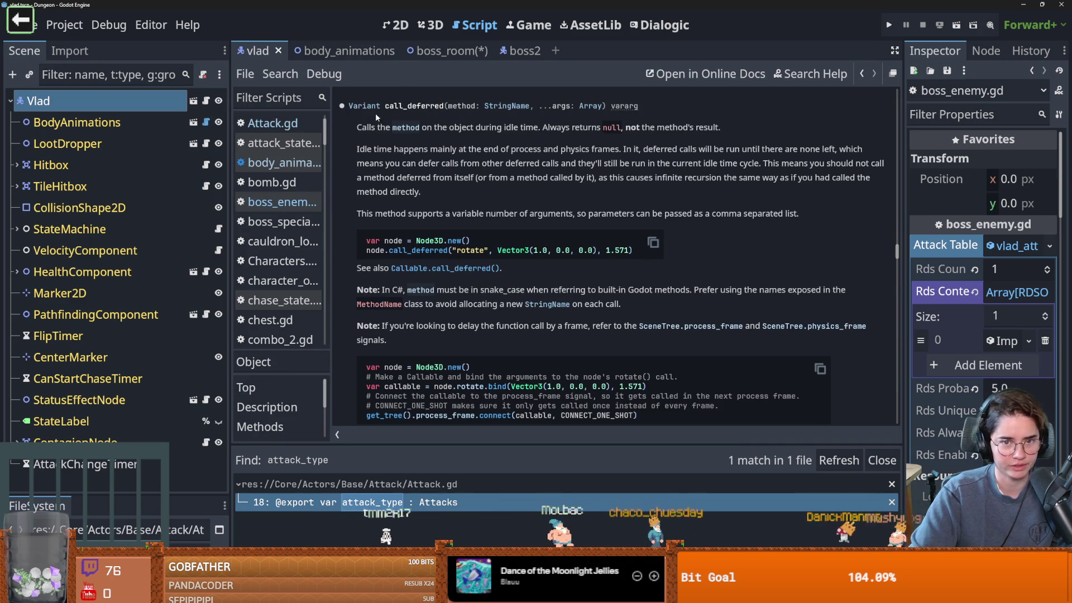
drag(358, 127, 437, 128)
drag(561, 128, 721, 128)
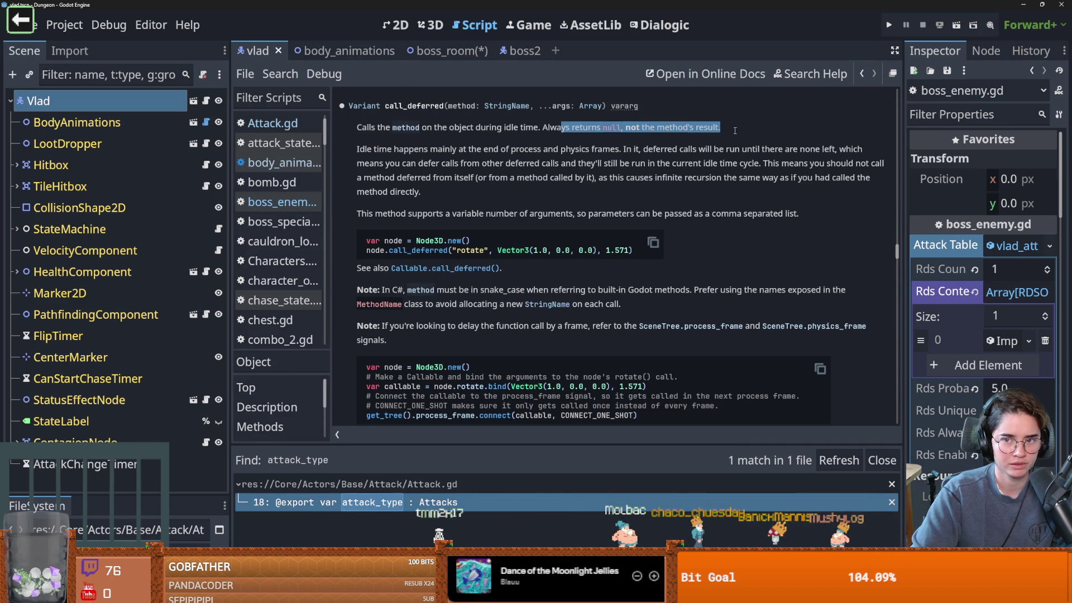
click(204, 101)
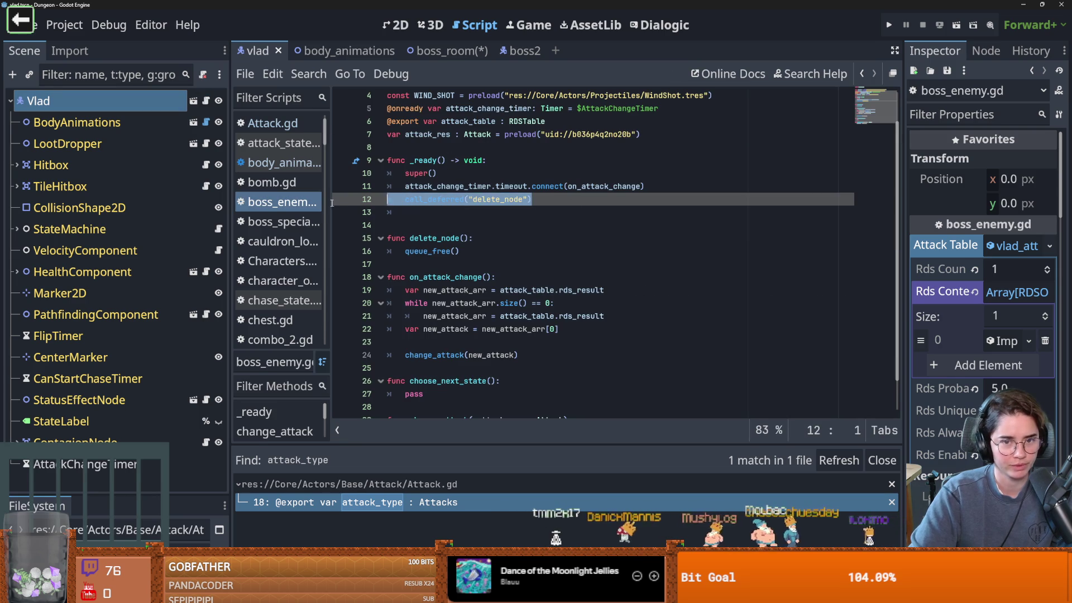
Delete lines 12–16: the call_deferred("delete_node") line and the delete_node function.
shift+click(458, 250)
key(BackSpace)
key(BackSpace)
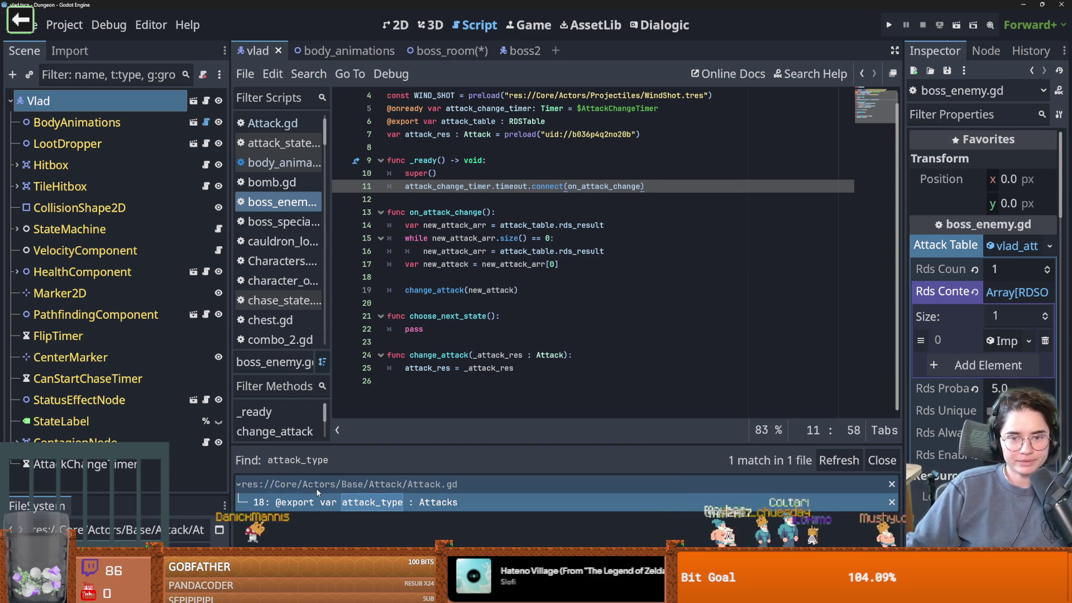
Save the scene and boss_enemy.gd with Ctrl+S, twice, while working in on_attack_change.
click(391, 200)
key(ctrl+s)
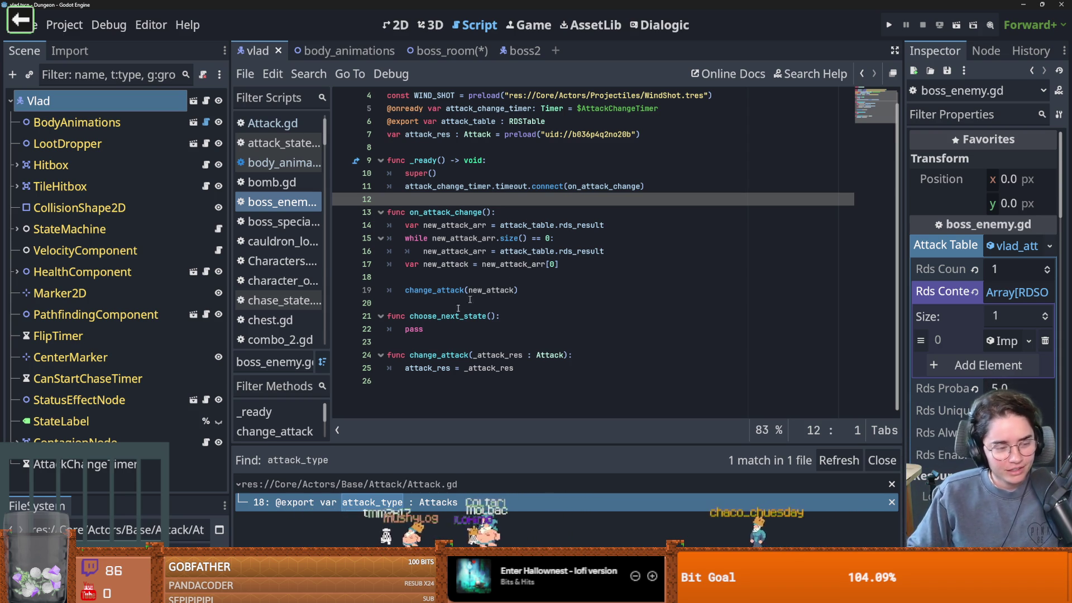
click(467, 281)
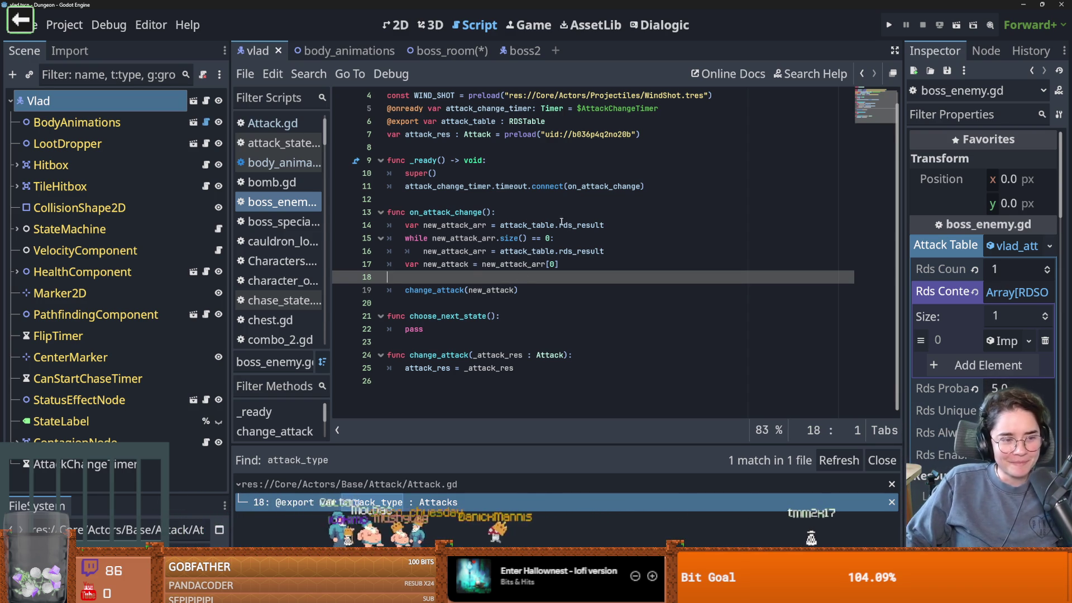
key(Down)
key(ctrl+s)
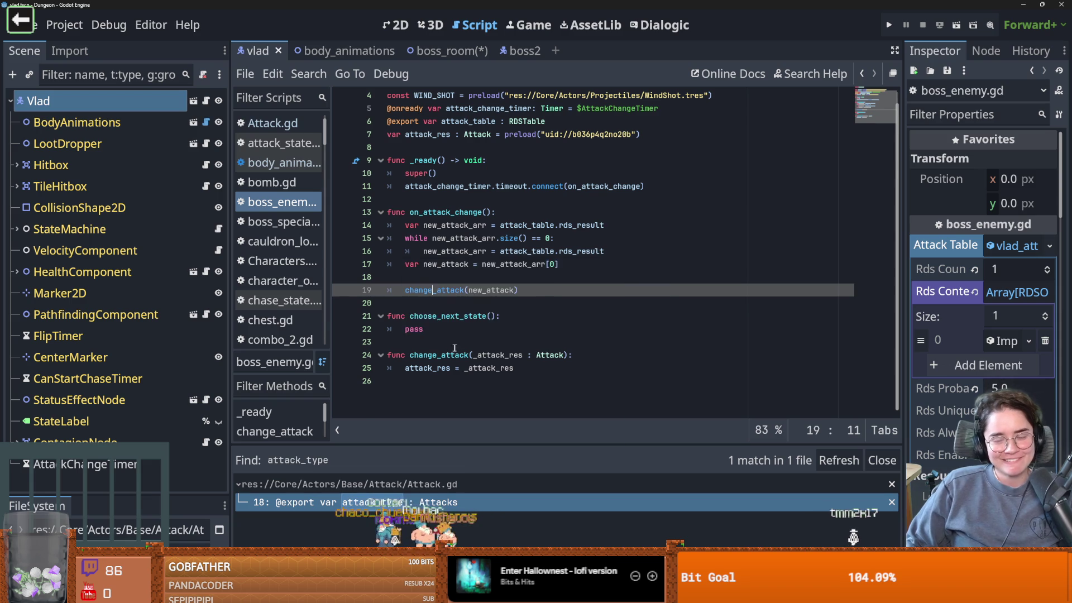
Review on_attack_change's rds_result re-roll loop and save the scene and script.
scroll(457, 351, up, 1)
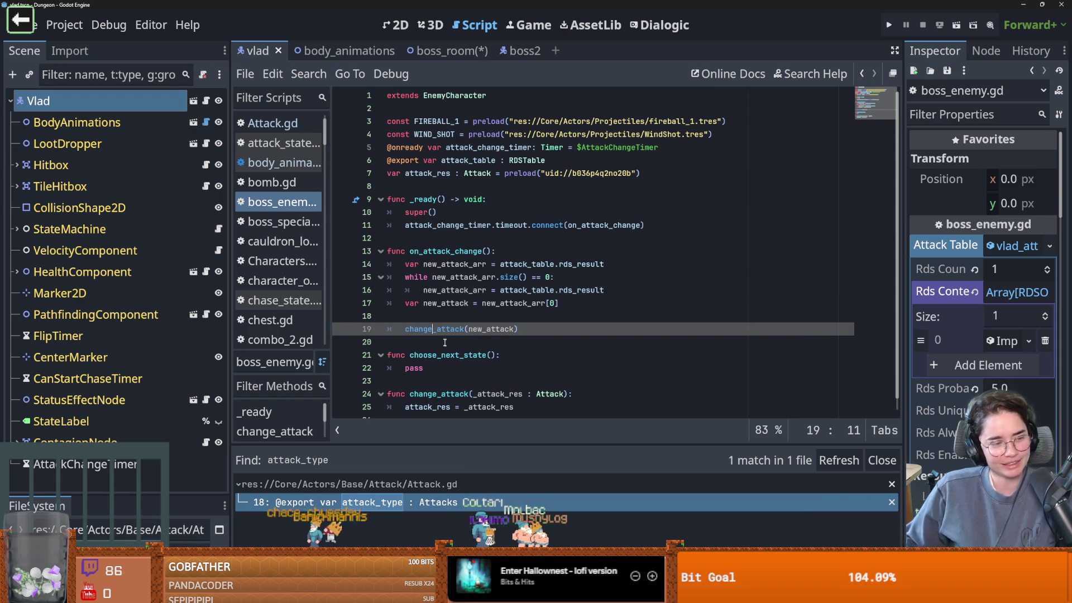
click(496, 315)
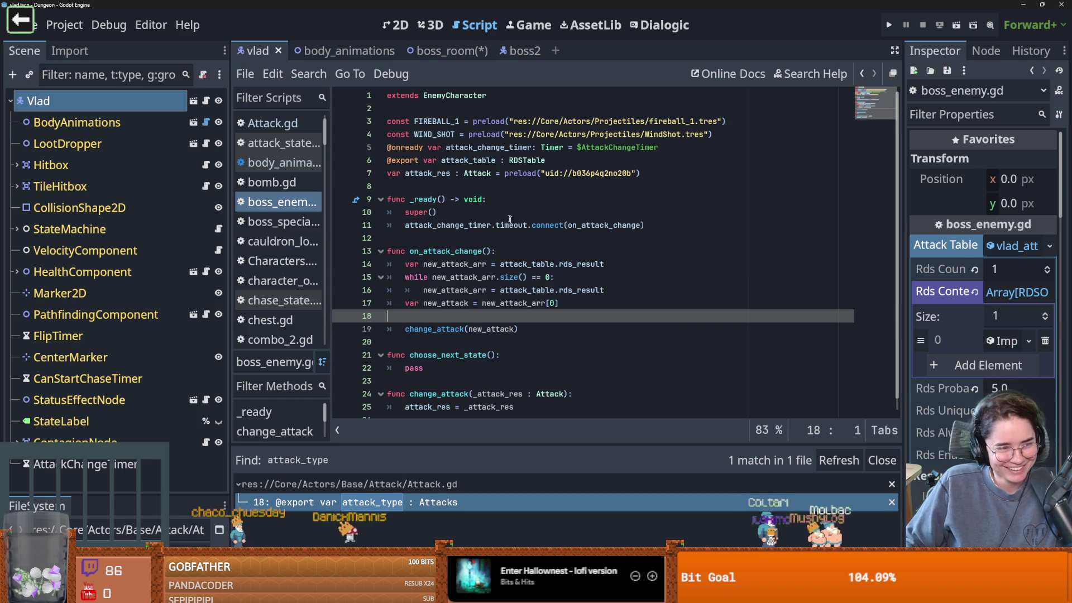
click(506, 263)
key(ctrl+s)
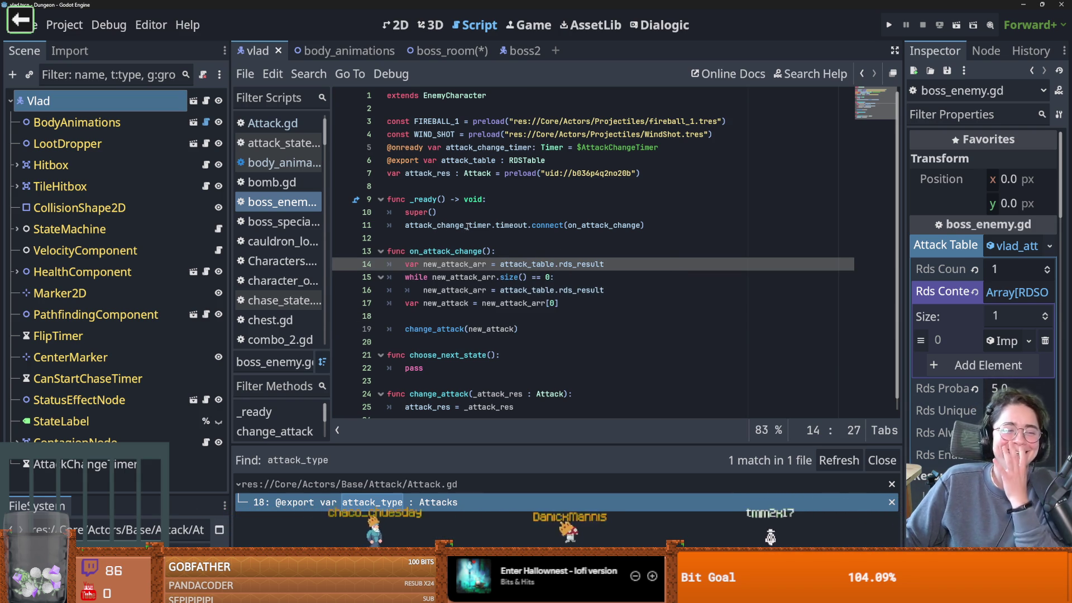
mouse_move(466, 226)
click(519, 235)
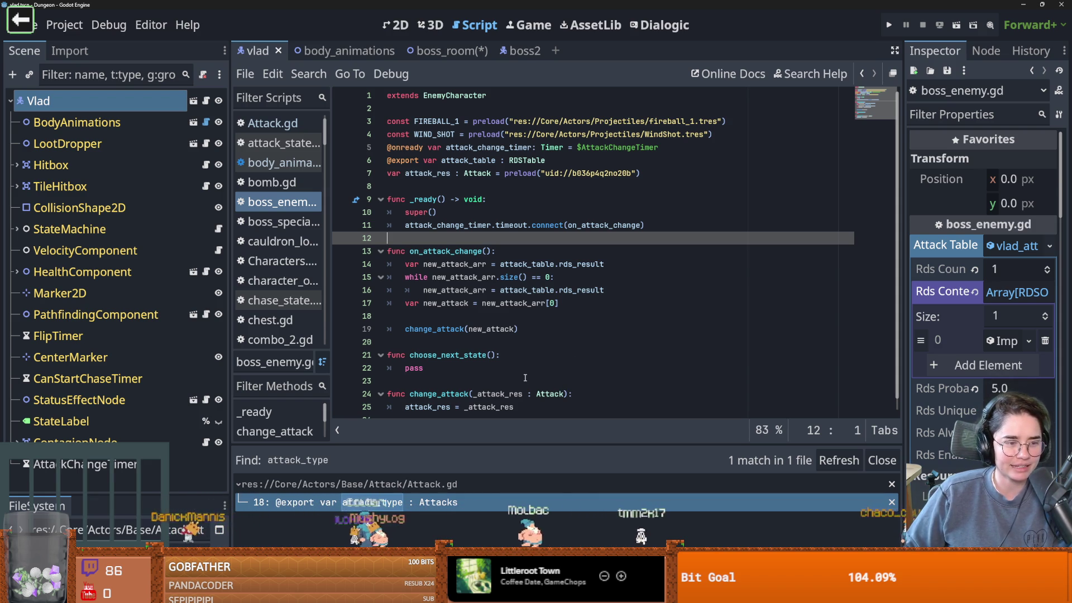
click(454, 308)
key(Down)
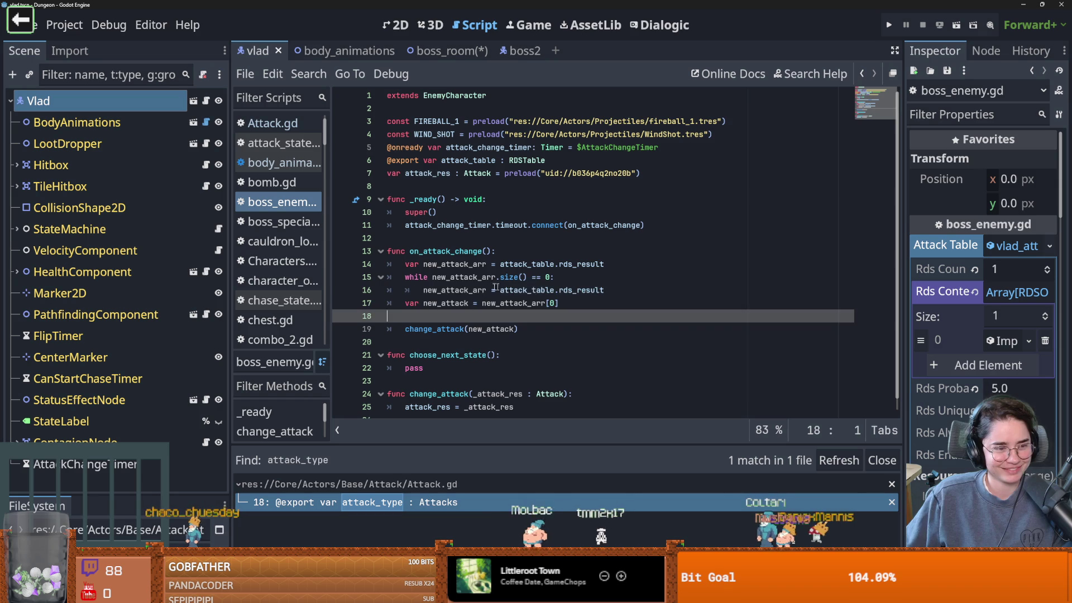
Save the scene again, select Vlad in the scene tree and widen the Inspector.
click(513, 290)
key(ctrl+s)
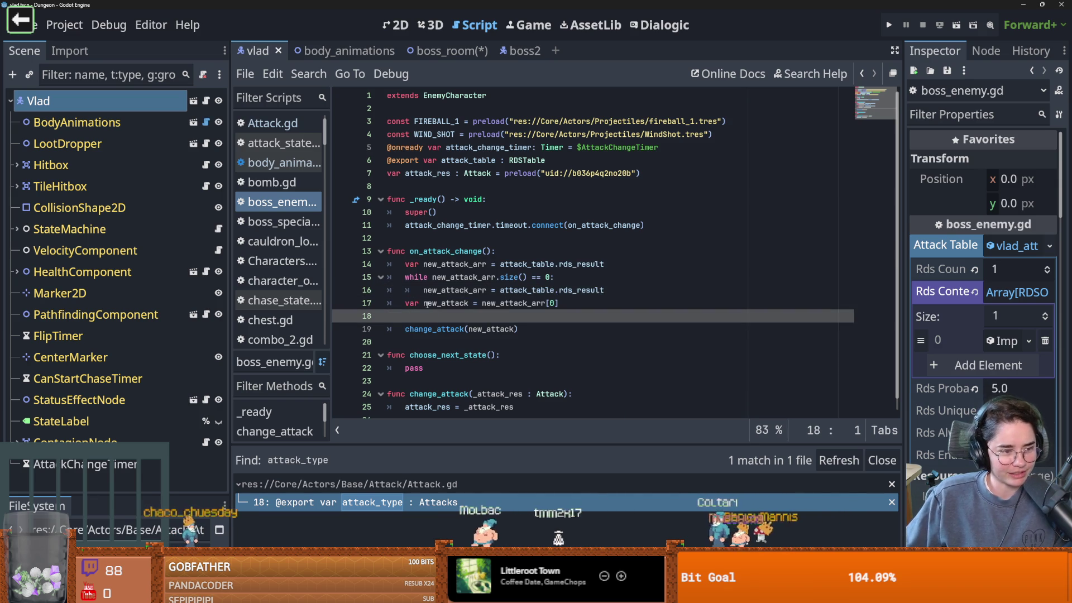
click(428, 302)
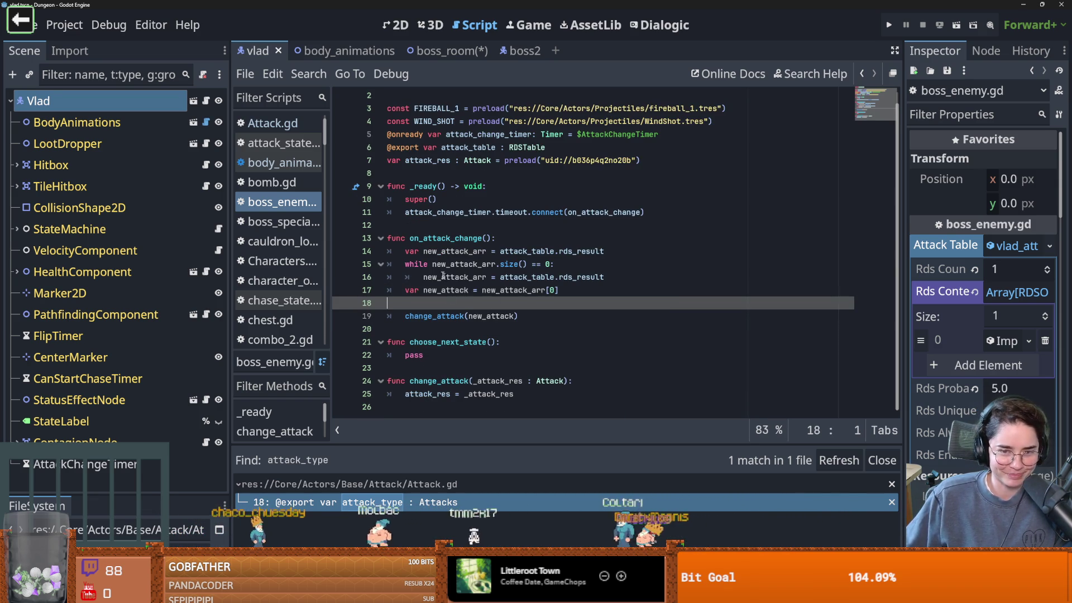
click(503, 225)
click(56, 100)
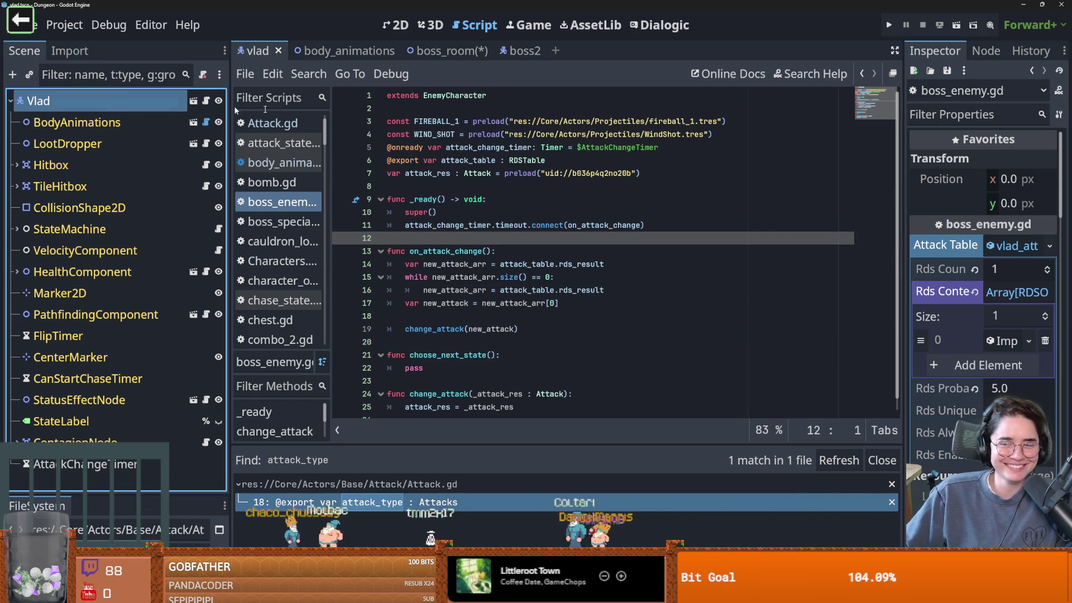
drag(902, 266, 832, 260)
Collapse Vlad's Attack Table, save, and select ContagionNode to show its Area2D settings in 2D.
click(975, 251)
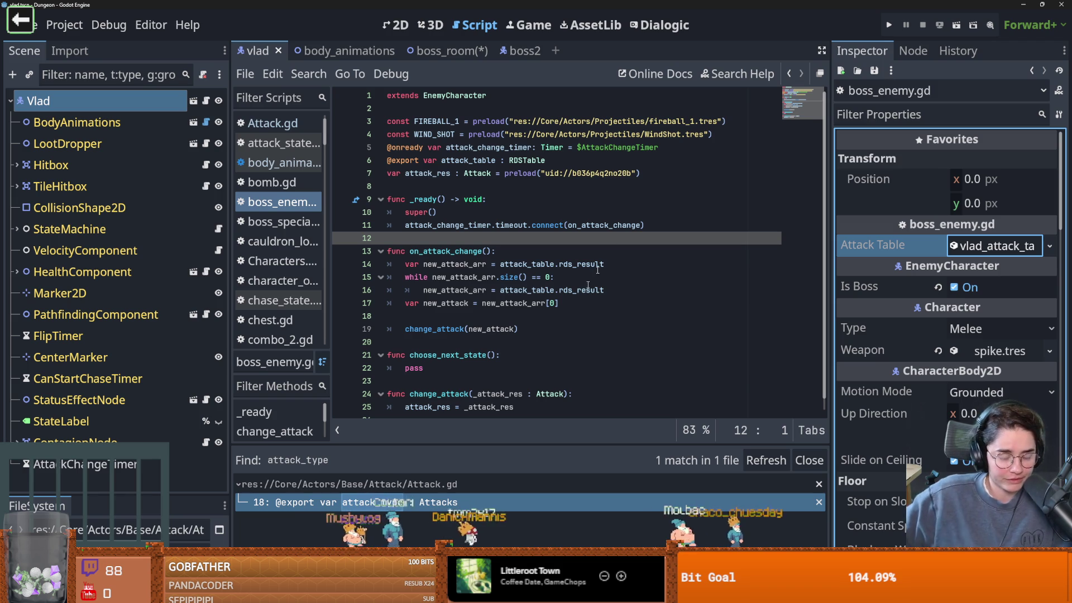
key(ctrl+s)
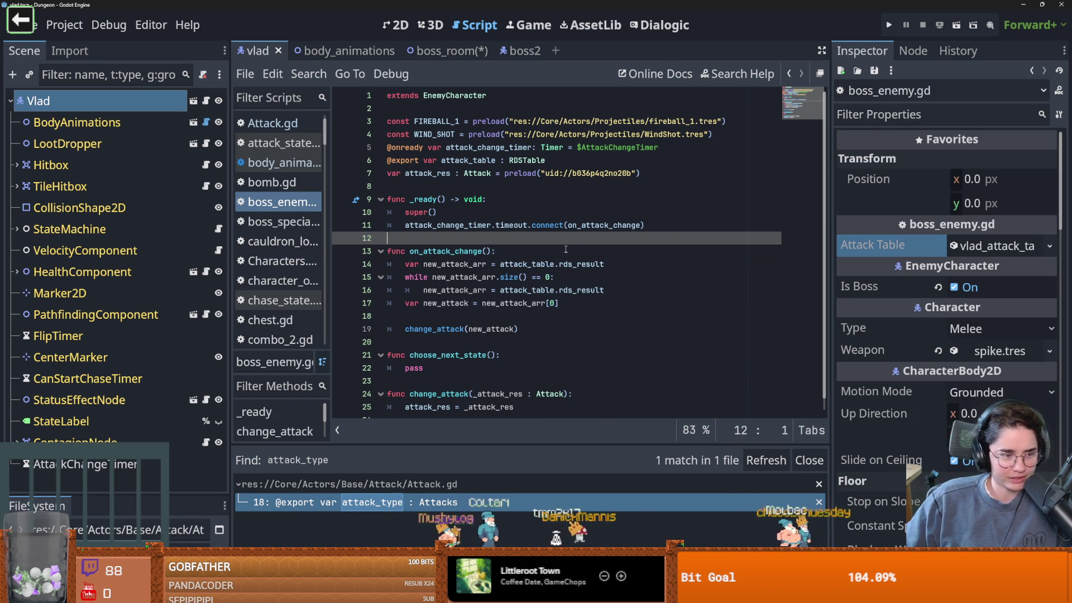
scroll(581, 258, down, 1)
scroll(592, 276, up, 1)
scroll(595, 282, down, 1)
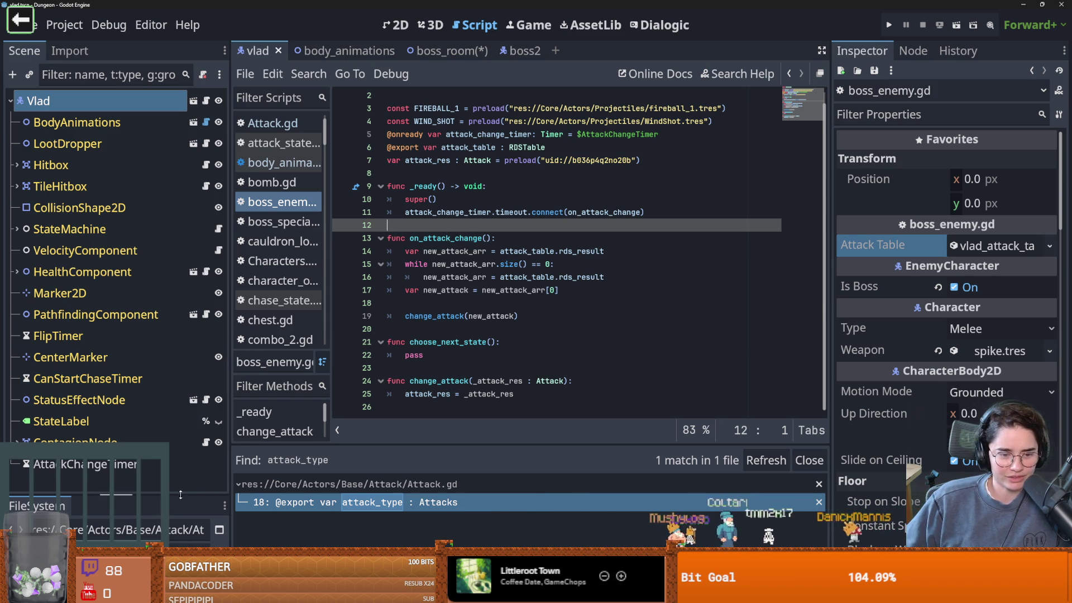
mouse_move(169, 495)
mouse_down()
mouse_move(169, 461)
mouse_move(168, 478)
mouse_up()
scroll(411, 302, up, 1)
click(506, 251)
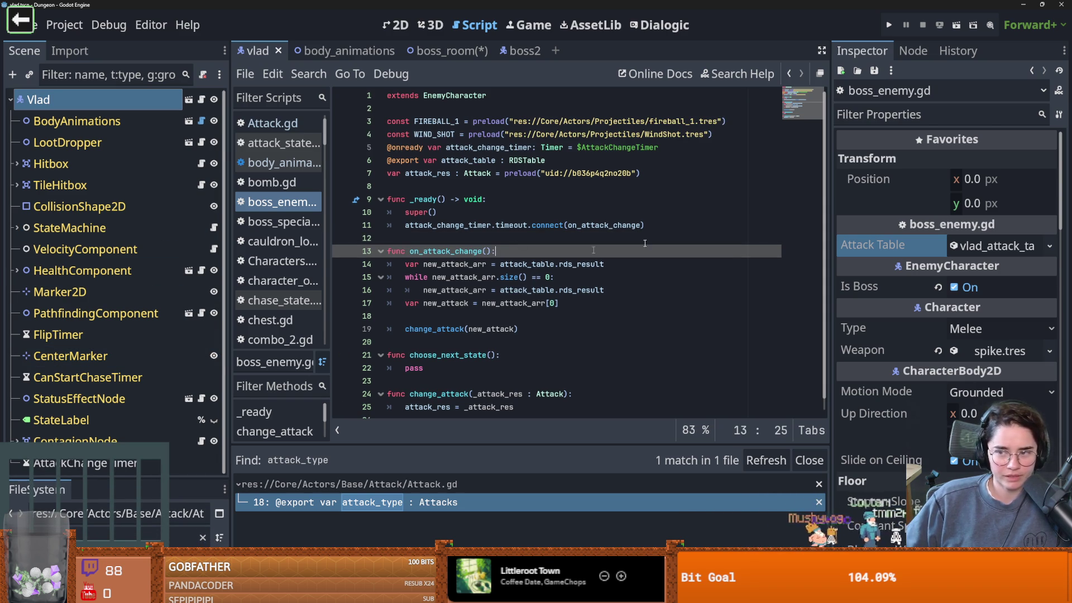
right_click(103, 441)
click(87, 479)
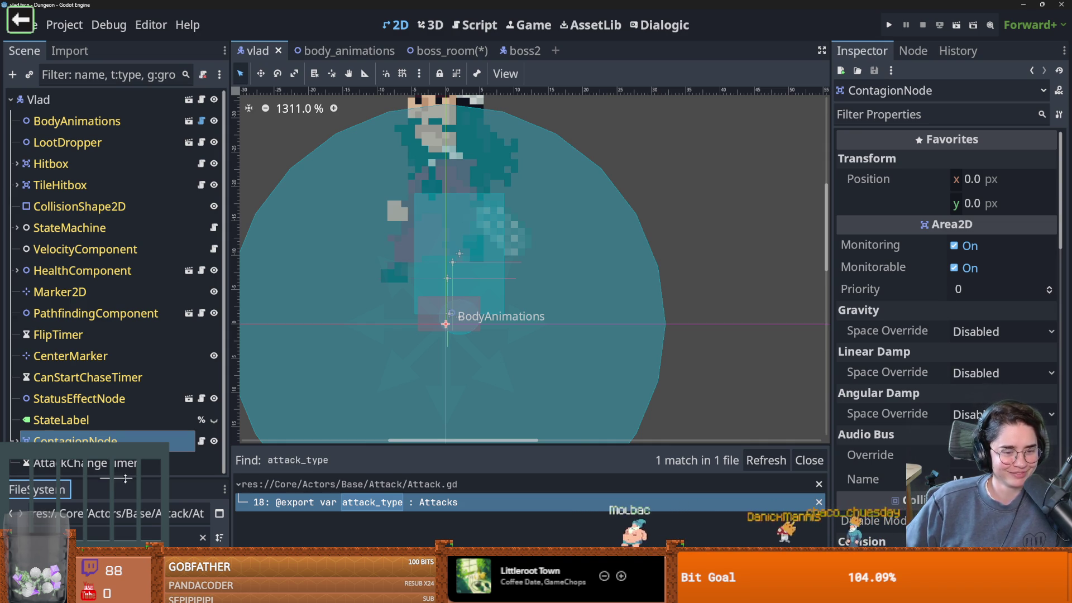
Enlarge the FileSystem dock, browse the attack search results, and collapse SimpleAnimations.
drag(125, 478, 126, 289)
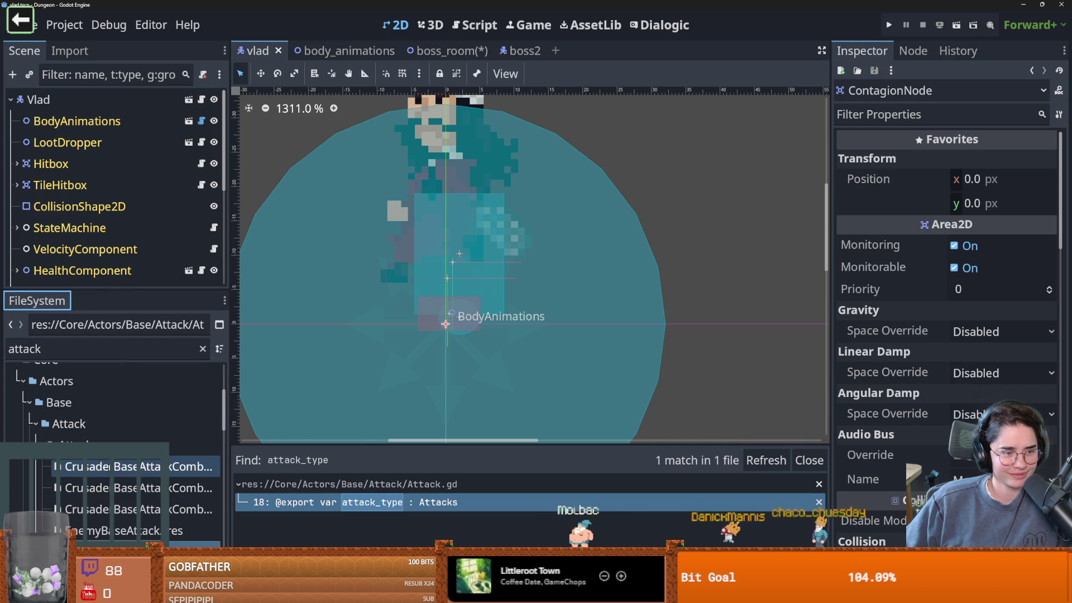
scroll(125, 469, down, 3)
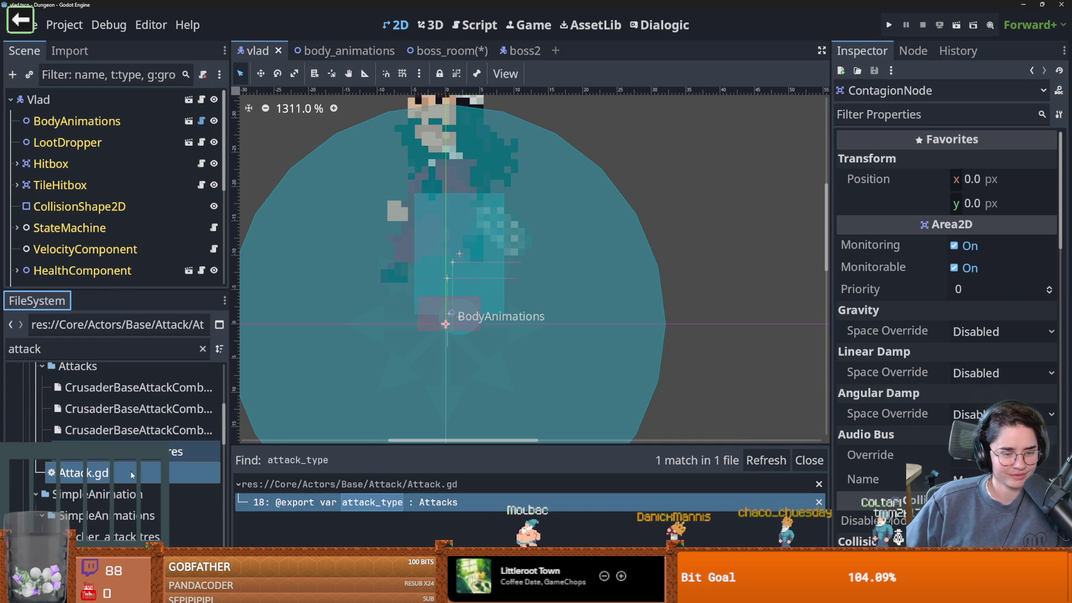
scroll(120, 478, up, 2)
scroll(180, 495, down, 3)
scroll(179, 495, up, 6)
scroll(179, 495, down, 3)
scroll(180, 497, down, 5)
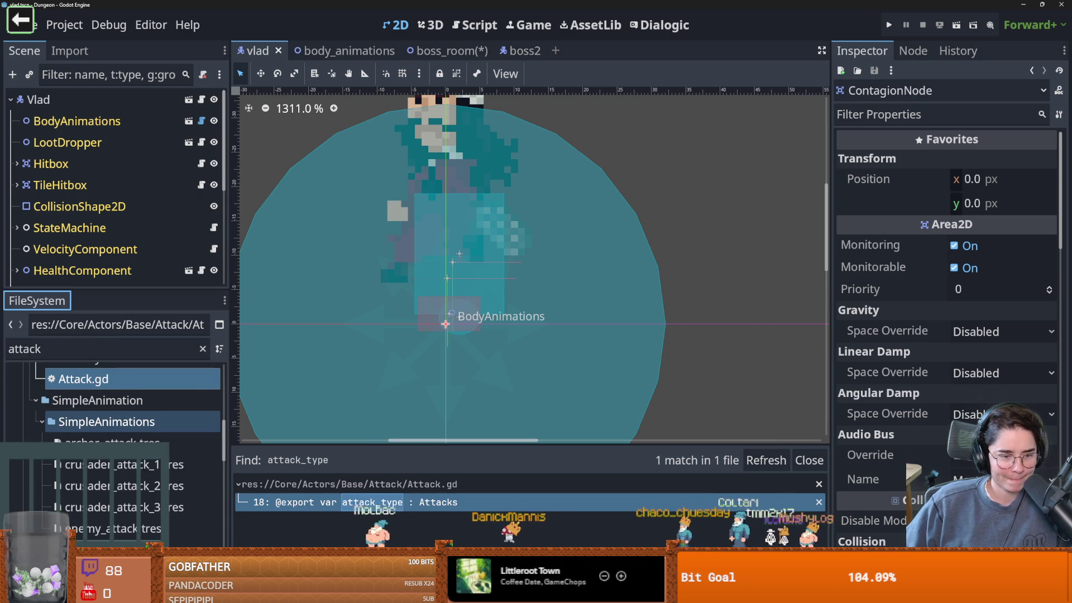
scroll(120, 447, up, 1)
click(42, 448)
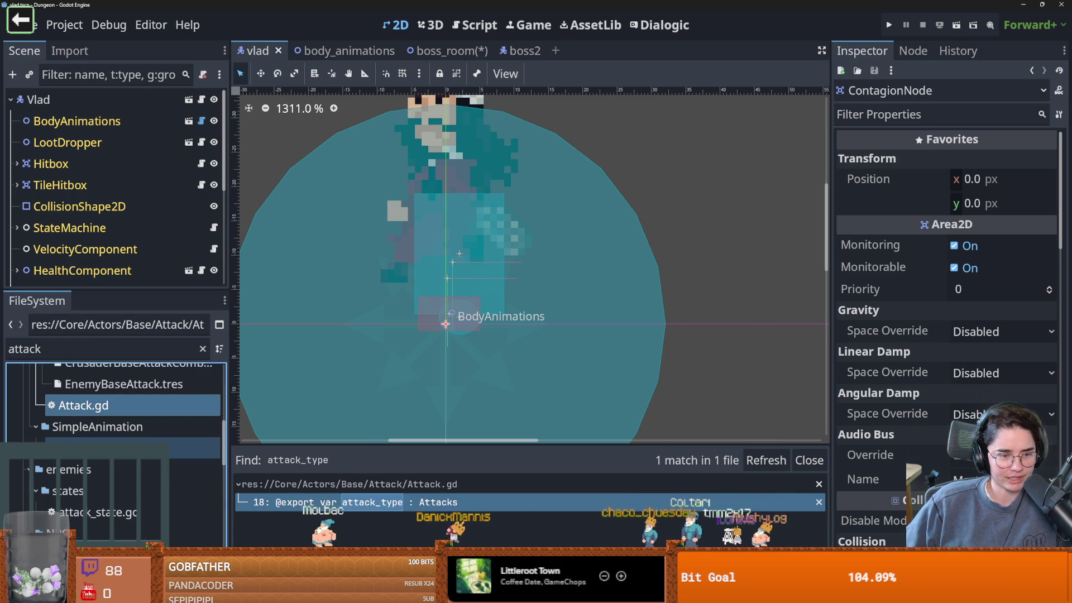
Clear the attack filter and load Vlad/MaceSwing.tres into the Inspector.
scroll(106, 469, up, 4)
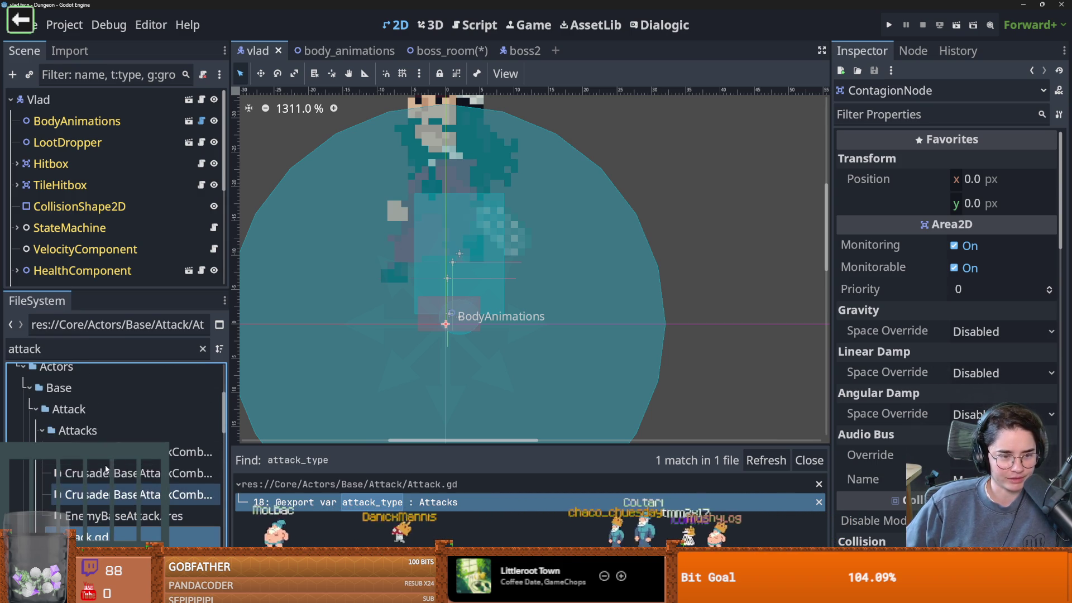
click(203, 349)
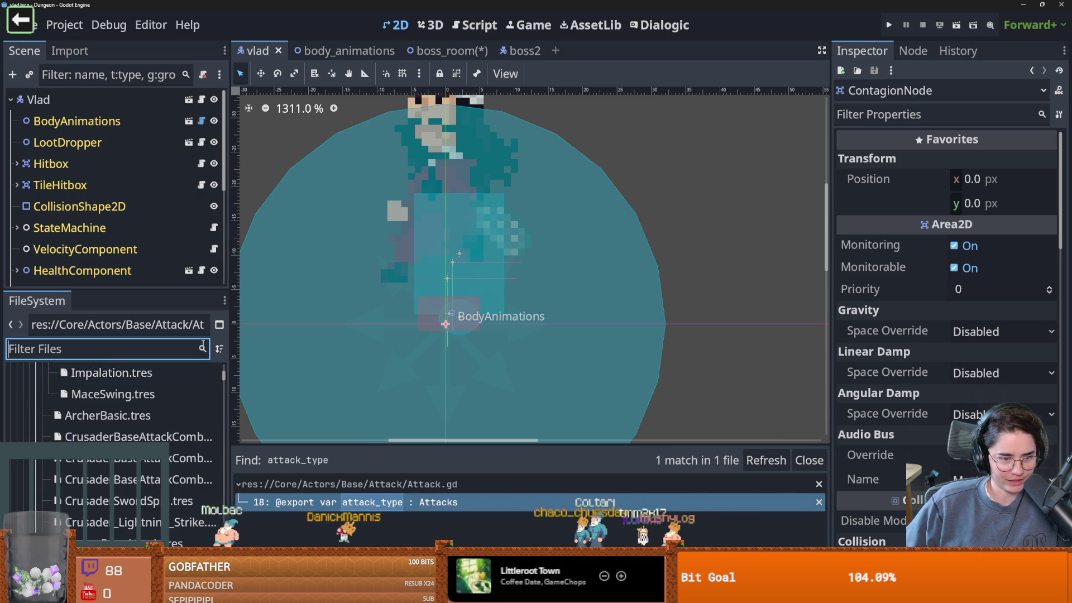
scroll(111, 402, up, 2)
click(112, 447)
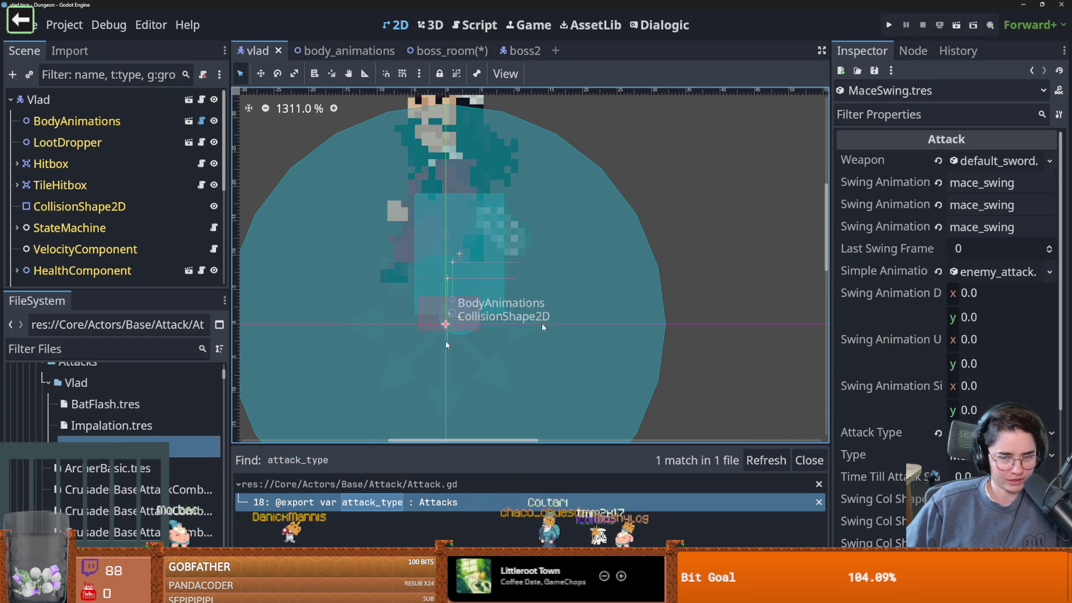
Widen the Inspector and review MaceSwing's swing down position and Time Till Attack Starts 0.0.
drag(830, 345, 745, 344)
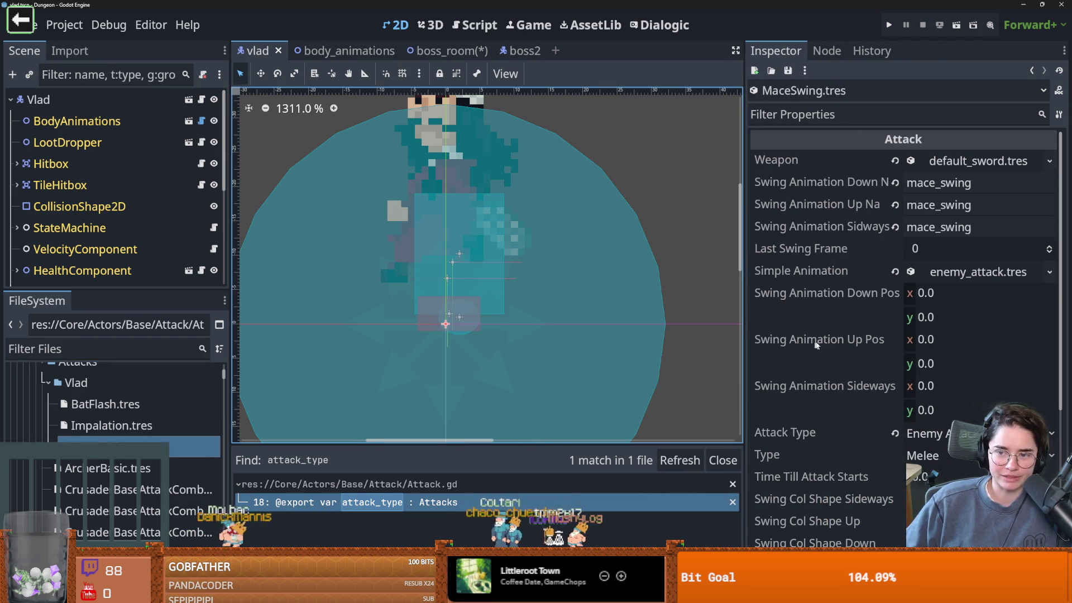
scroll(835, 344, down, 2)
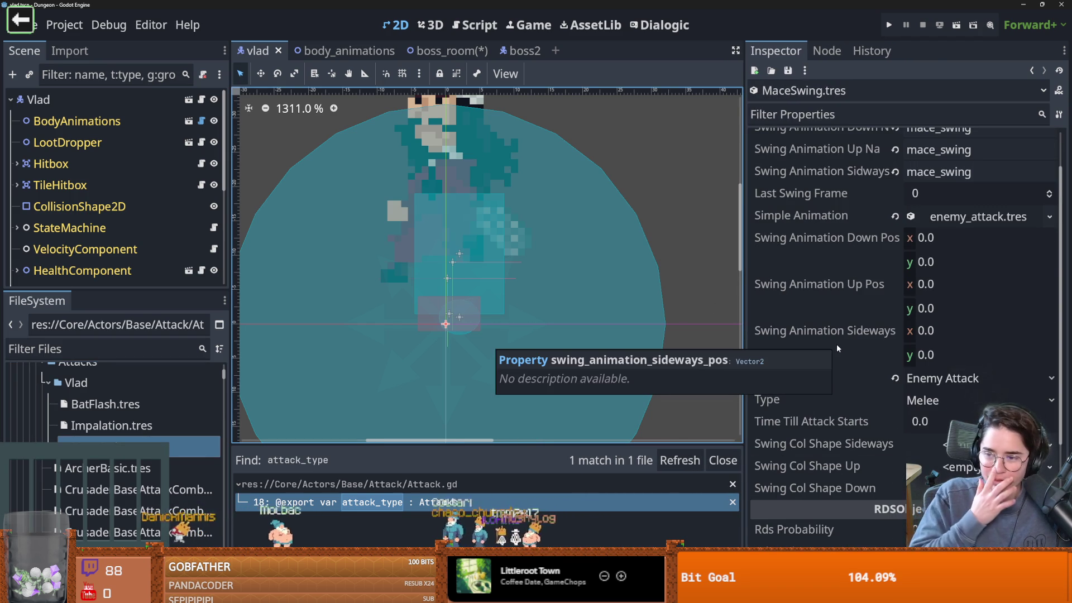
click(825, 244)
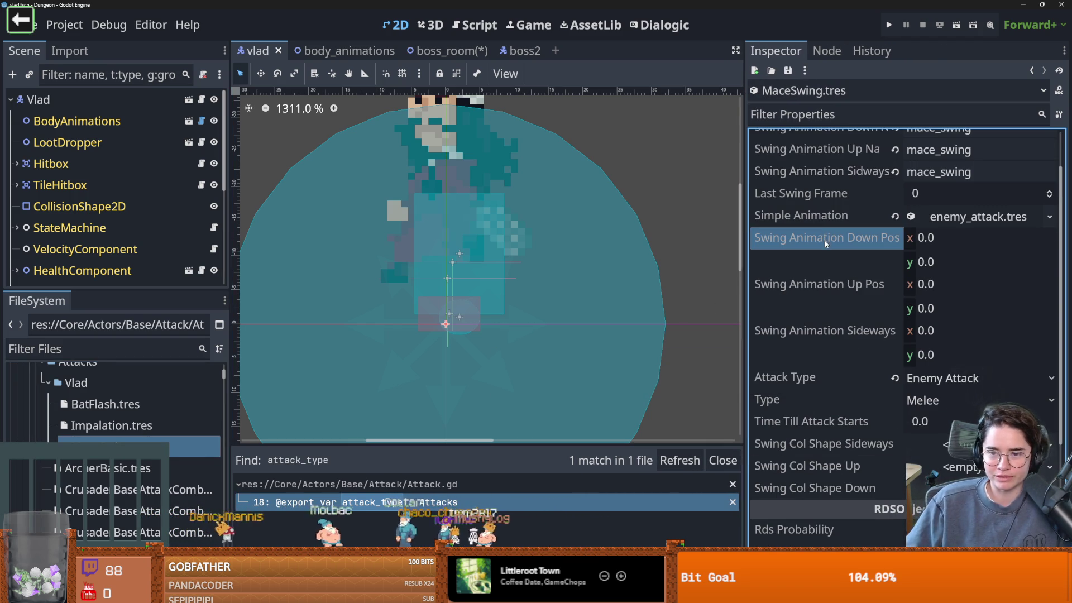
scroll(628, 271, down, 1)
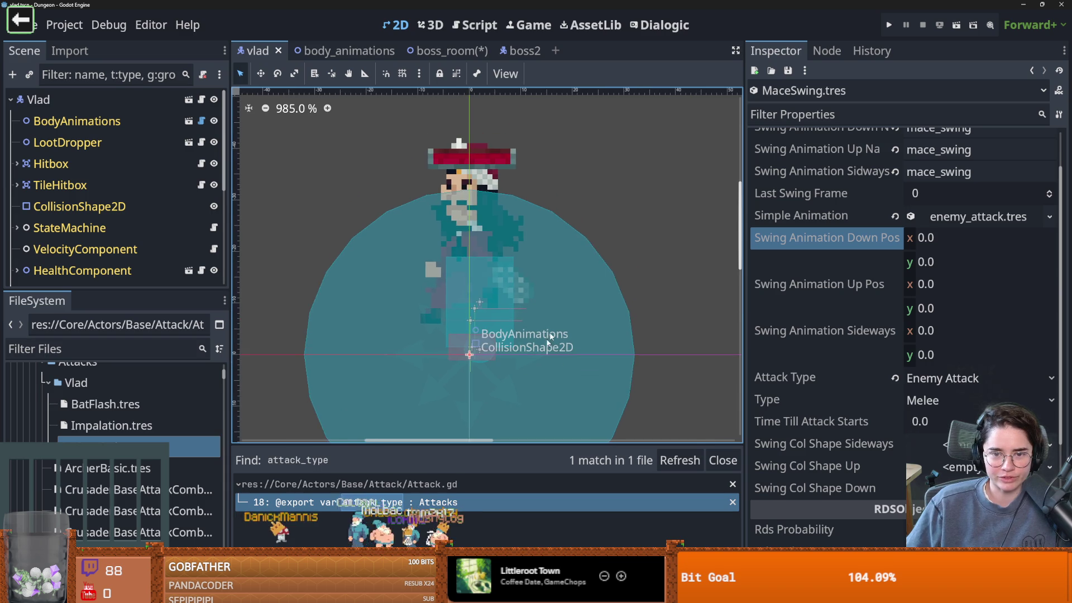
scroll(563, 326, up, 2)
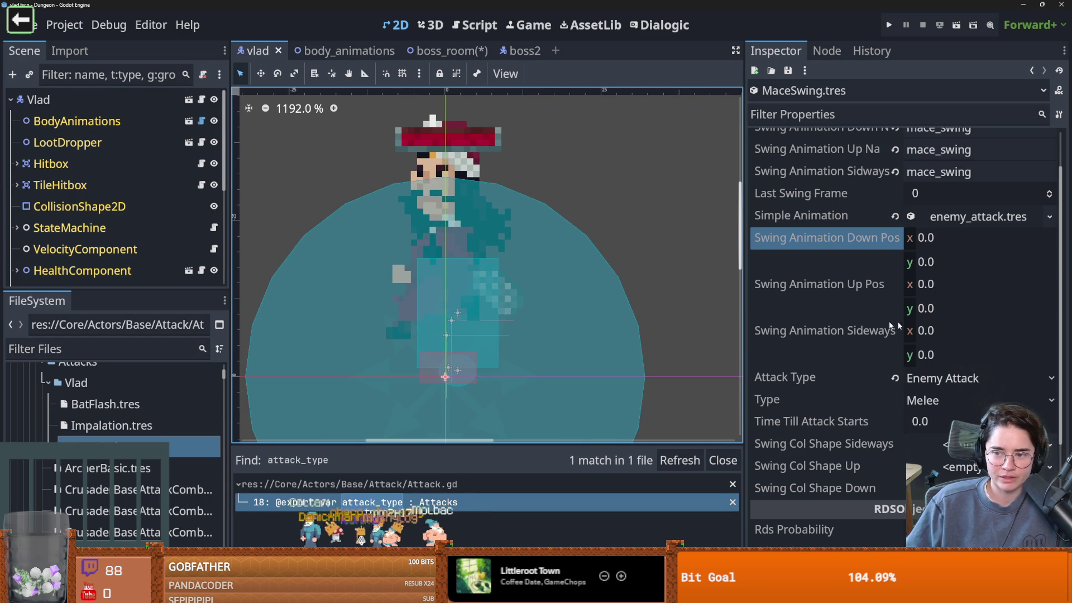
click(819, 419)
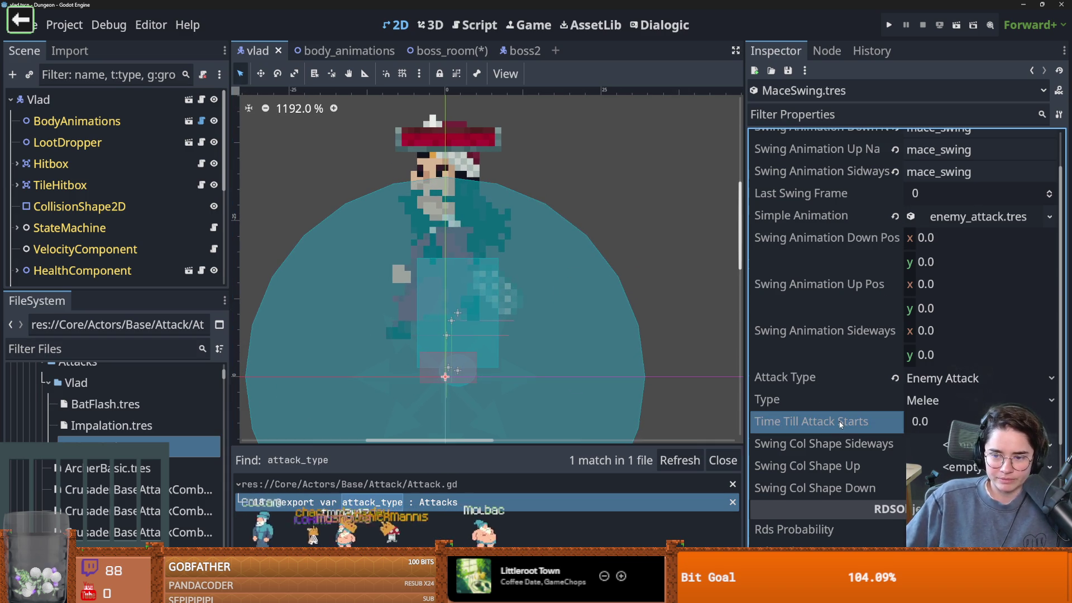
click(863, 442)
click(861, 418)
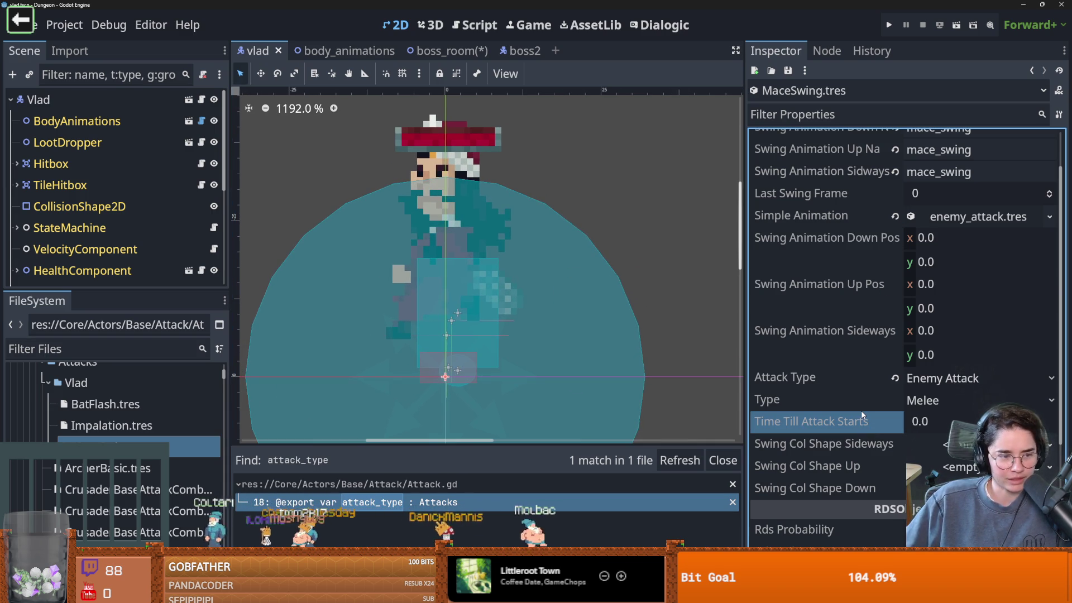
Check the available attack types, keeping Melee, and inspect the sideways collision shape.
click(837, 400)
click(844, 377)
click(826, 400)
click(949, 401)
click(919, 421)
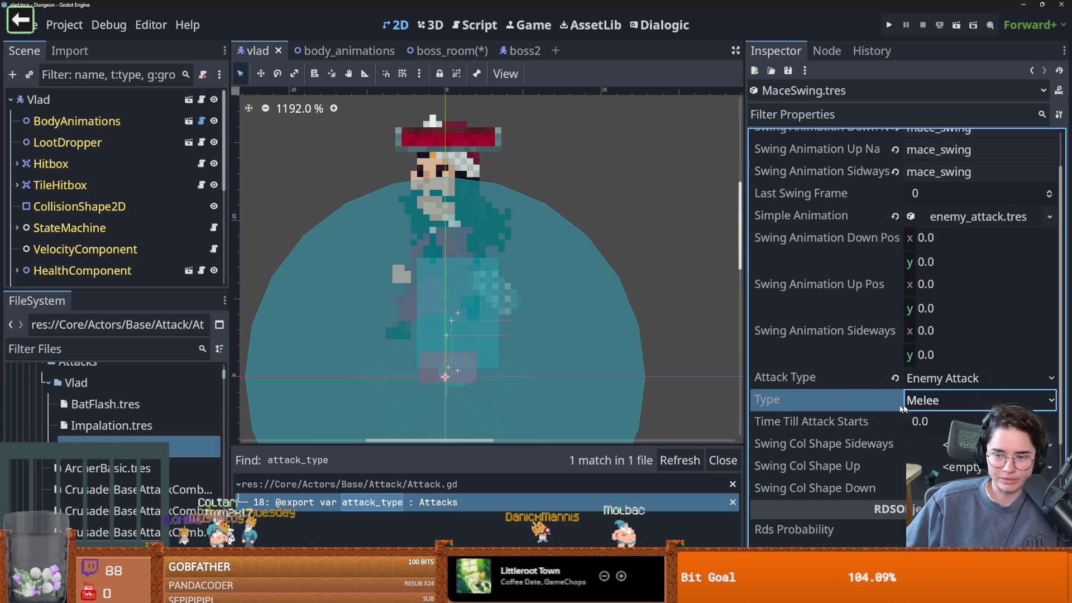
click(882, 447)
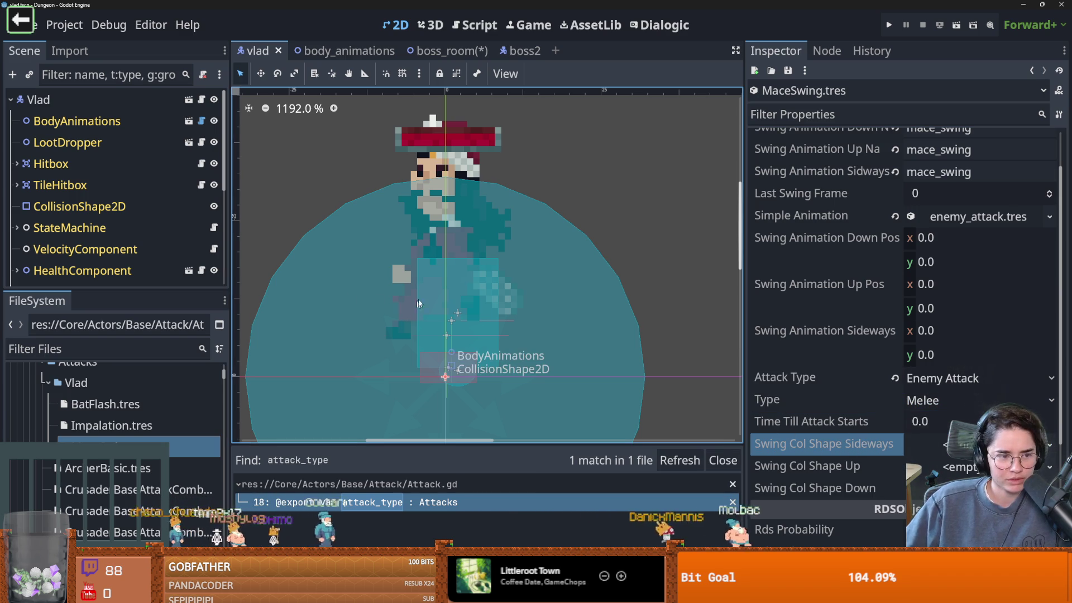
Drag the Scene/FileSystem divider down so more of Vlad's nodes are listed.
scroll(418, 303, down, 1)
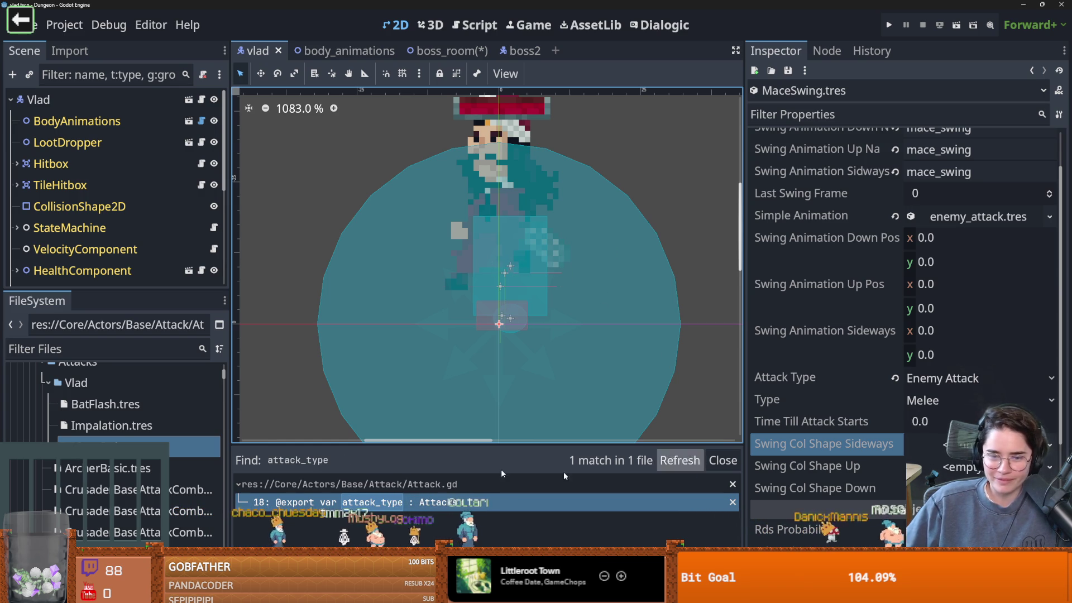
scroll(139, 418, down, 2)
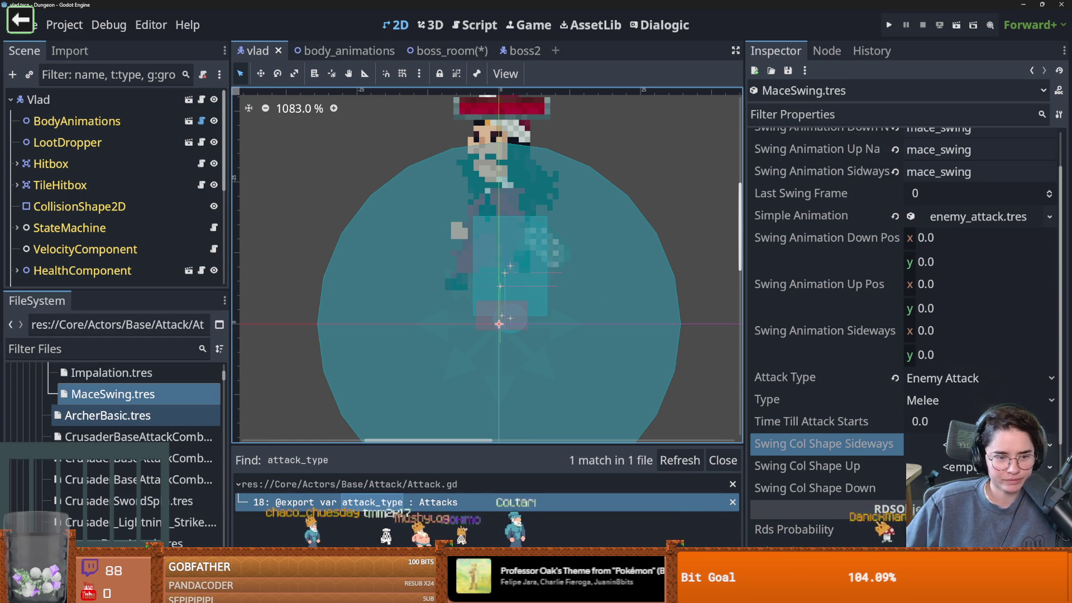
scroll(139, 415, up, 2)
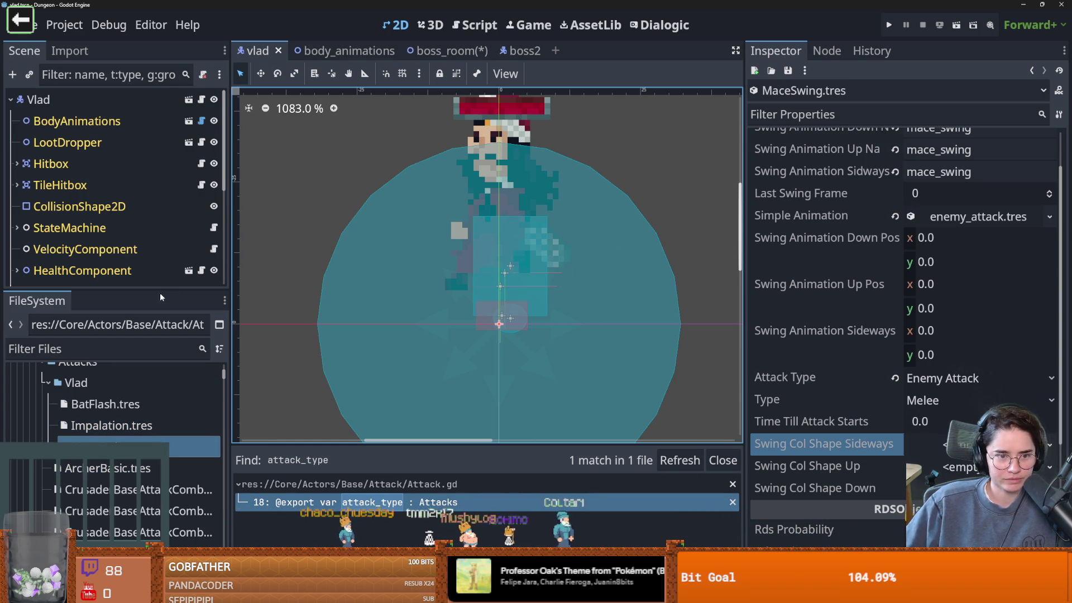
drag(159, 290, 158, 384)
scroll(926, 475, down, 2)
scroll(924, 475, up, 2)
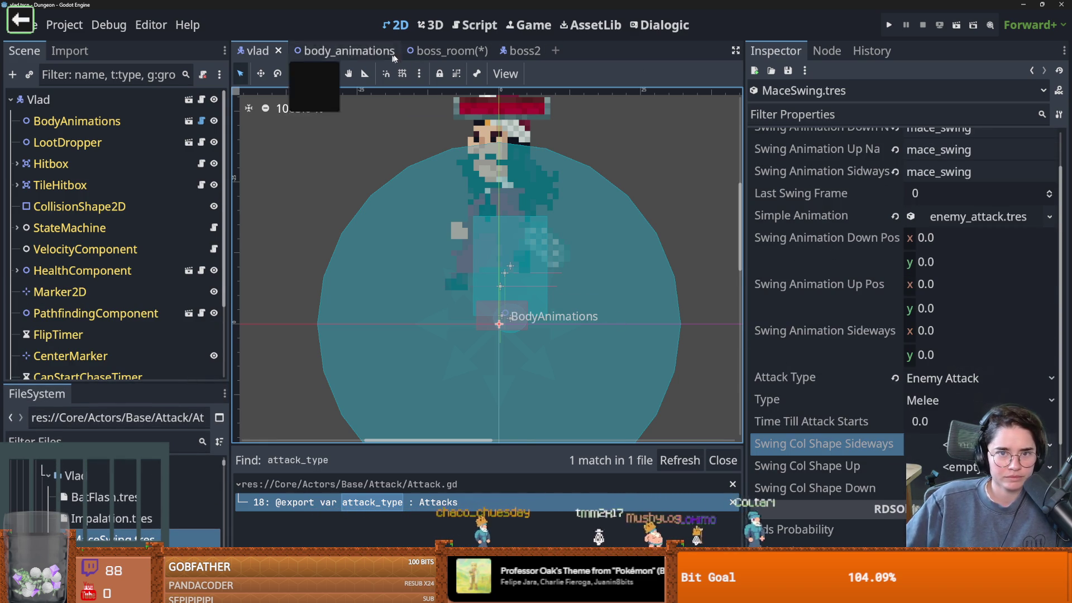
Open the body_animations scene and nudge SwingAnimatedSprite's offset upward.
double_click(169, 121)
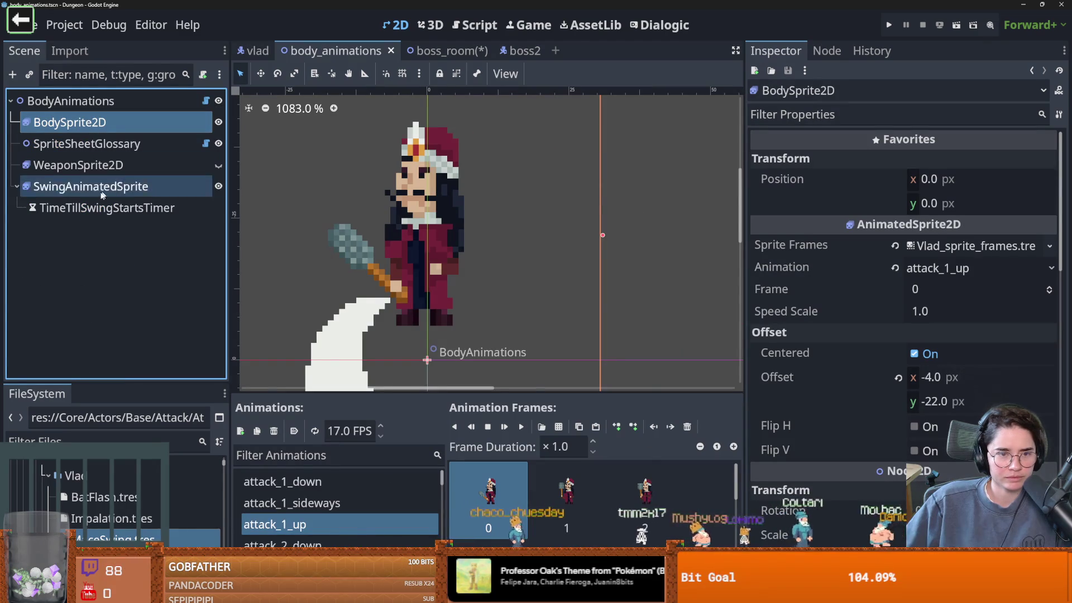
click(130, 191)
scroll(421, 230, down, 3)
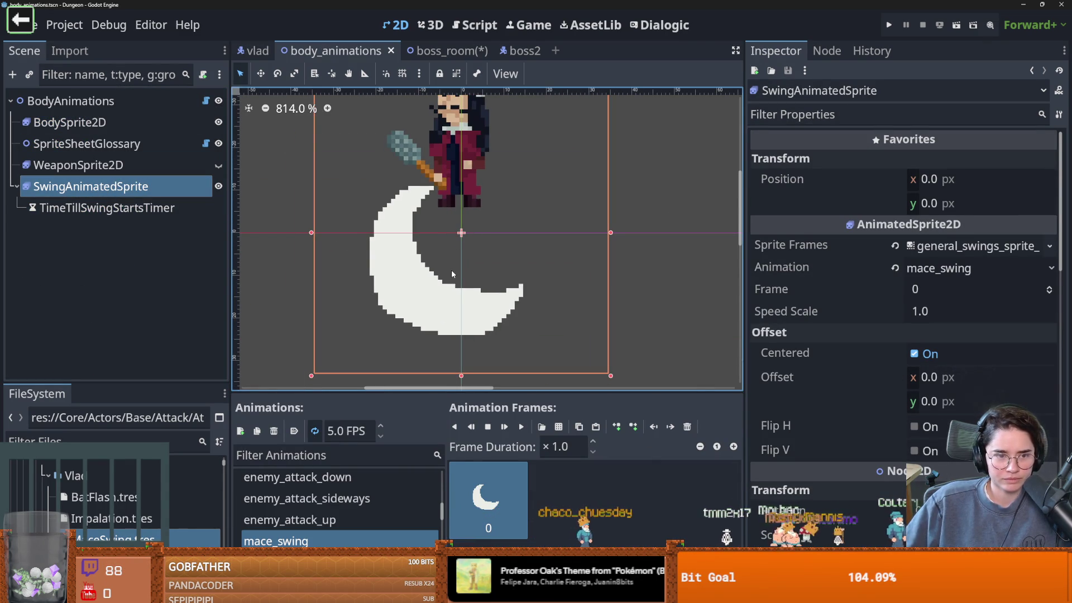
mouse_move(923, 392)
mouse_down()
mouse_move(893, 392)
mouse_move(916, 392)
mouse_up()
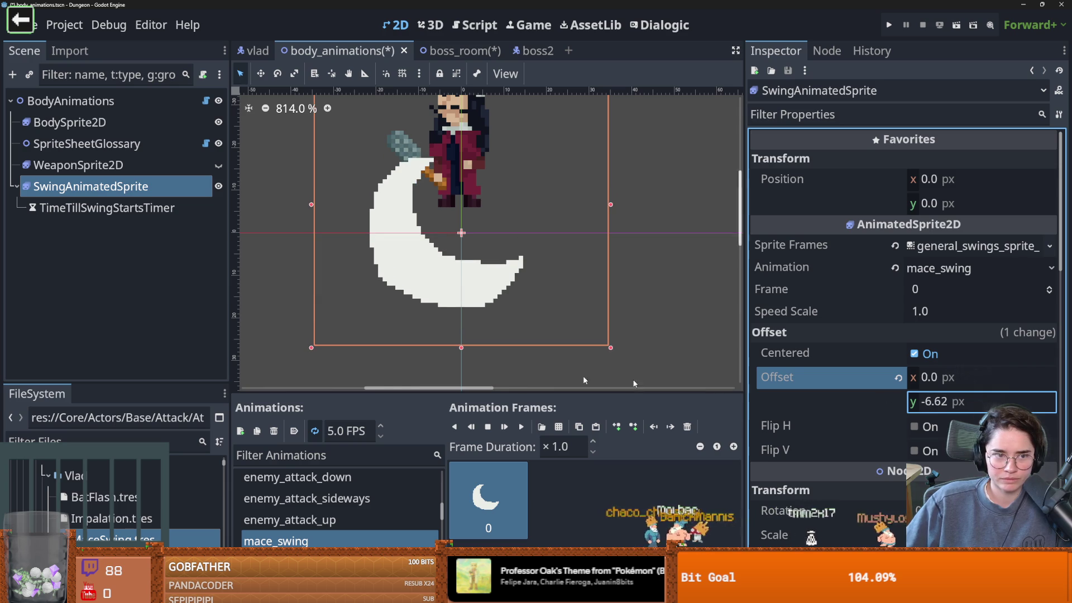
Make BodySprite2D display attack_1_up at frame 6.
click(88, 126)
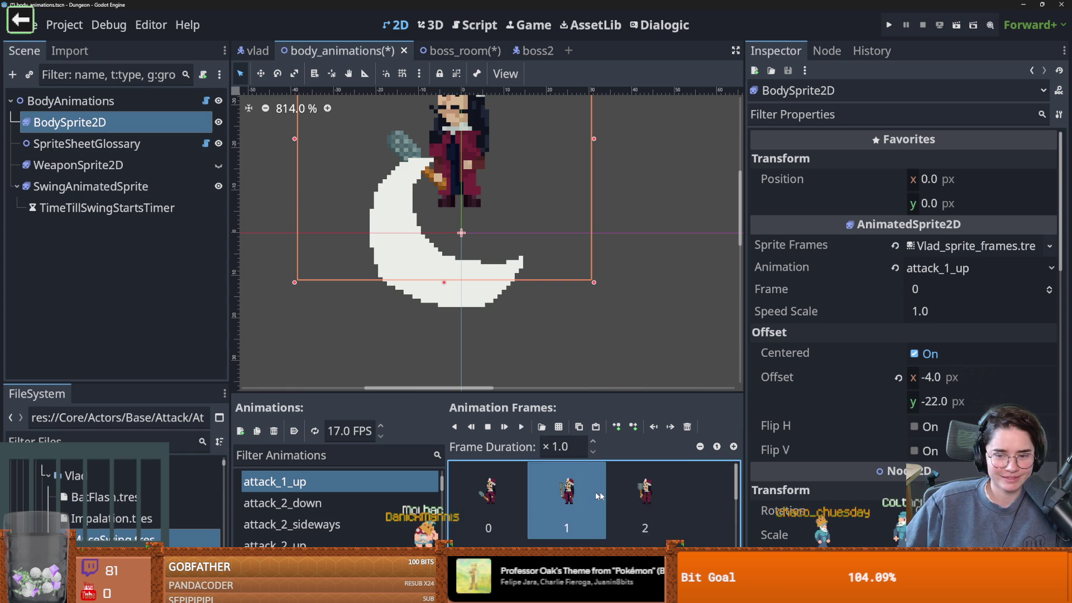
click(511, 481)
click(949, 289)
text(6)
key(Return)
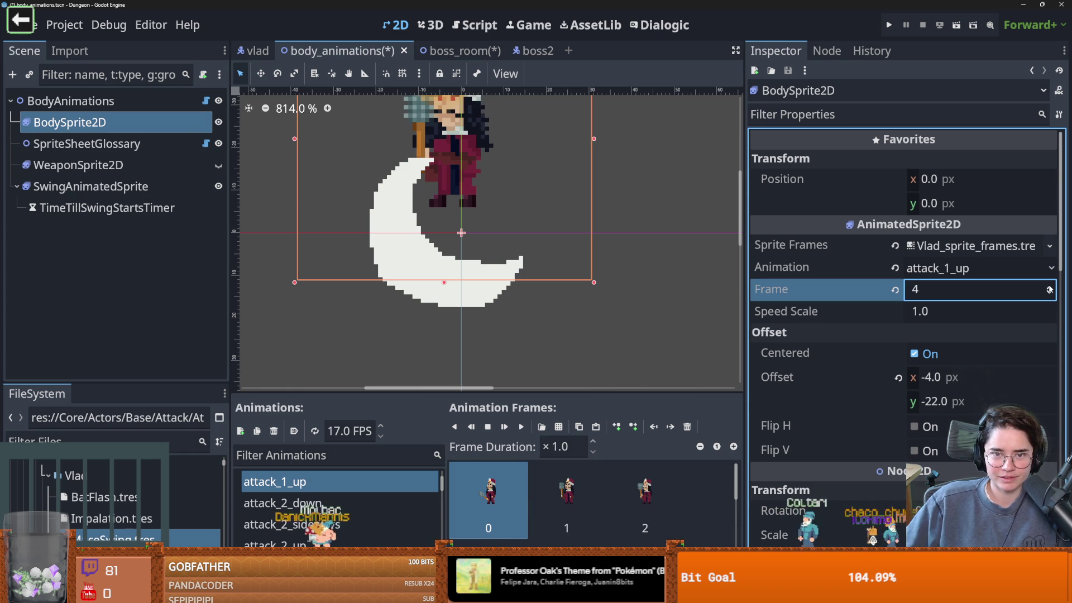
Set SwingAnimatedSprite's Offset y to -15.0, then begin editing MaceSwing's Down Pos y.
click(90, 186)
drag(949, 401, 919, 403)
click(919, 403)
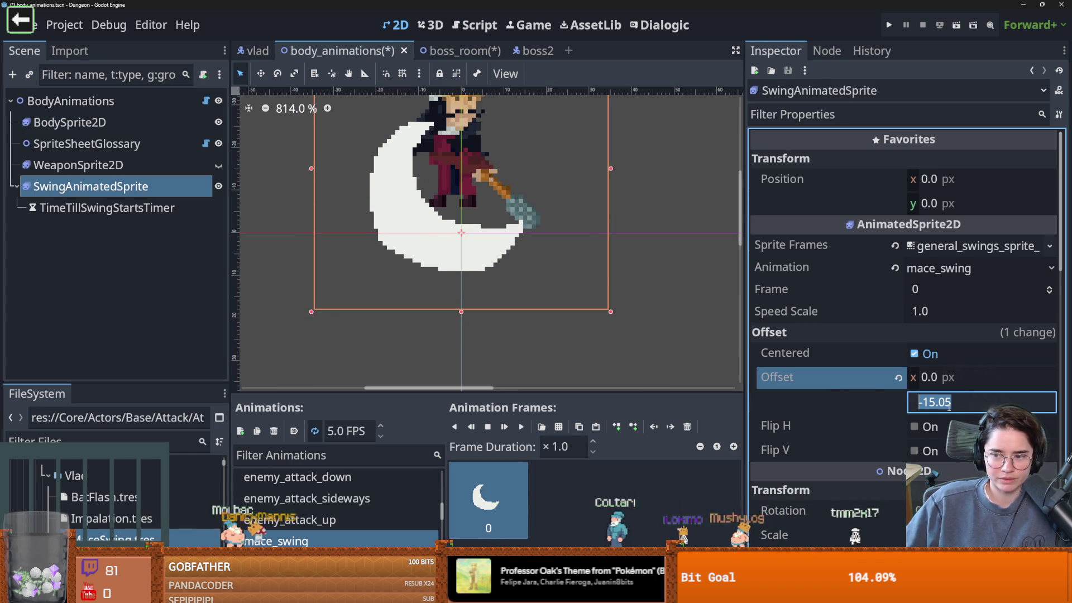
text(-15.0)
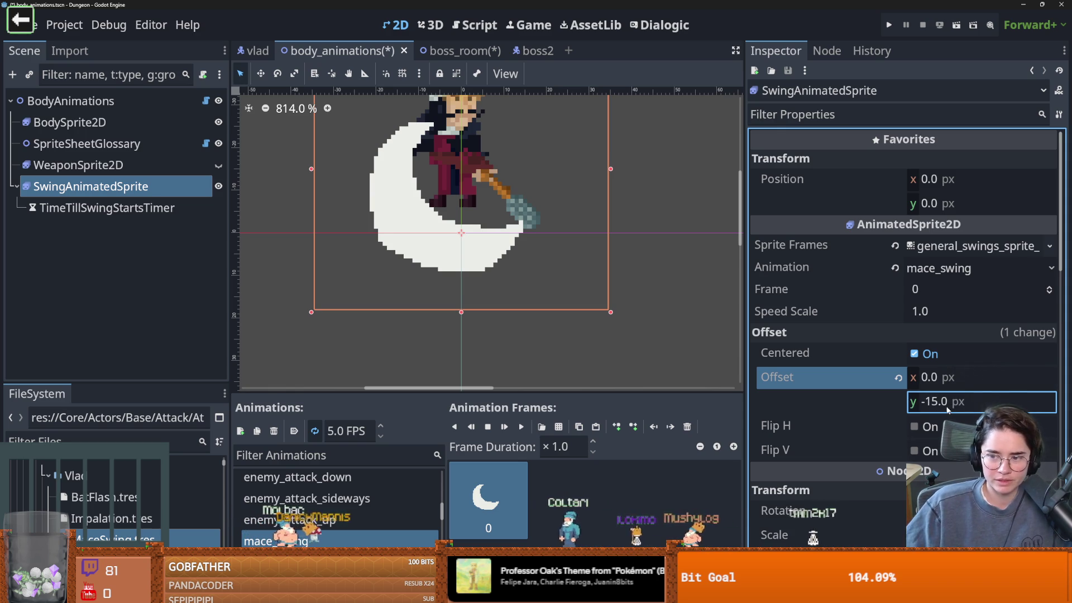
click(949, 407)
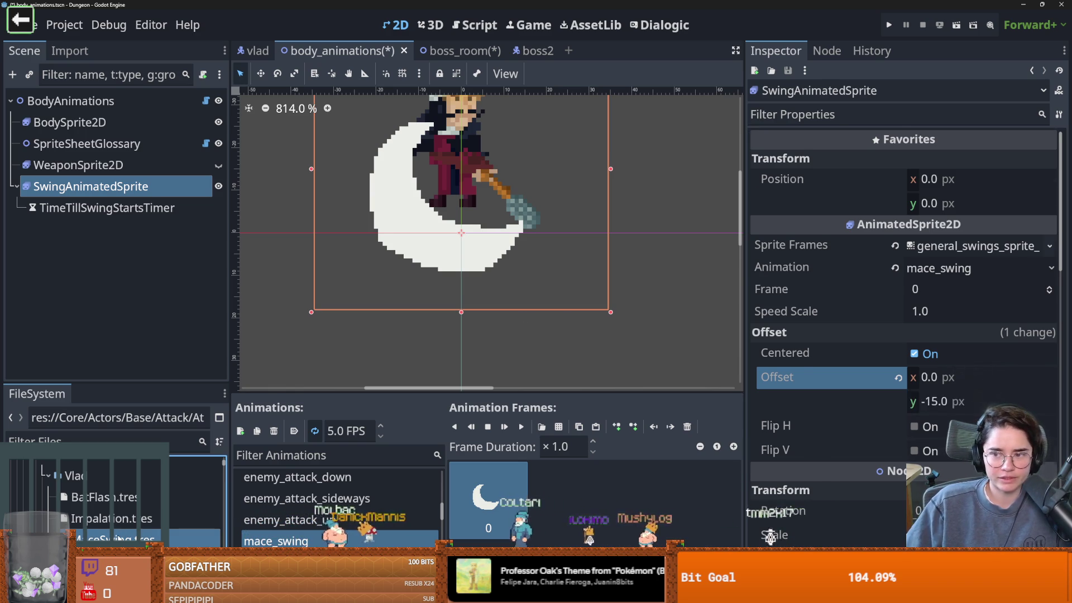
click(121, 535)
click(933, 266)
Set MaceSwing's down, up and sideways swing position y values to -15.0 and save.
text(-15.0)
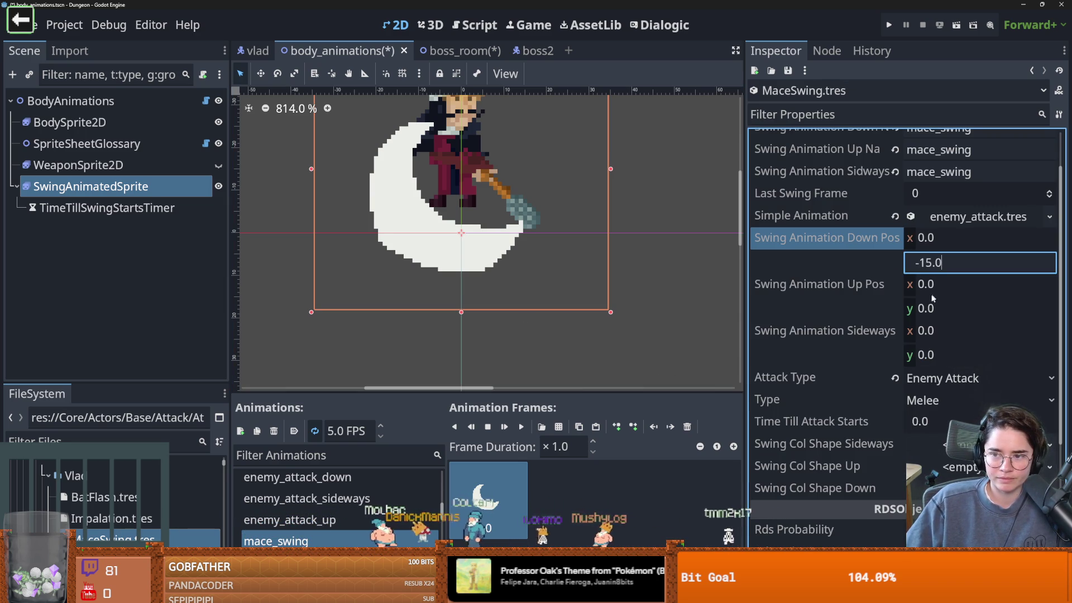
click(928, 308)
text(-15.0)
click(924, 356)
text(-15.0)
key(Return)
key(ctrl+s)
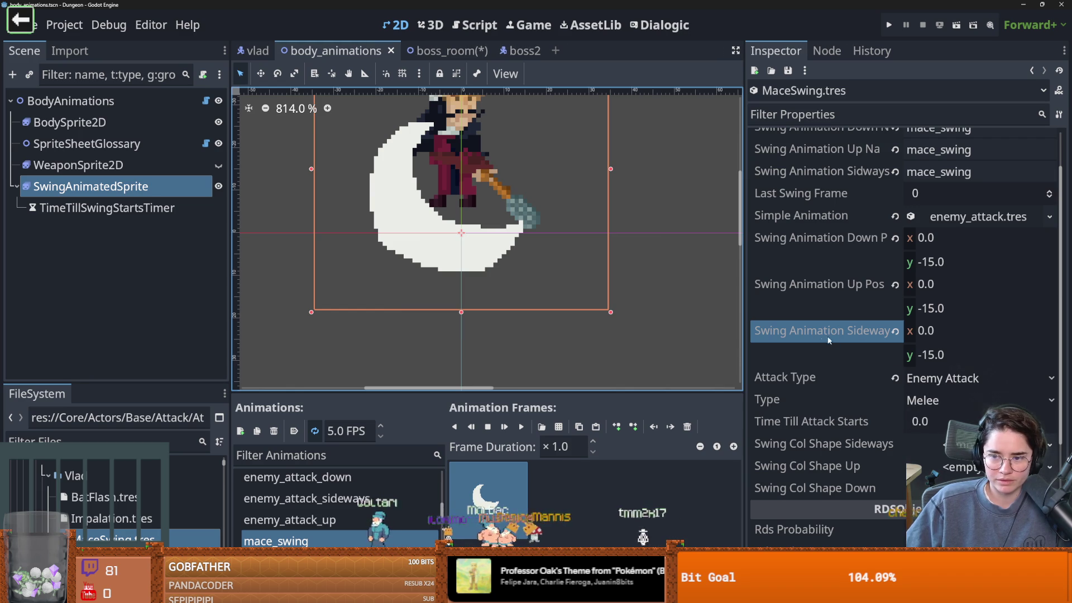
Raise MaceSwing's Last Swing Frame to 6 and save.
scroll(285, 497, up, 3)
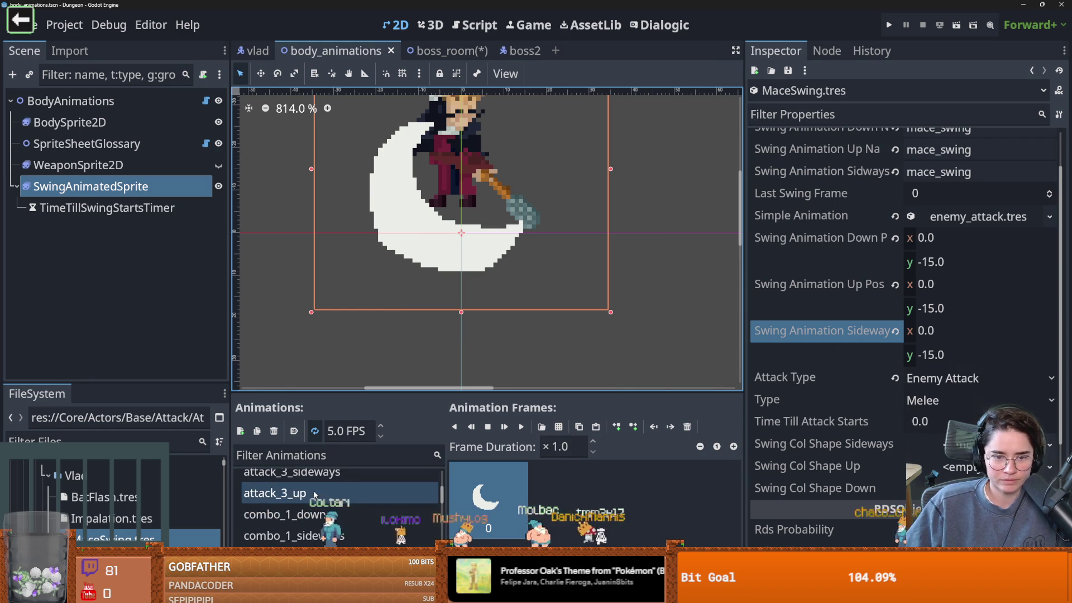
click(112, 122)
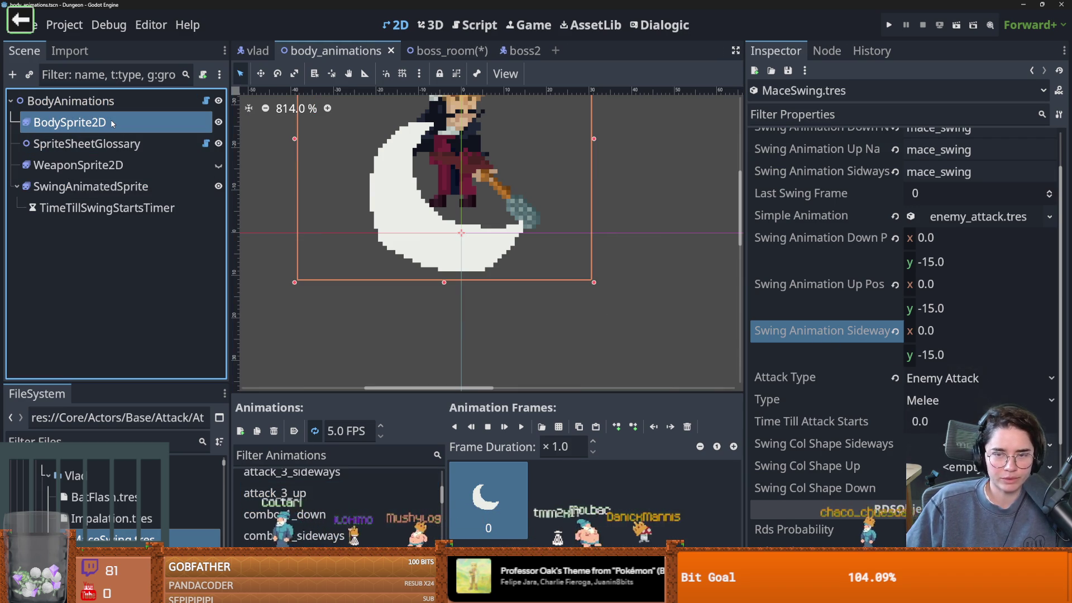
click(112, 539)
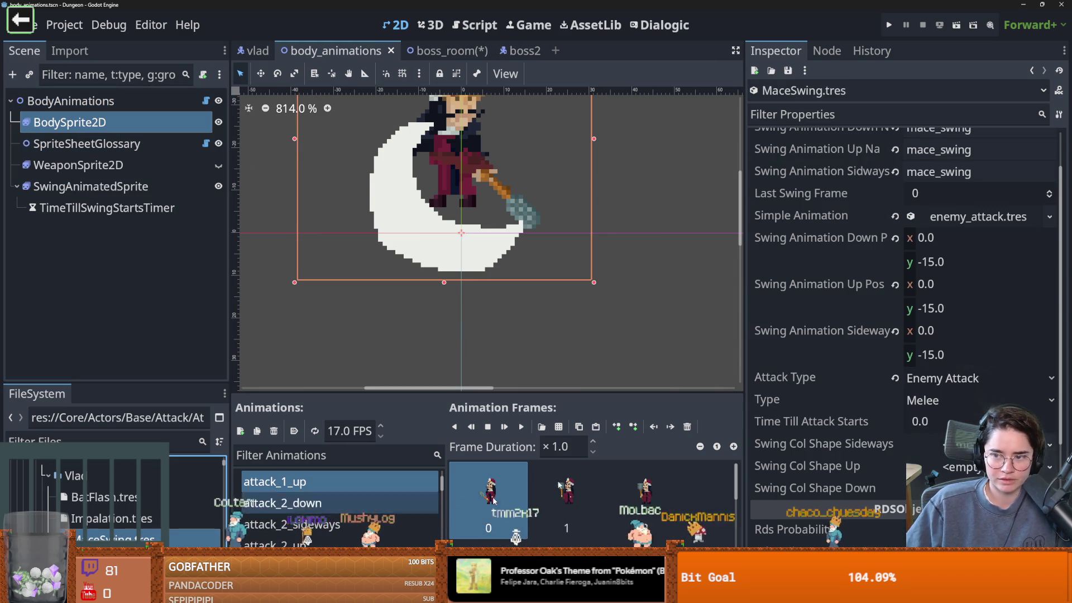
scroll(877, 393, up, 2)
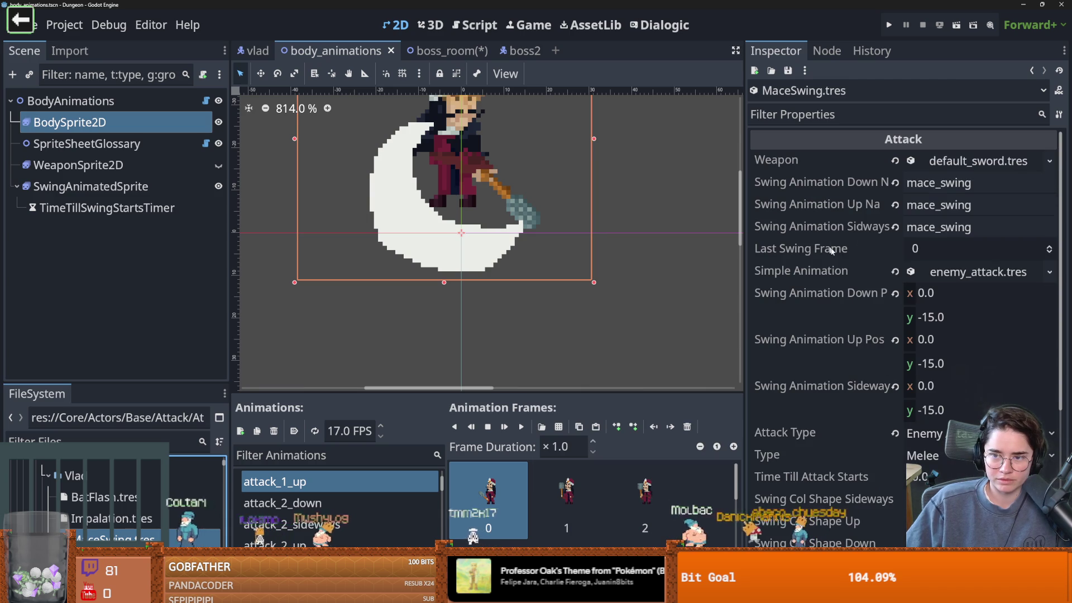
click(1049, 248)
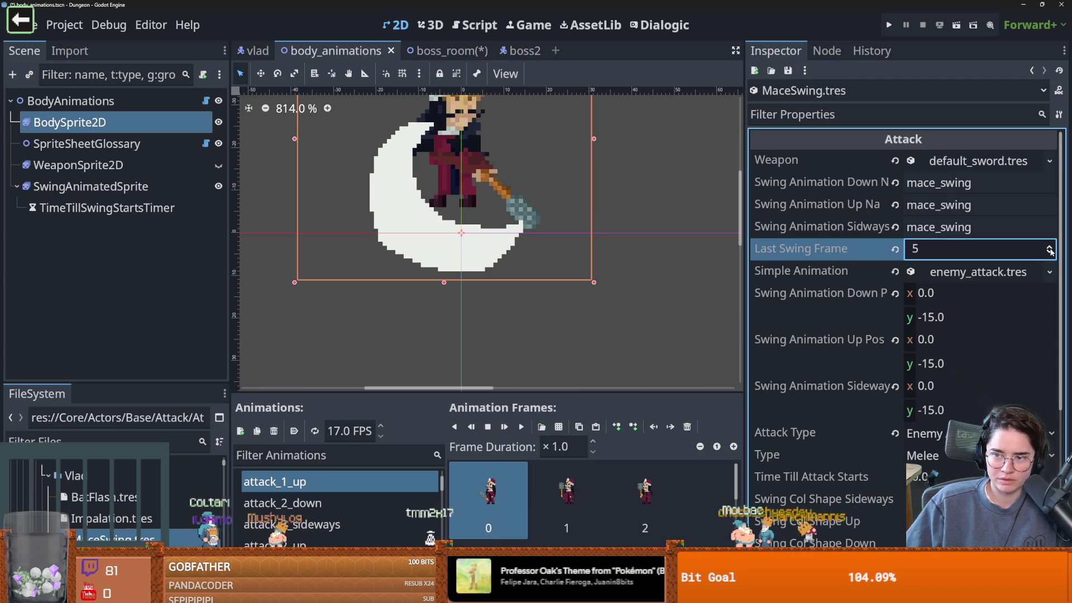
key(ctrl+s)
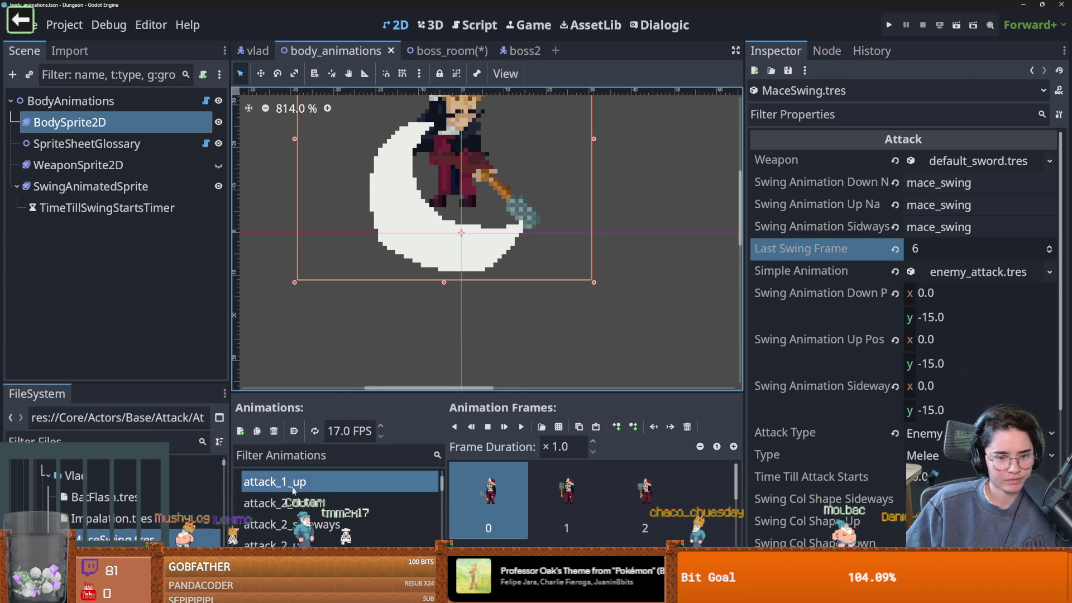
scroll(294, 491, up, 3)
key(ctrl+s)
Filter the FileSystem by 'player' and open the player scene.
click(103, 441)
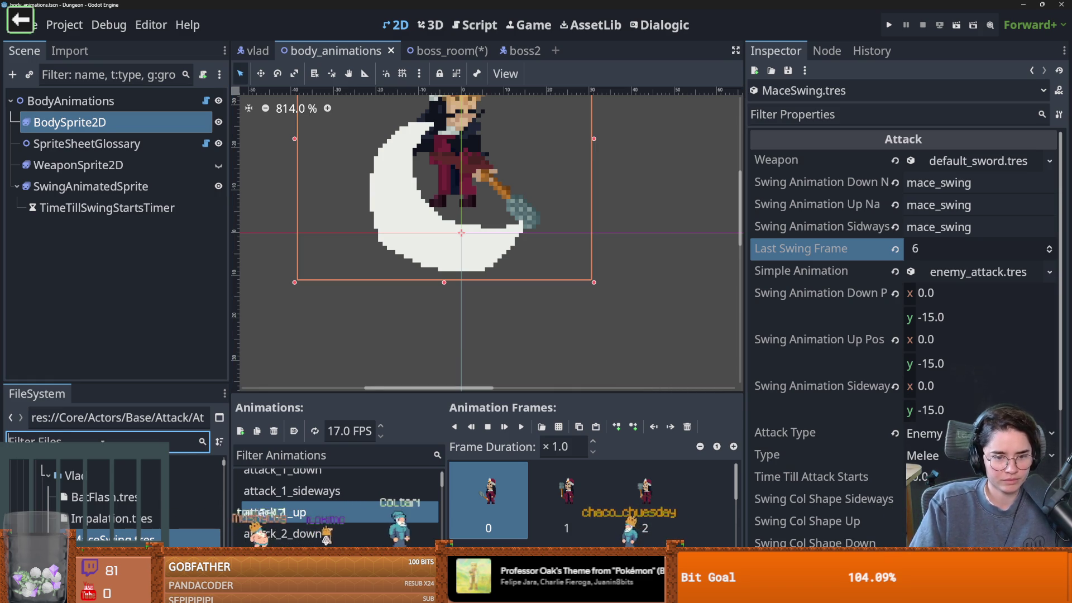
text(player)
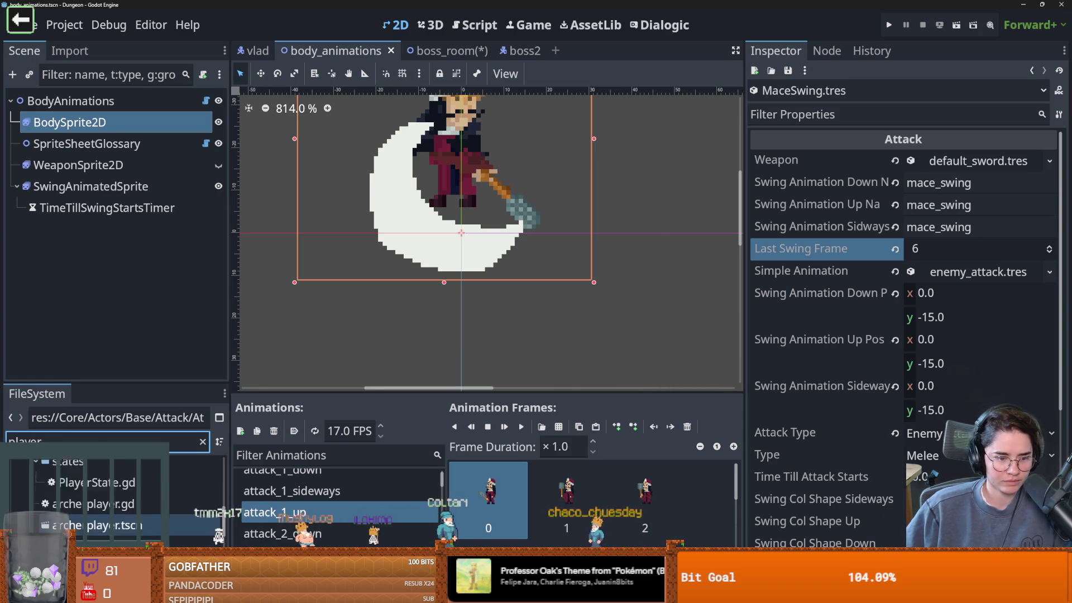
double_click(84, 508)
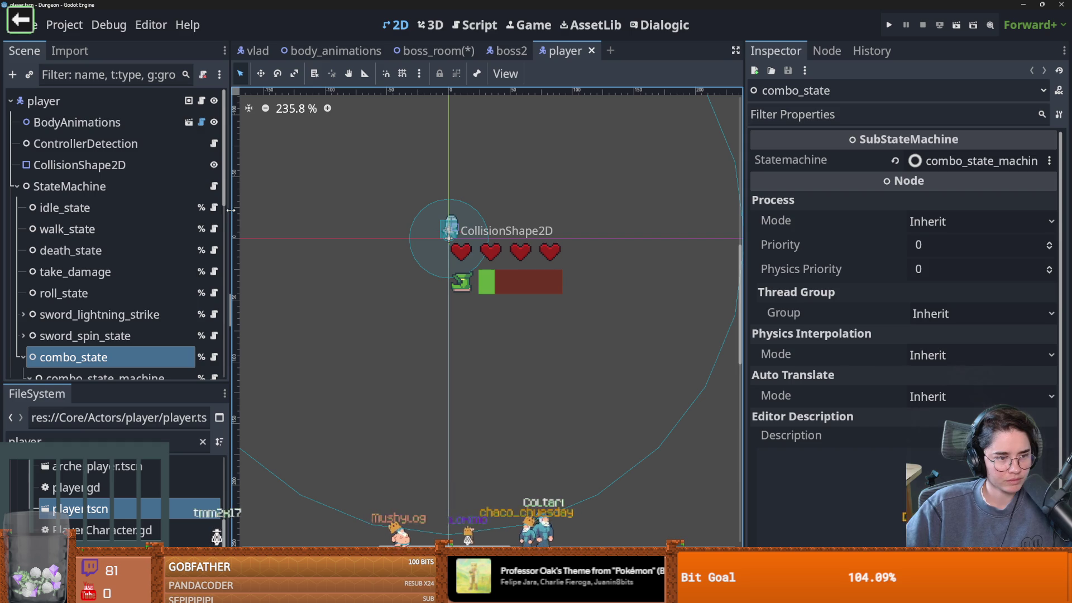
Enlarge the scene tree panel, collapse StateMachine, and save the player scene.
scroll(419, 250, up, 6)
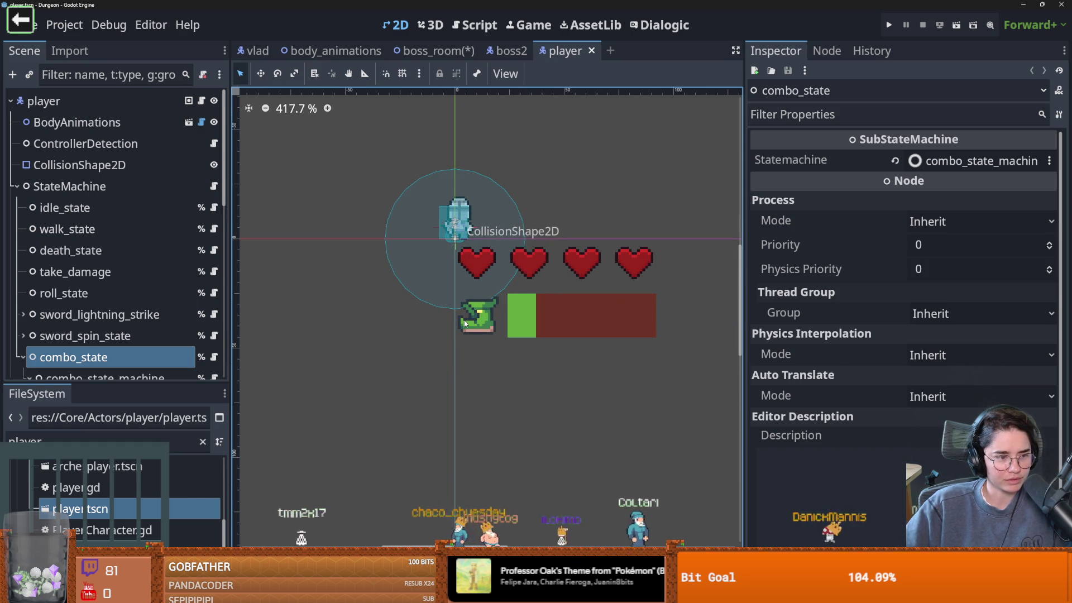
scroll(465, 322, up, 1)
scroll(466, 323, up, 2)
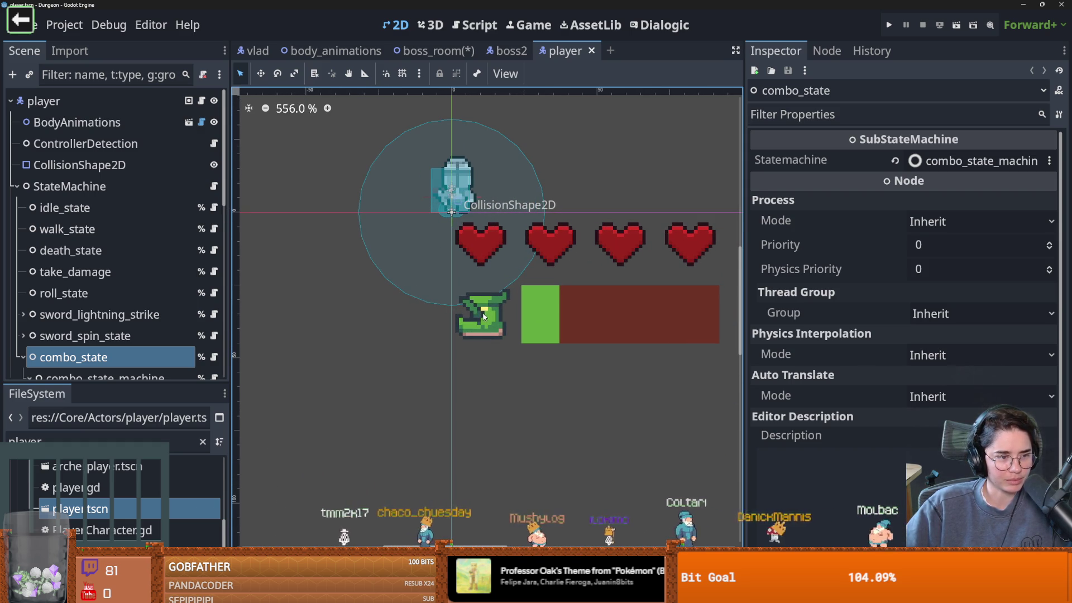
scroll(492, 289, up, 3)
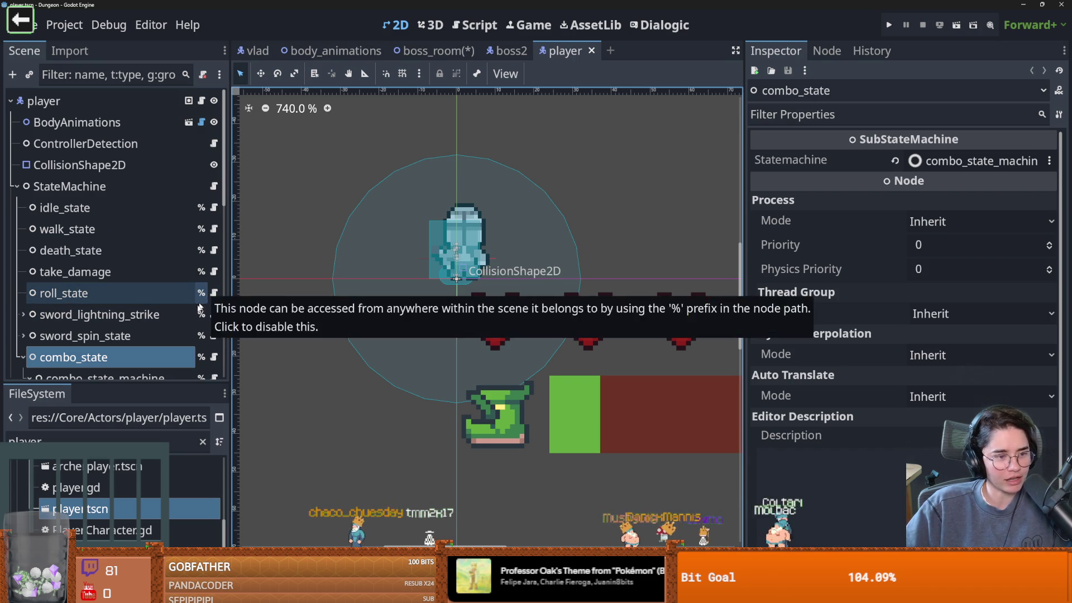
drag(228, 306, 266, 310)
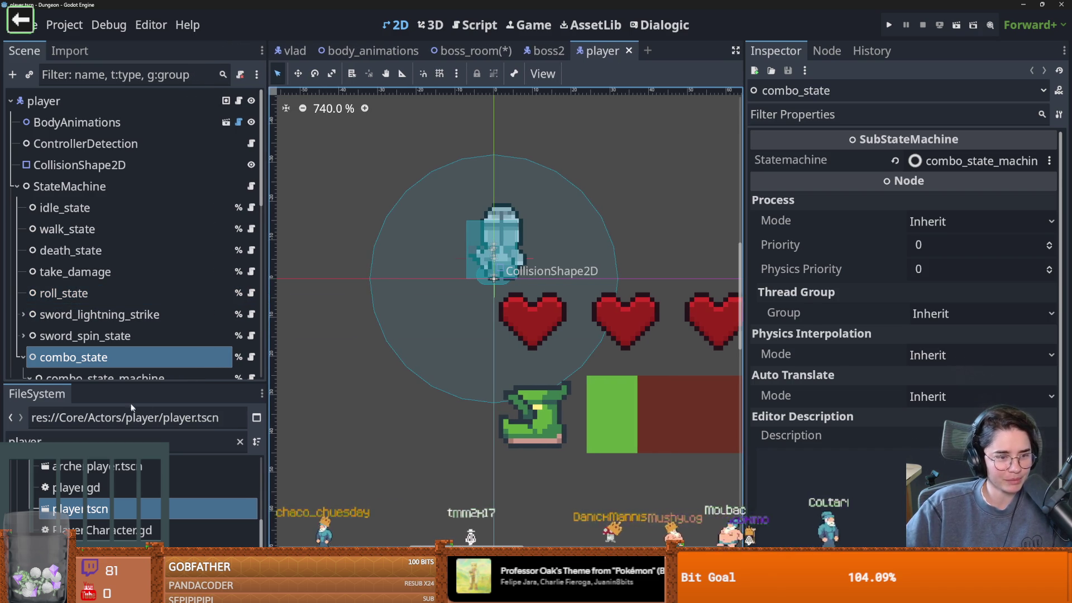
drag(147, 386, 147, 498)
key(ctrl+s)
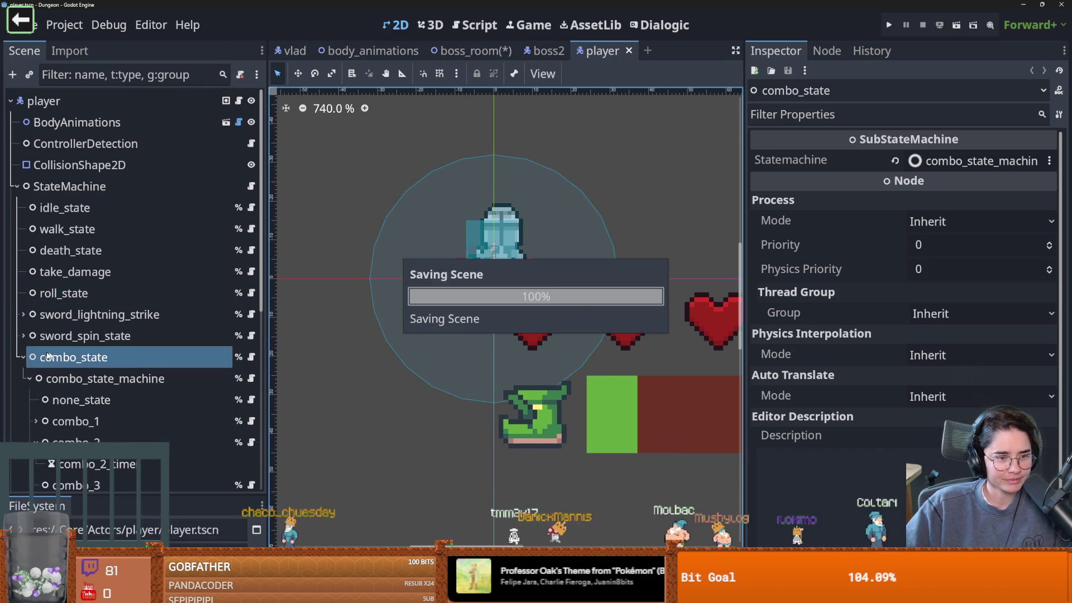
click(17, 186)
key(ctrl+s)
Select the player's BodyAnimations node and open its body_animations scene.
click(95, 314)
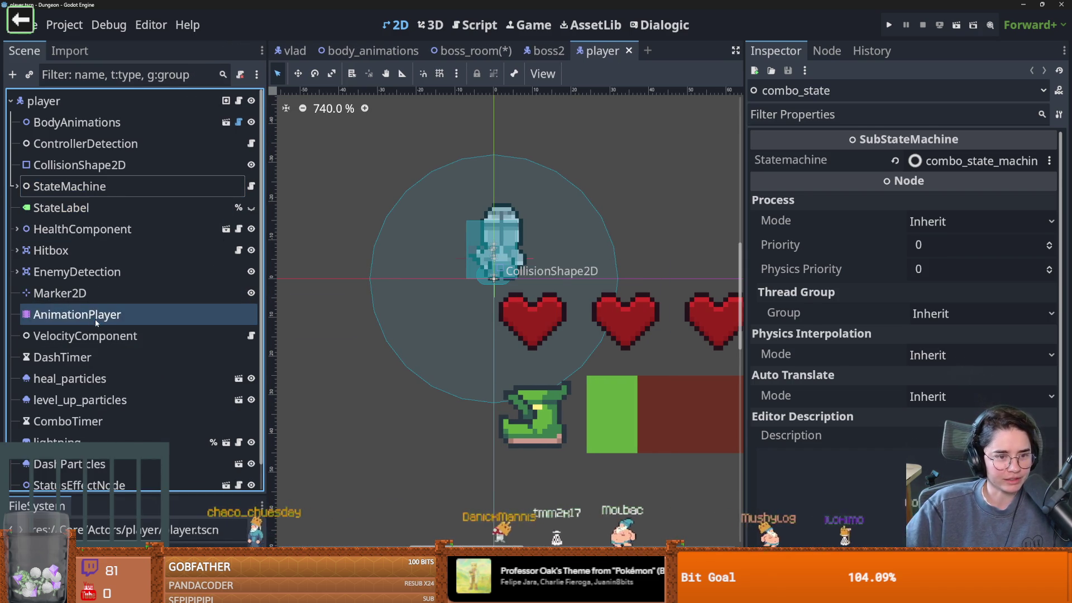
click(95, 125)
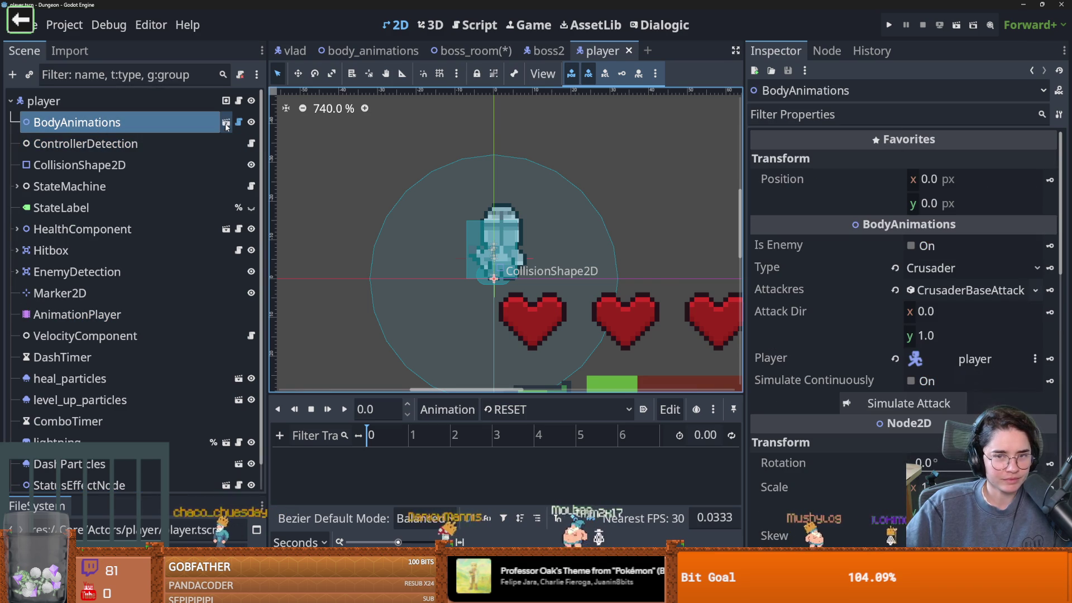
click(226, 124)
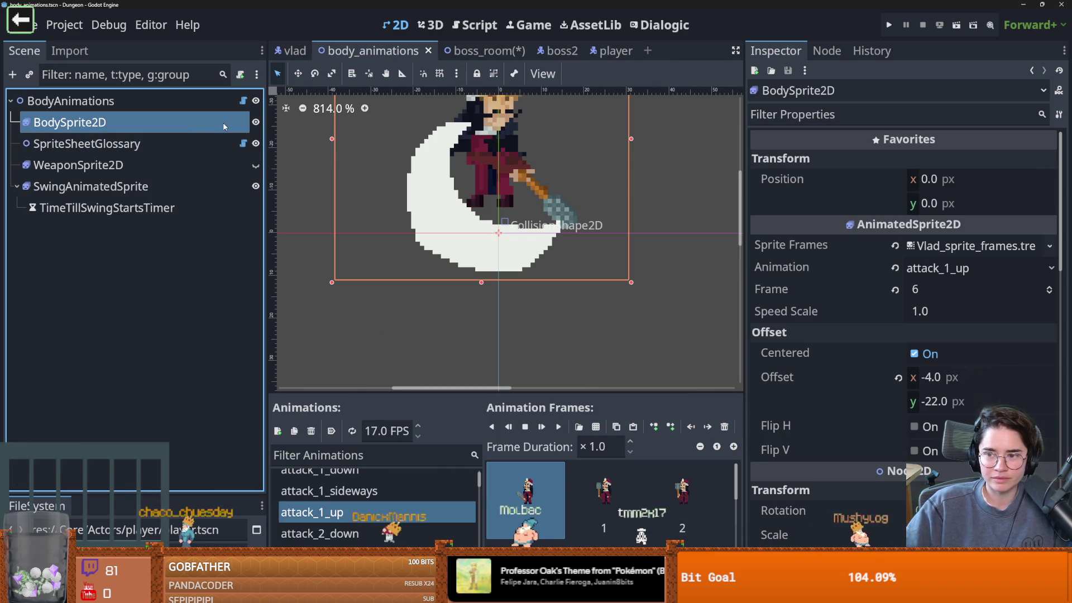
Change BodyAnimations' Type from Vlad to Crusader.
click(84, 101)
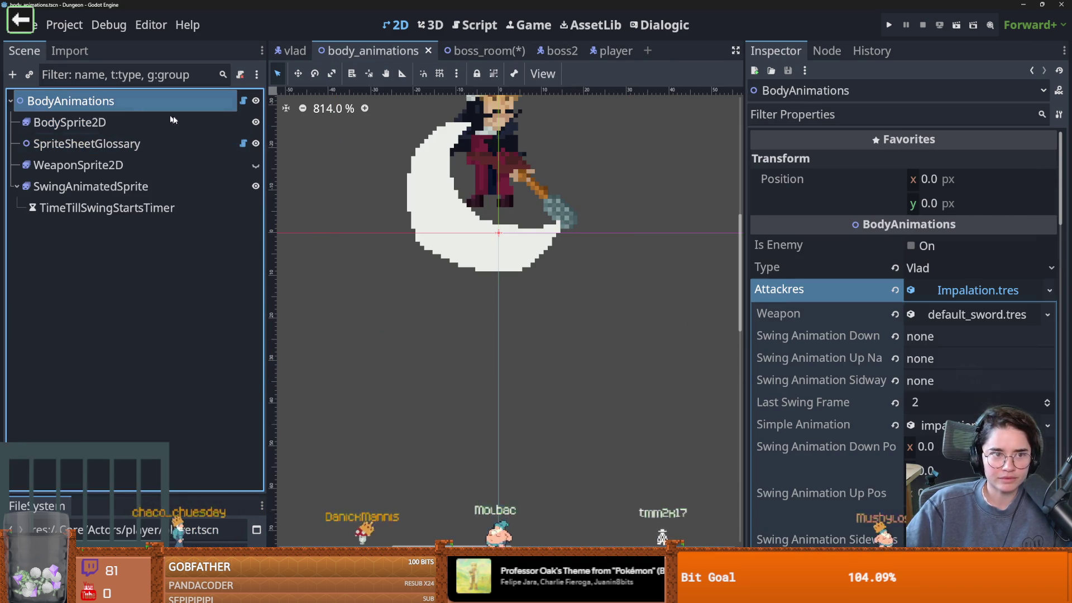
click(968, 291)
click(961, 268)
click(949, 288)
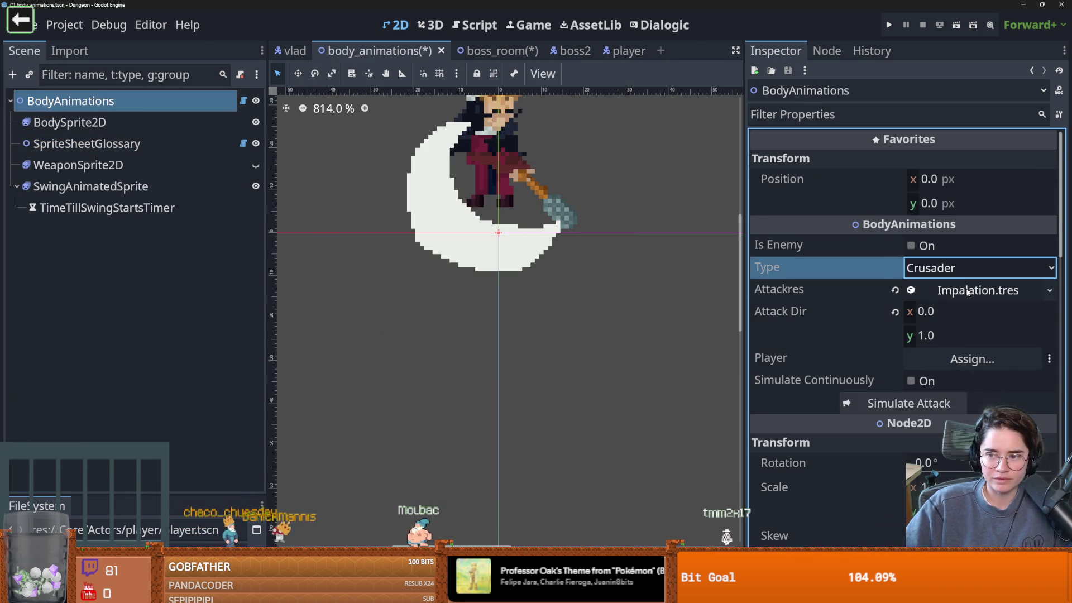
Replace the Impalation Attackres with CrusaderBaseAttackCombo1.tres and simulate the attack.
click(895, 289)
click(1049, 292)
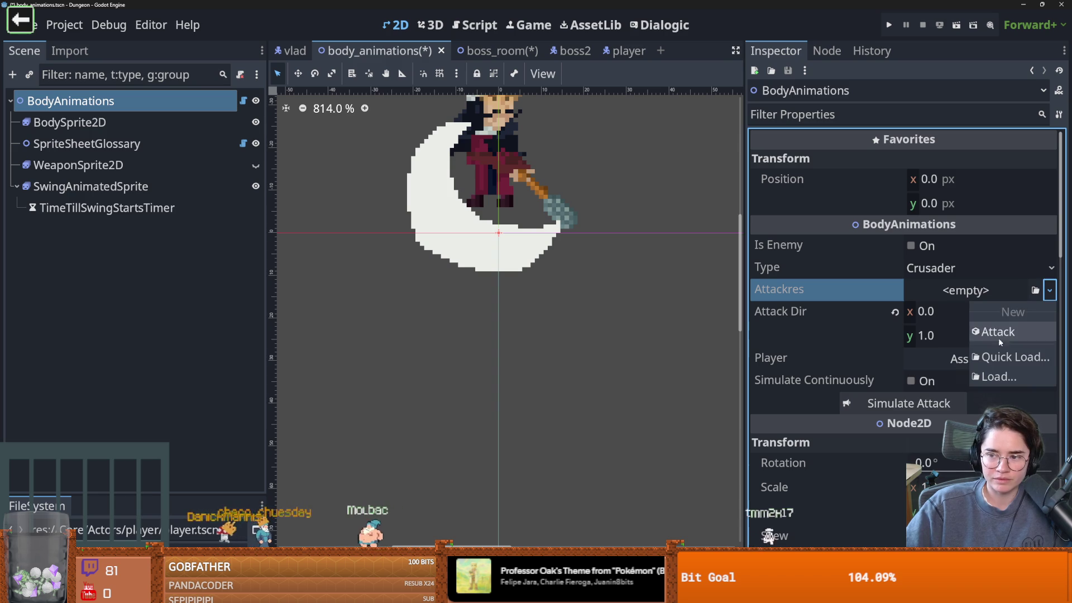
click(1011, 357)
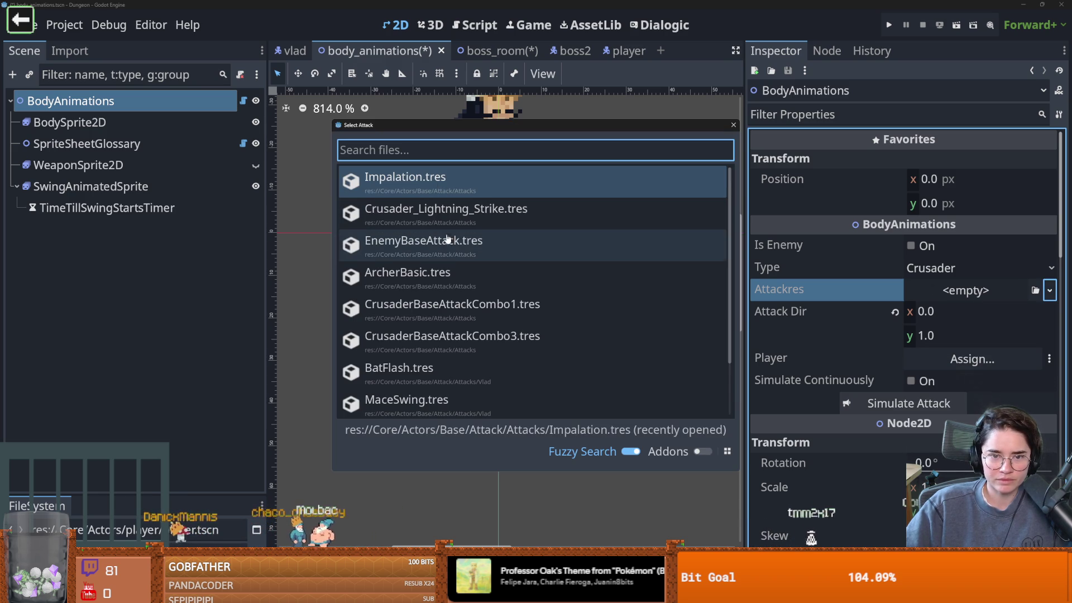
scroll(472, 286, down, 1)
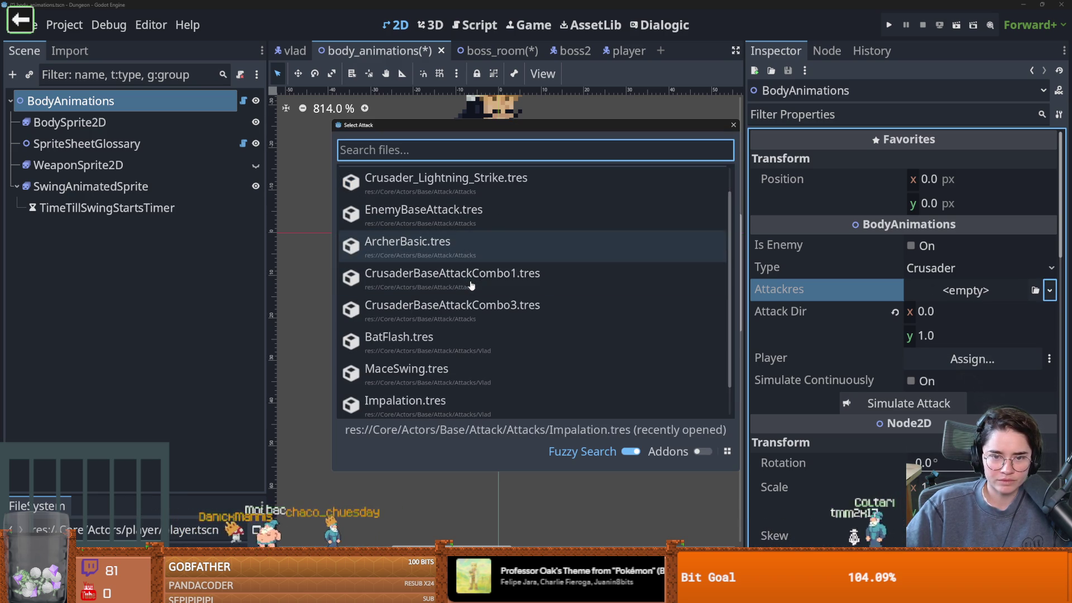
click(503, 283)
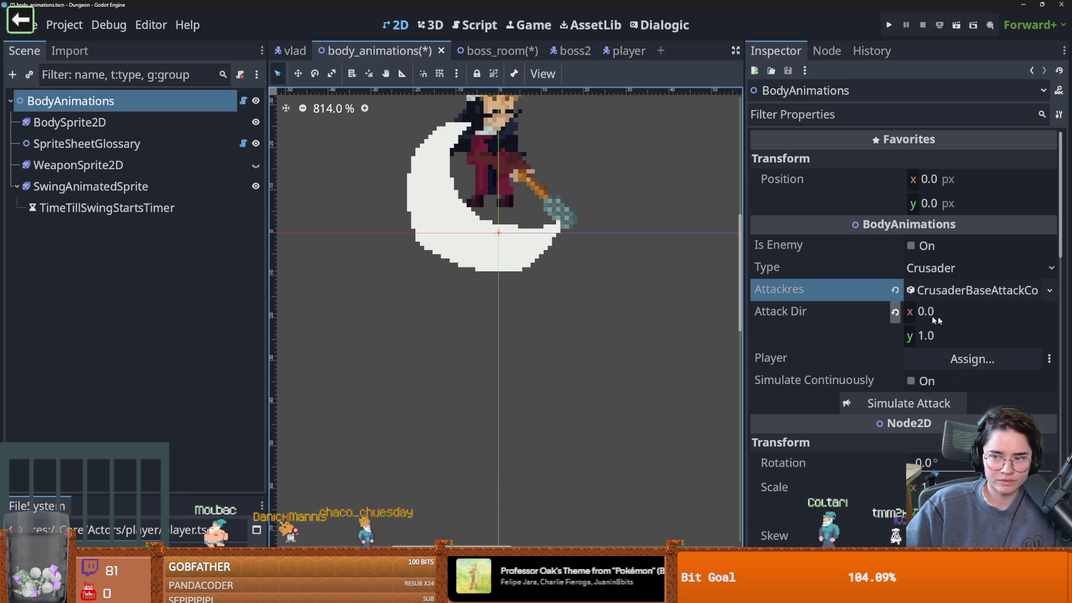
click(900, 398)
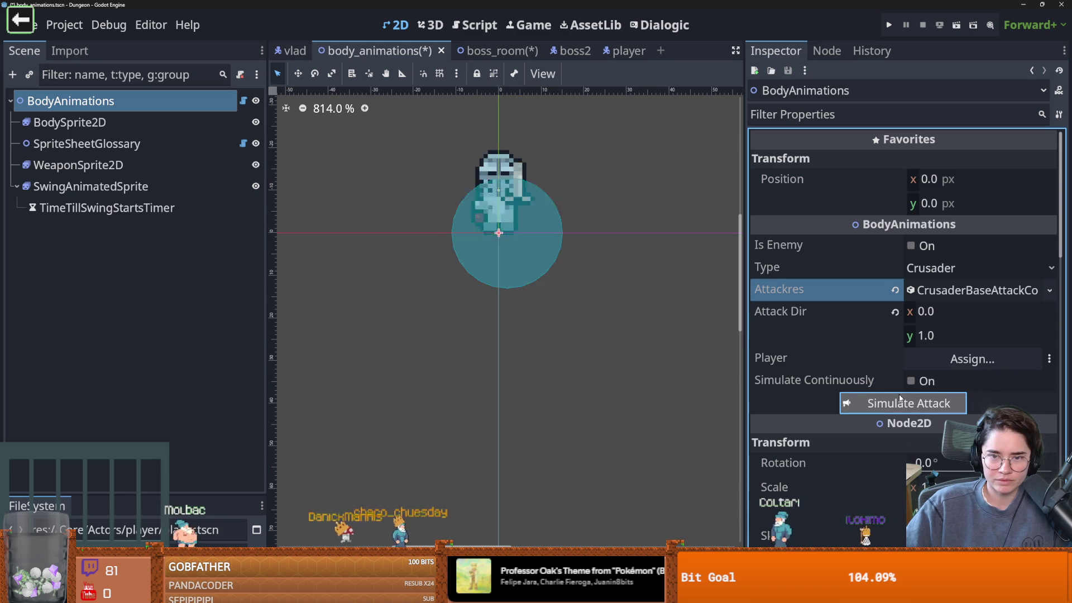
Enlarge the SpriteFrames panel and inspect BodySprite2D's attack_1_down frames 0–2, noting frame 2's 0.75 duration.
click(119, 124)
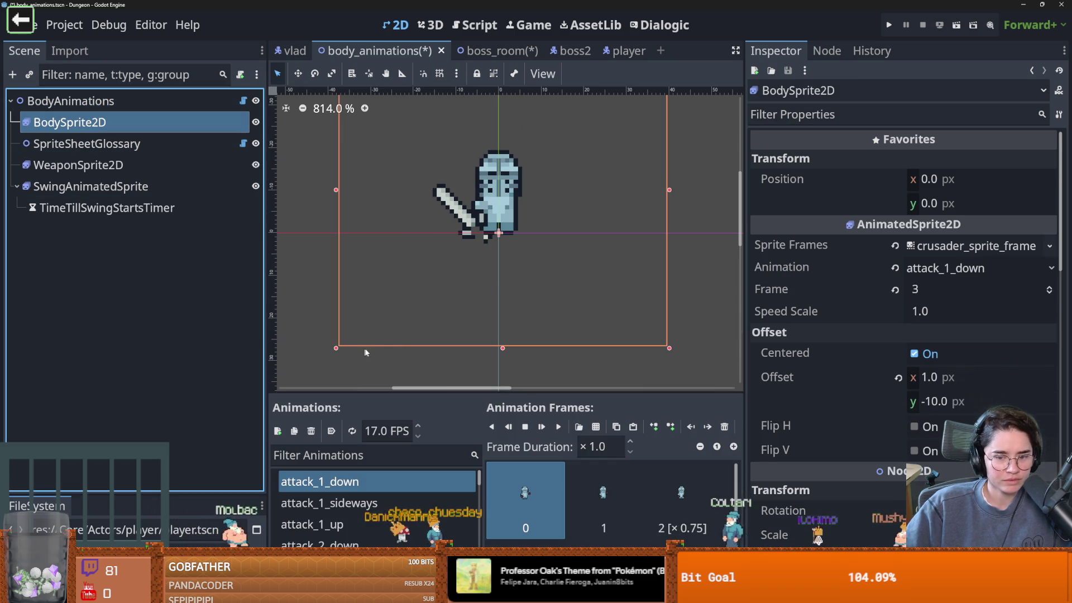
drag(531, 393, 534, 265)
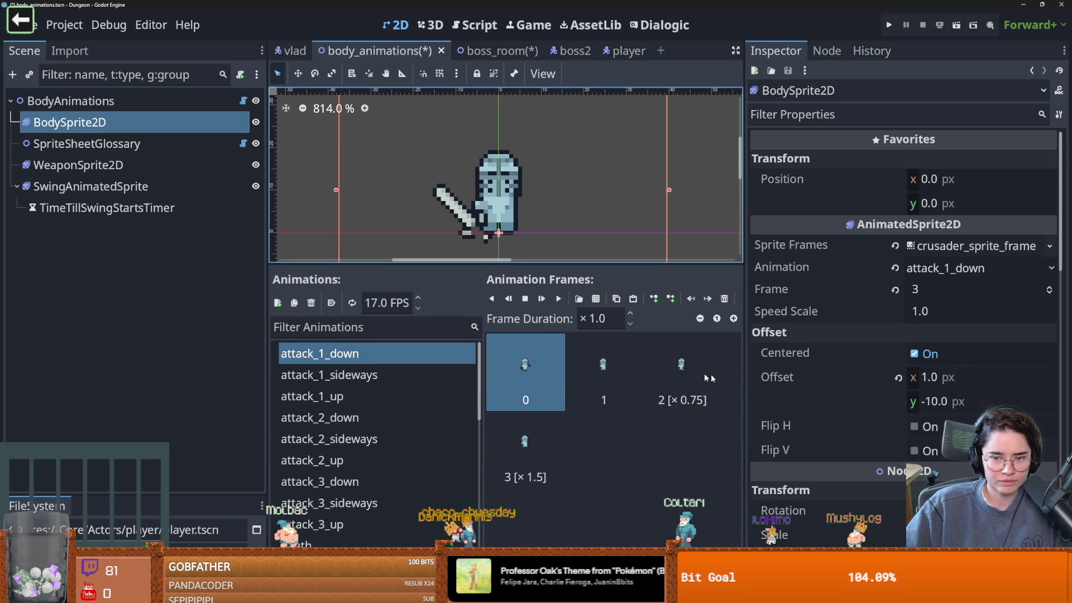
drag(745, 389, 837, 379)
click(617, 357)
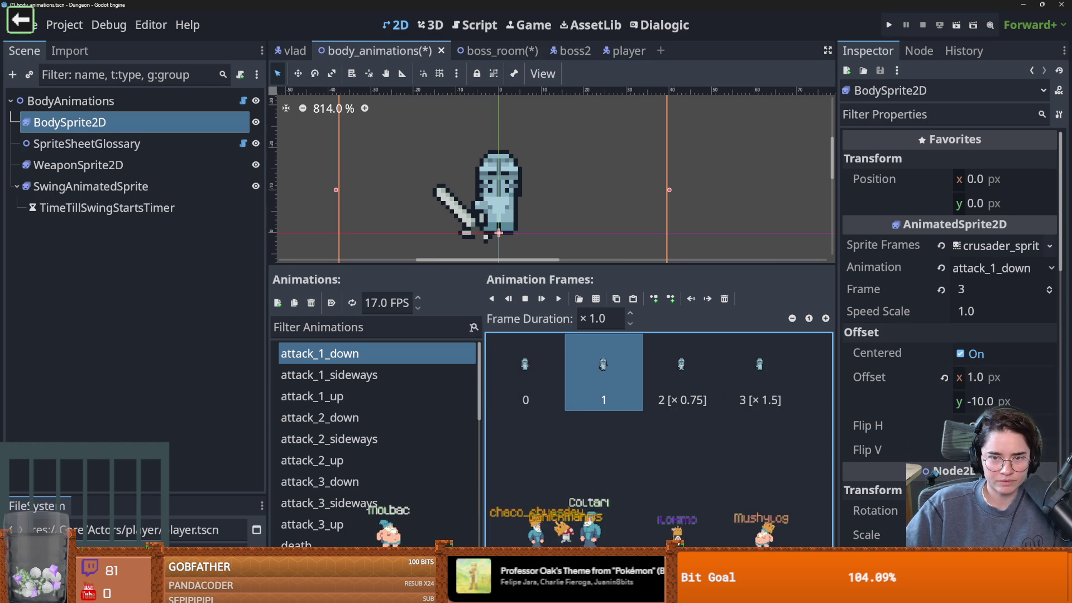
click(525, 374)
click(679, 378)
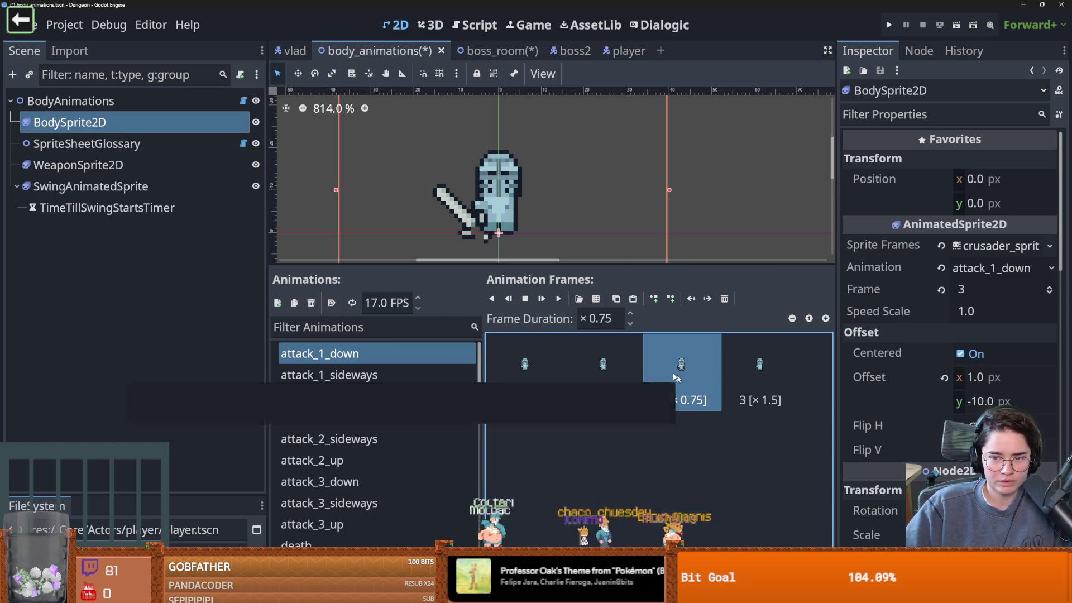
click(518, 357)
click(1048, 293)
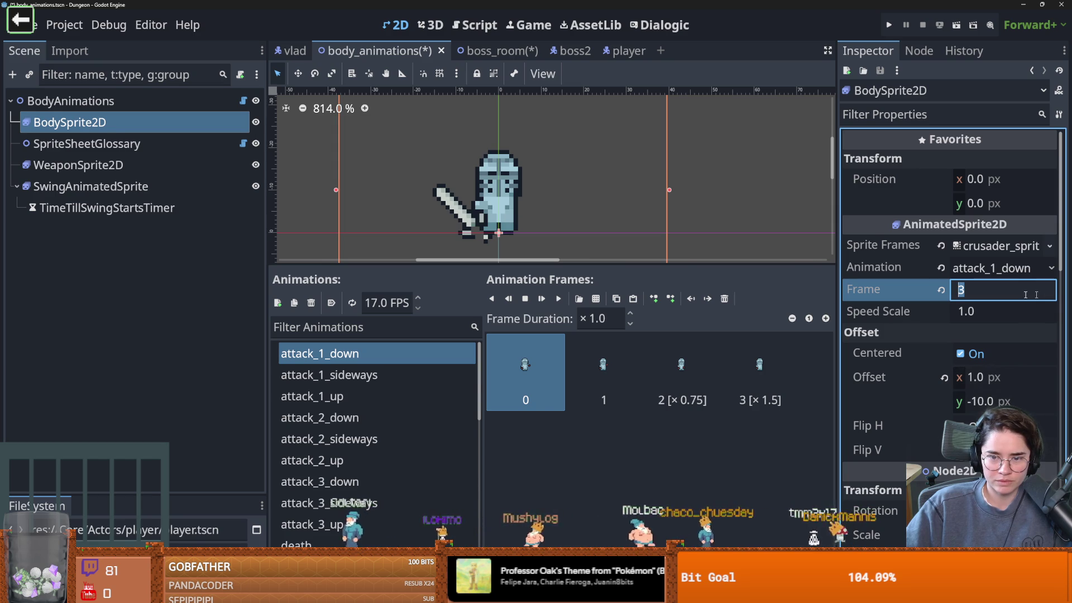
scroll(363, 435, down, 3)
Check SwingAnimatedSprite's 0.6 frame 1 duration, then expand BodyAnimations' Attackres settings.
click(93, 190)
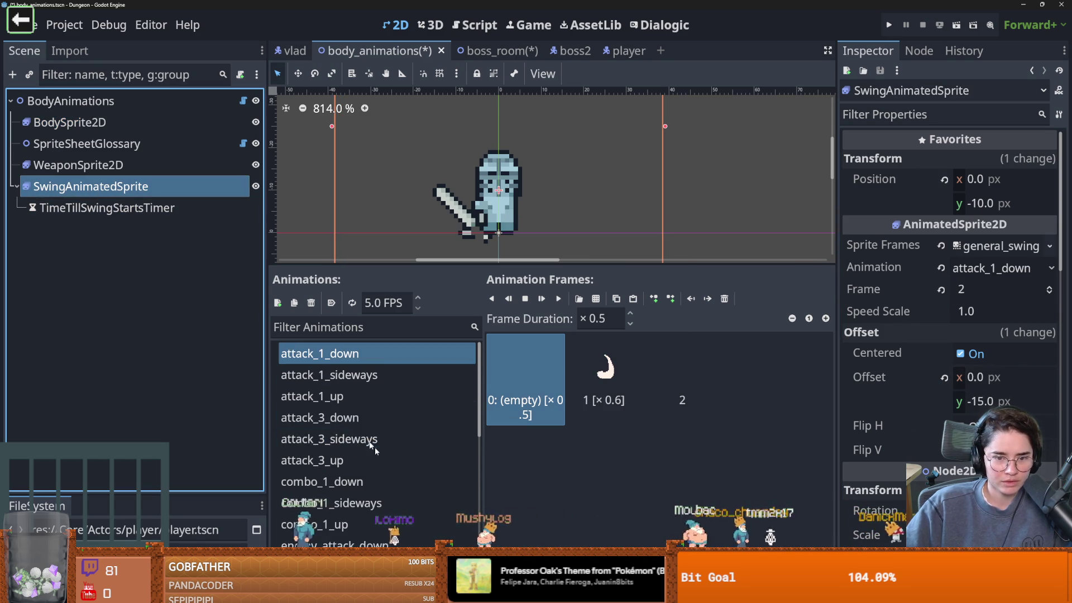
click(568, 384)
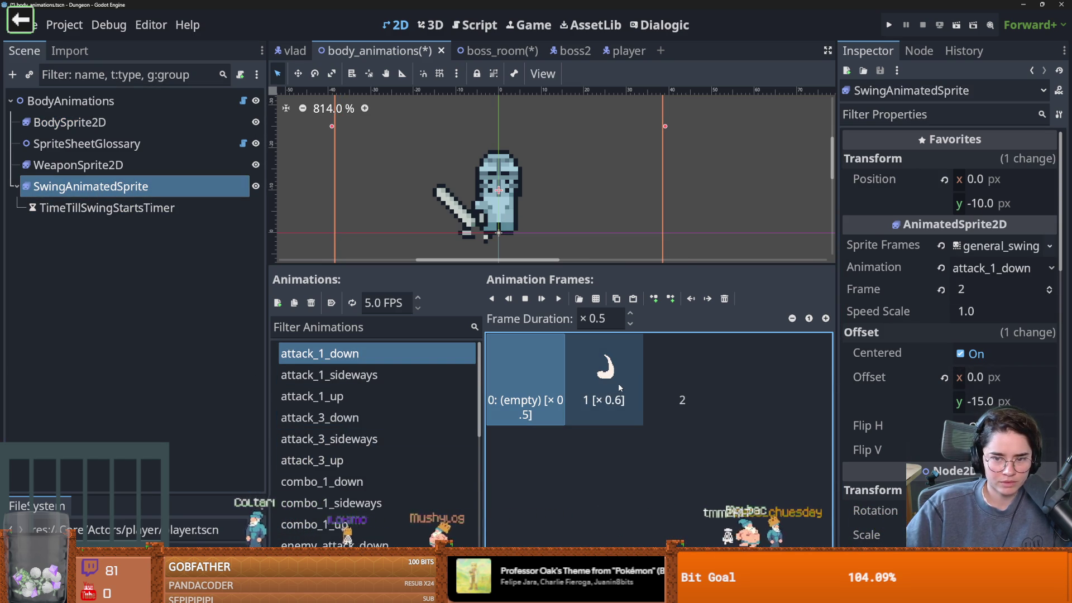
click(634, 394)
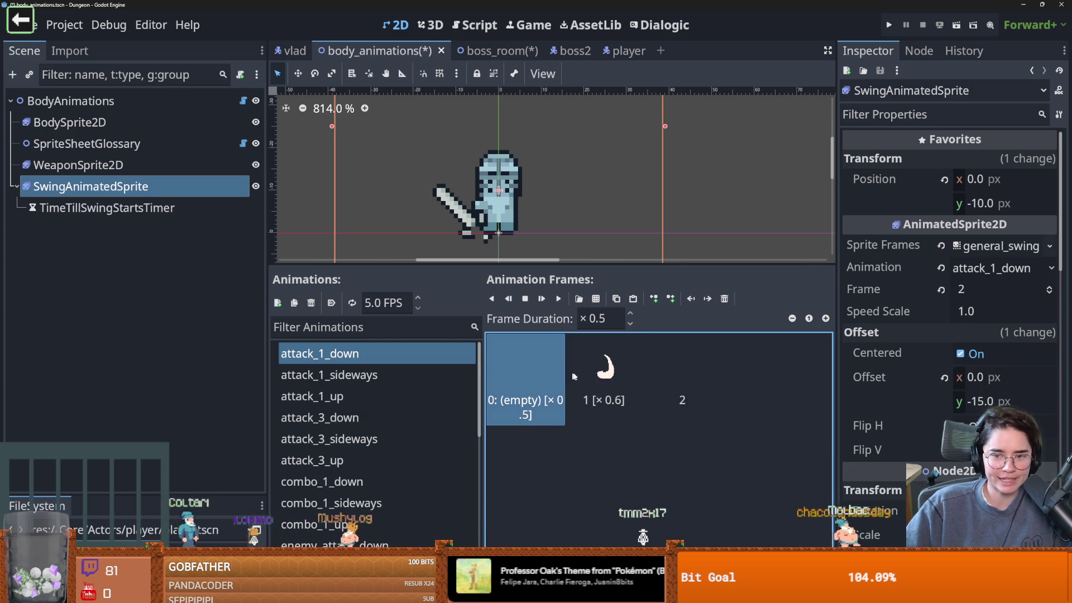
click(67, 101)
click(996, 290)
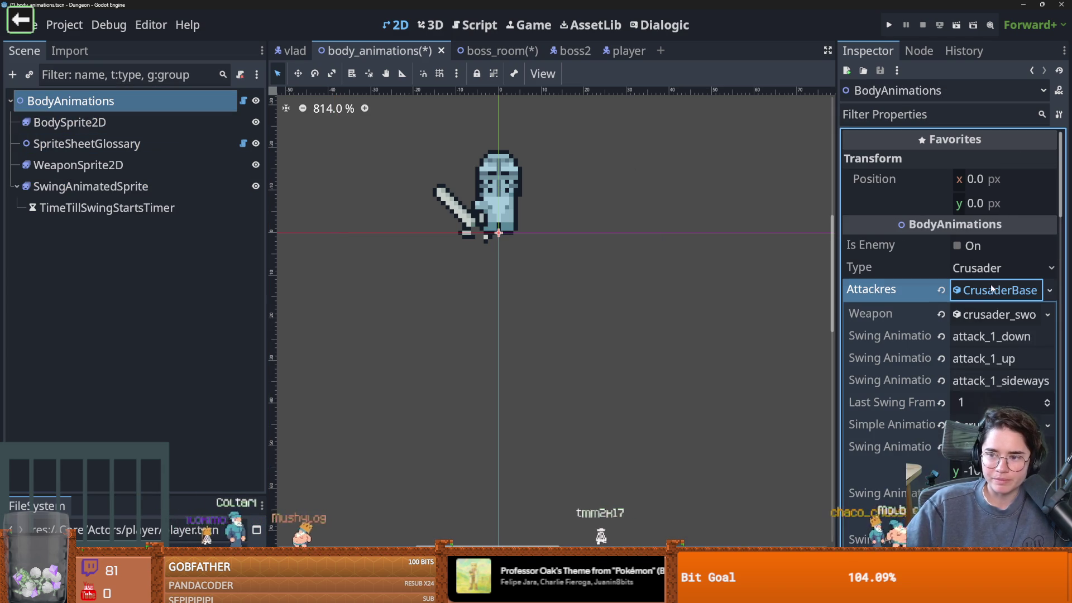
Compare BodySprite2D's attack_1_down frame 1 and ×0.75 frame 2 durations, then reselect BodyAnimations.
click(113, 119)
click(603, 369)
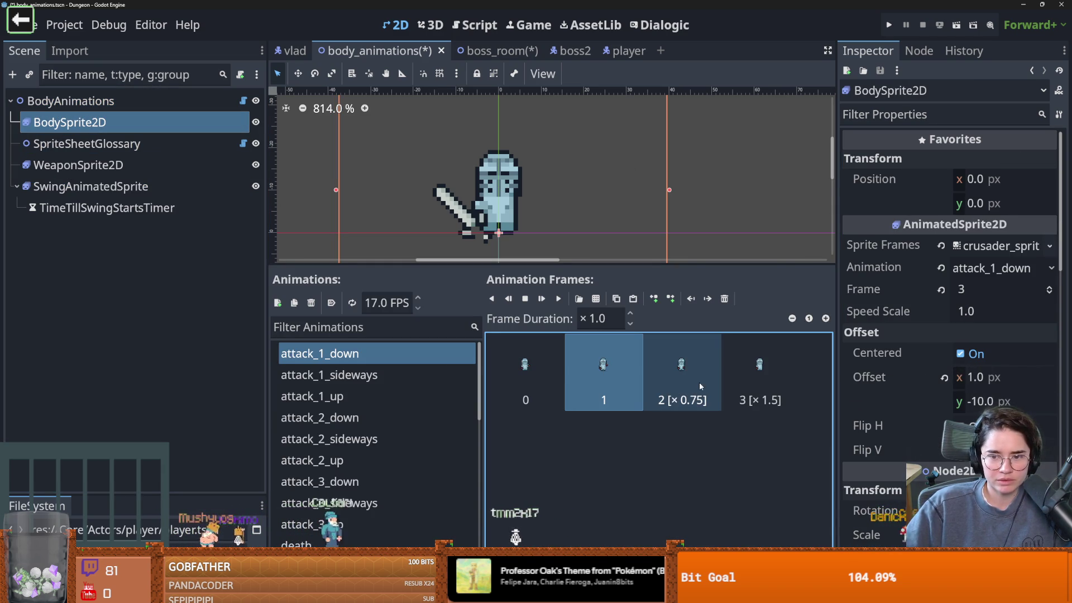
click(690, 371)
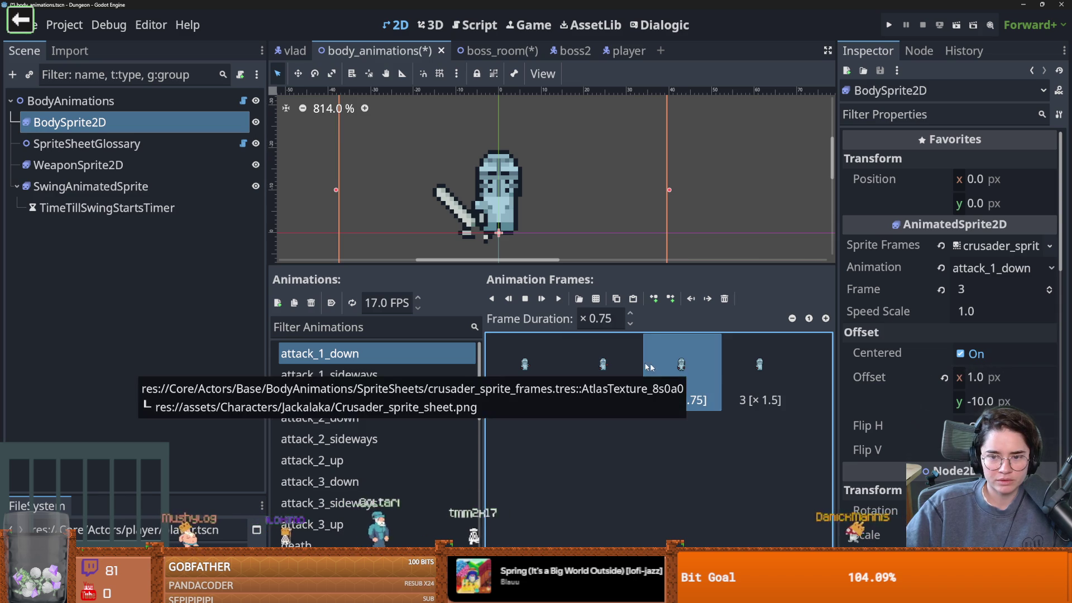
click(603, 362)
click(681, 366)
click(602, 364)
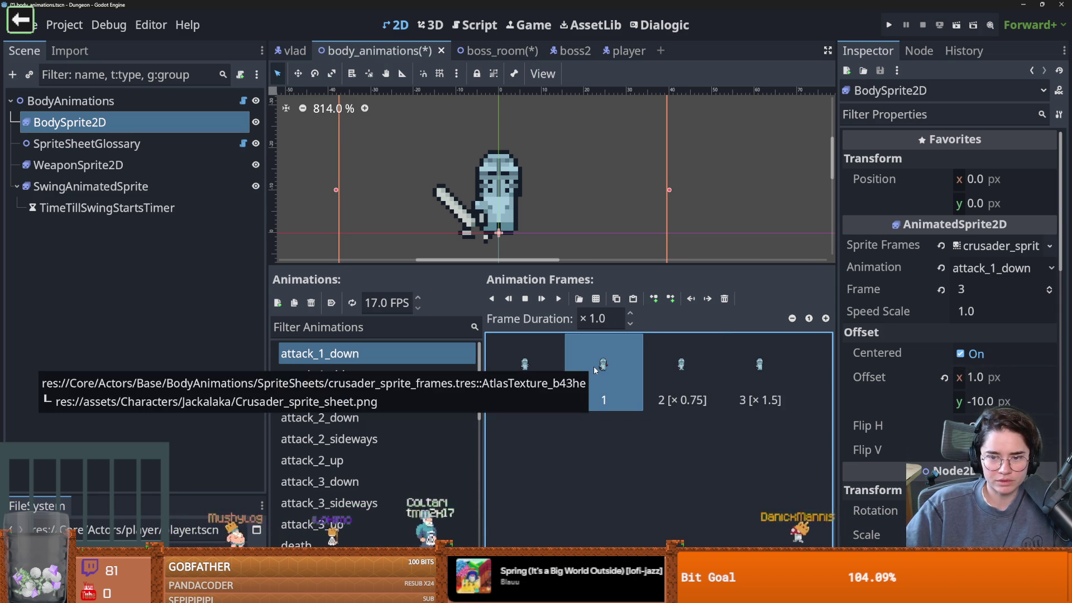
click(675, 375)
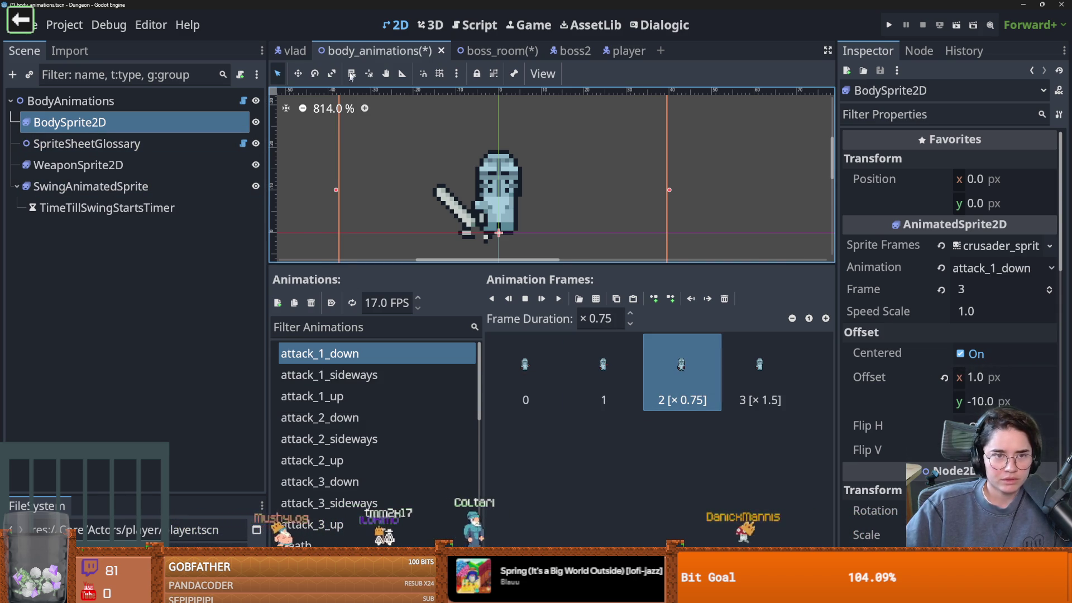
click(70, 100)
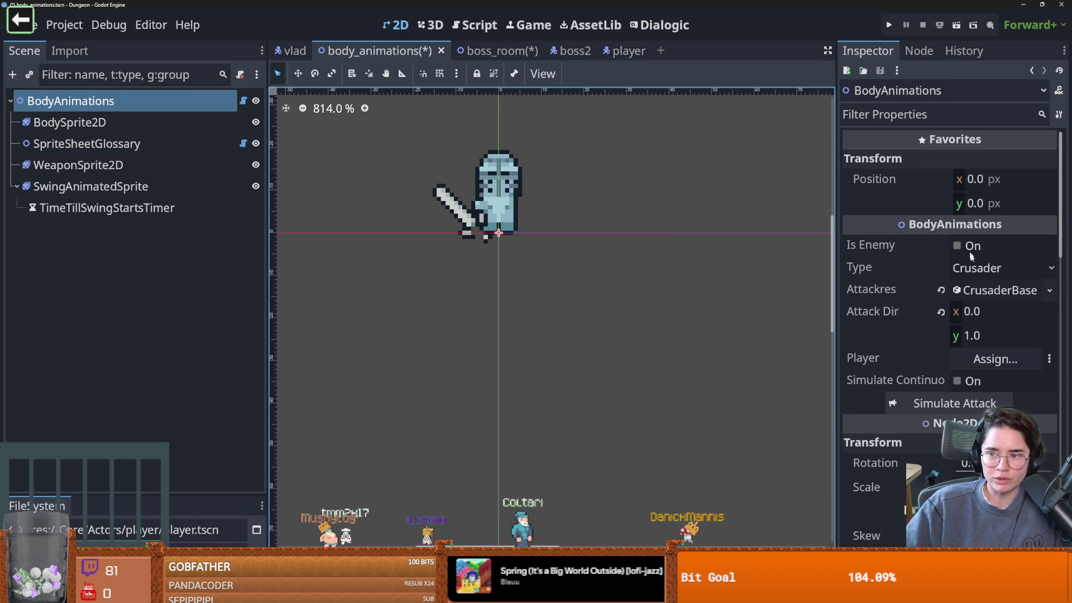
Set BodyAnimations back to Vlad with MaceSwing.tres as Attackres and preview the attack repeatedly.
click(1002, 268)
click(987, 428)
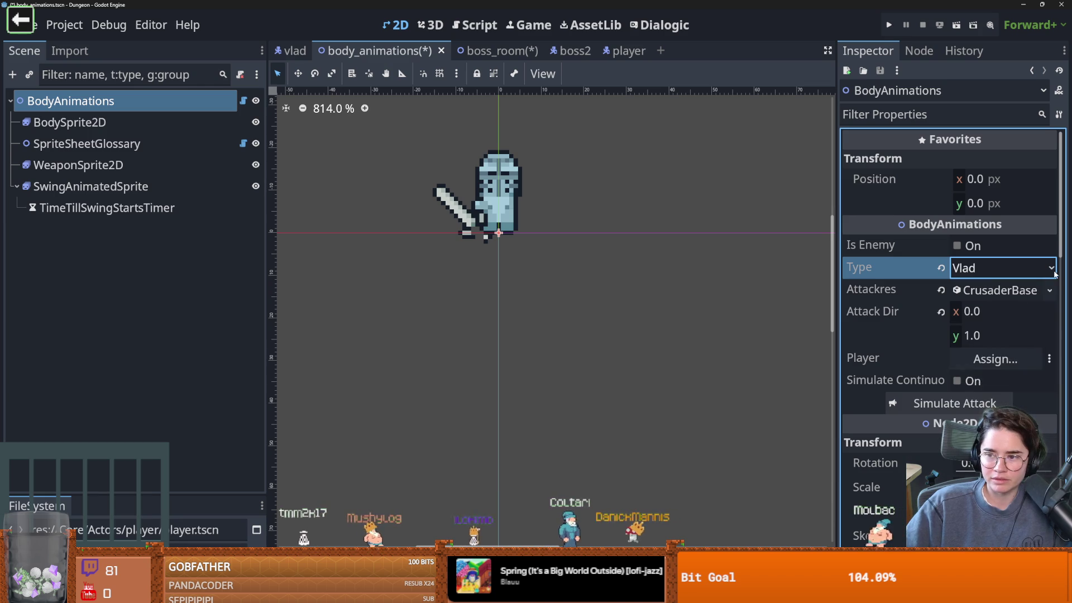
click(1049, 290)
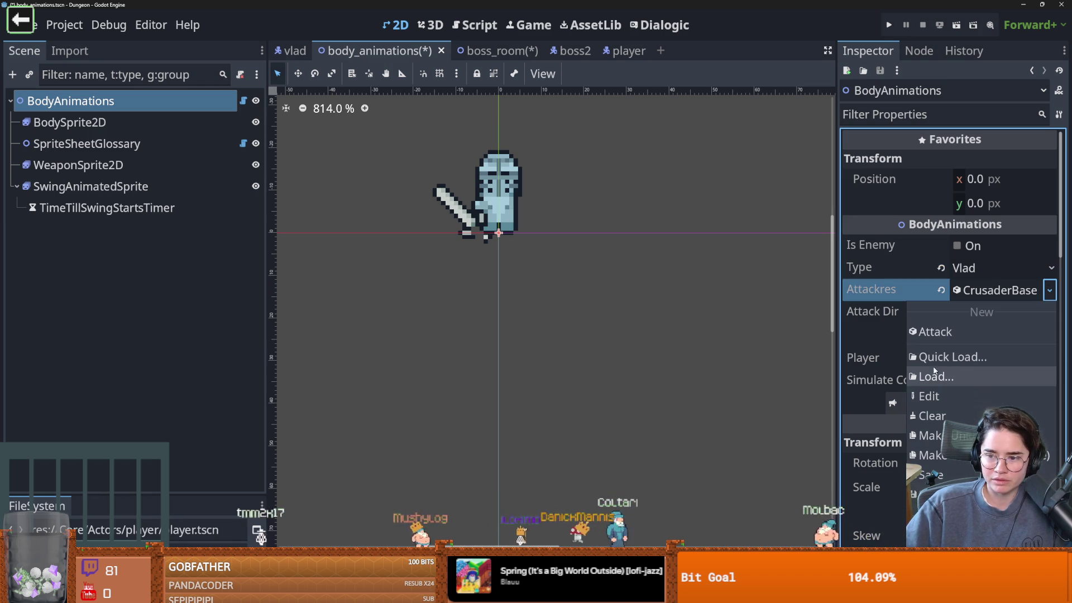
click(945, 357)
text(mac)
key(Return)
click(955, 403)
scroll(480, 296, down, 4)
click(1001, 403)
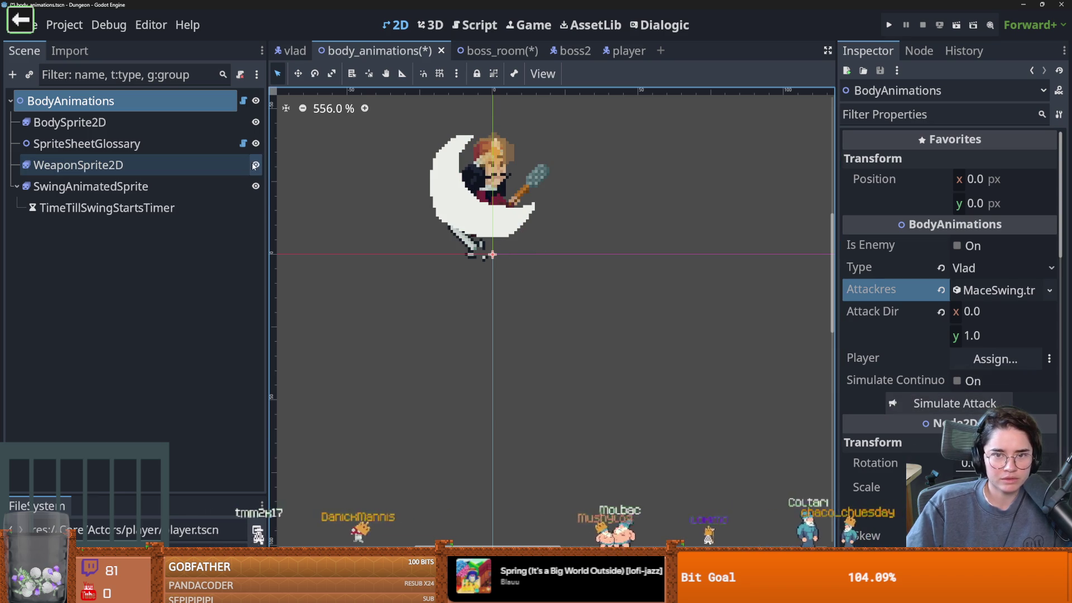
click(987, 407)
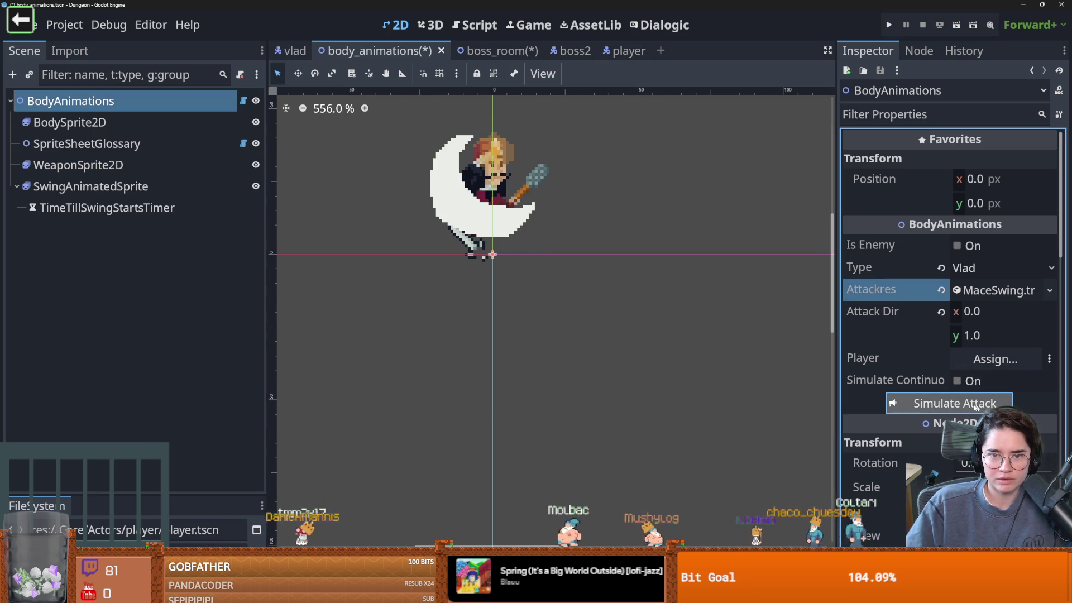
Insert an empty frame before the first slash frame of mace_swing and reset SwingAnimatedSprite to frame 0.
click(162, 186)
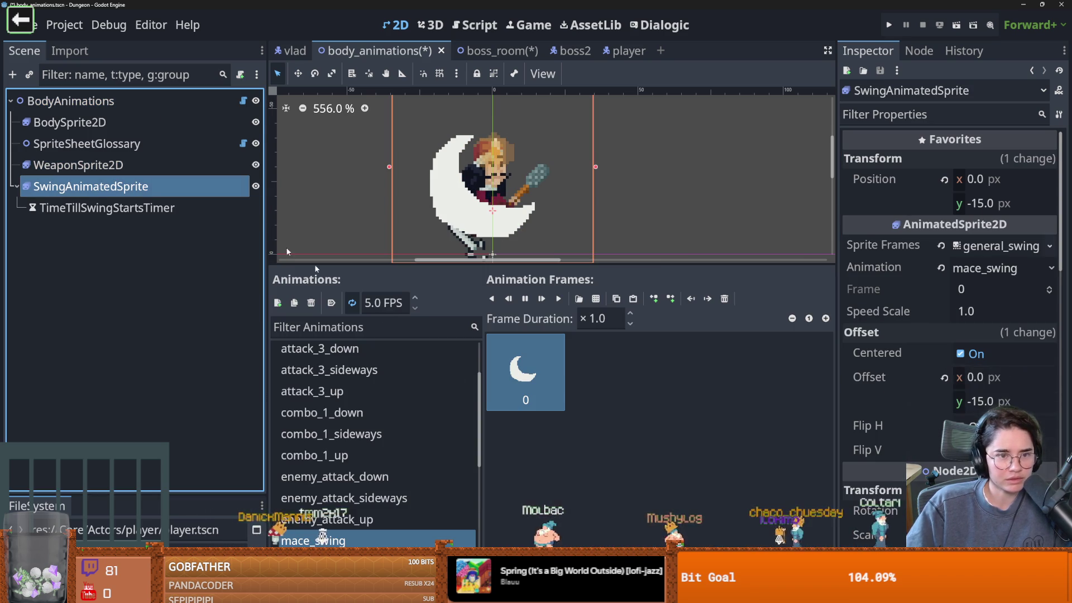
click(657, 300)
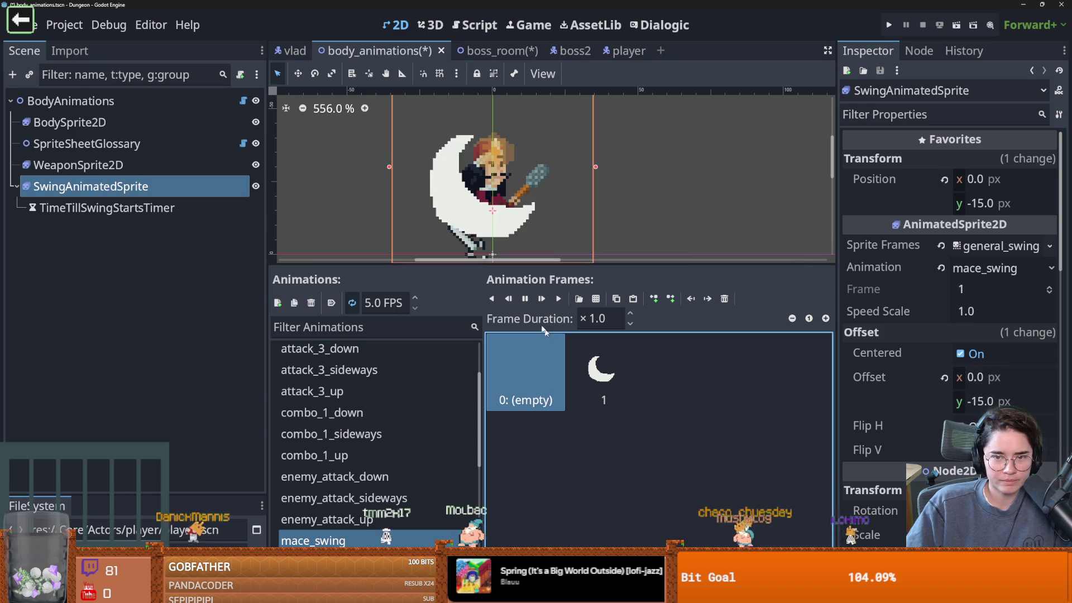
click(352, 302)
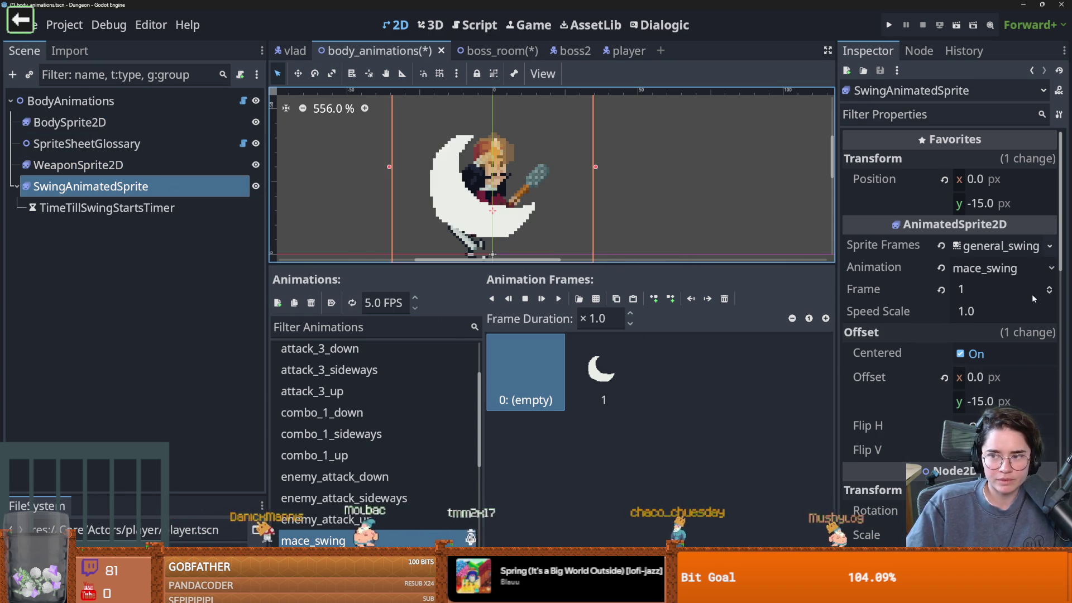
click(1049, 294)
click(70, 101)
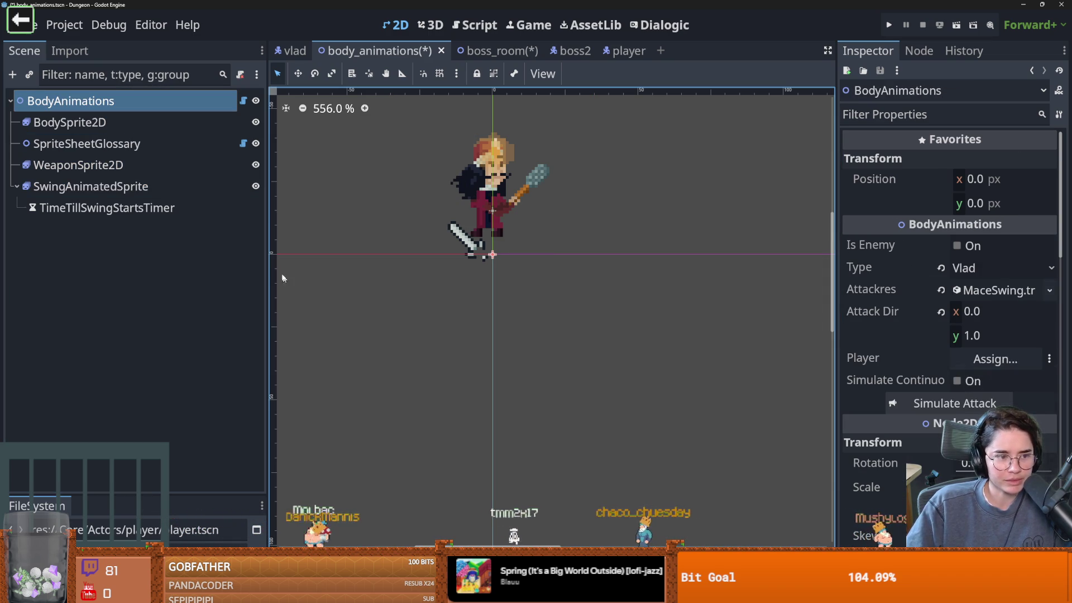
Replay Vlad's MaceSwing preview, expand the MaceSwing settings, and open body_animations.gd.
click(972, 404)
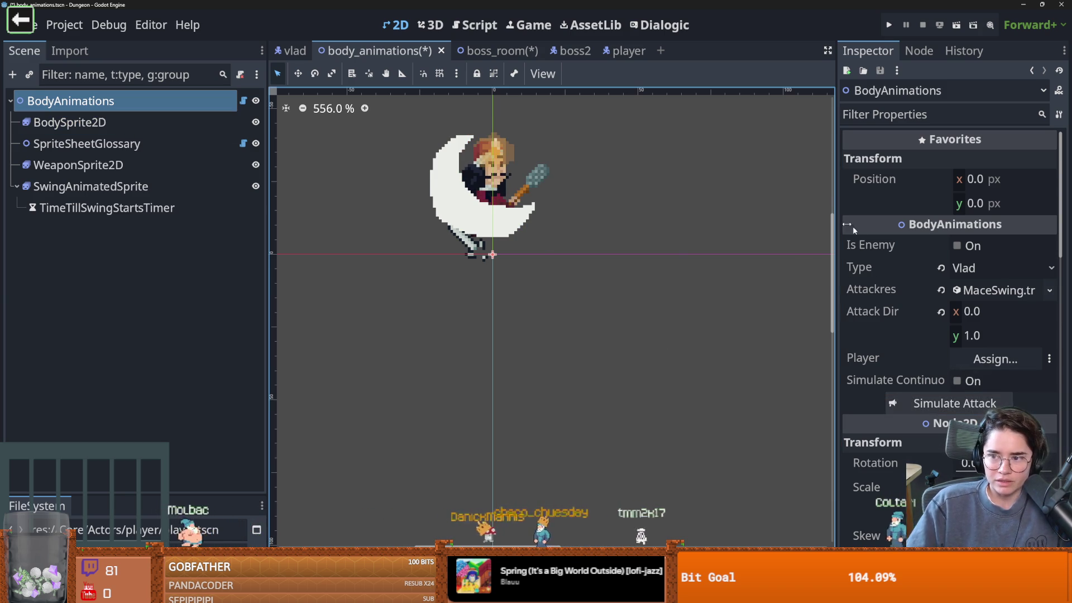
click(999, 290)
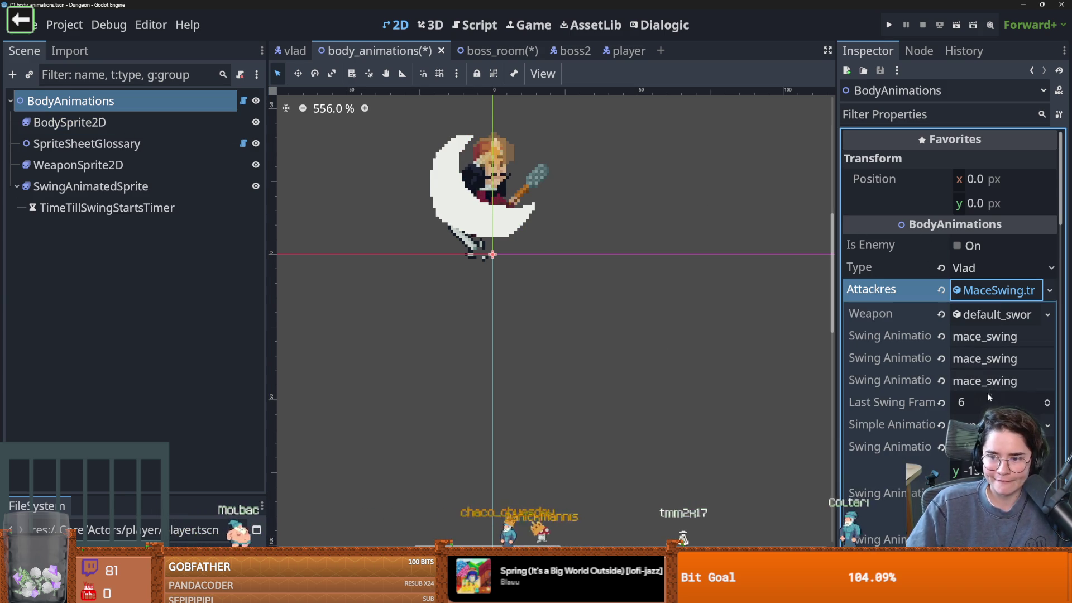
click(246, 102)
click(244, 101)
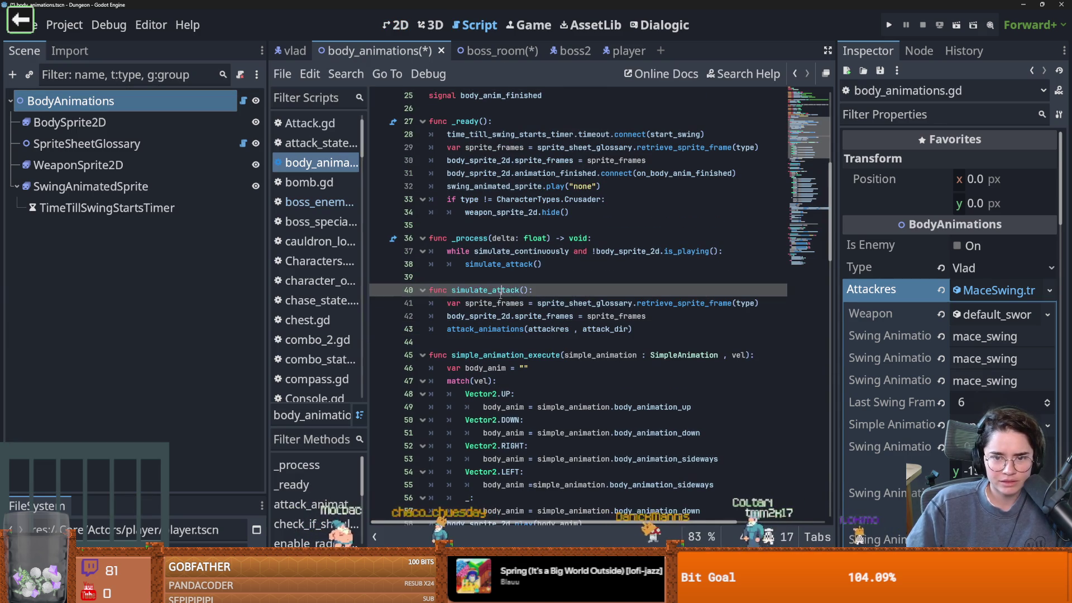
Jump to the attack_animations definition and highlight the uses of swing_pos and body_sprite_2d.
ctrl+click(501, 330)
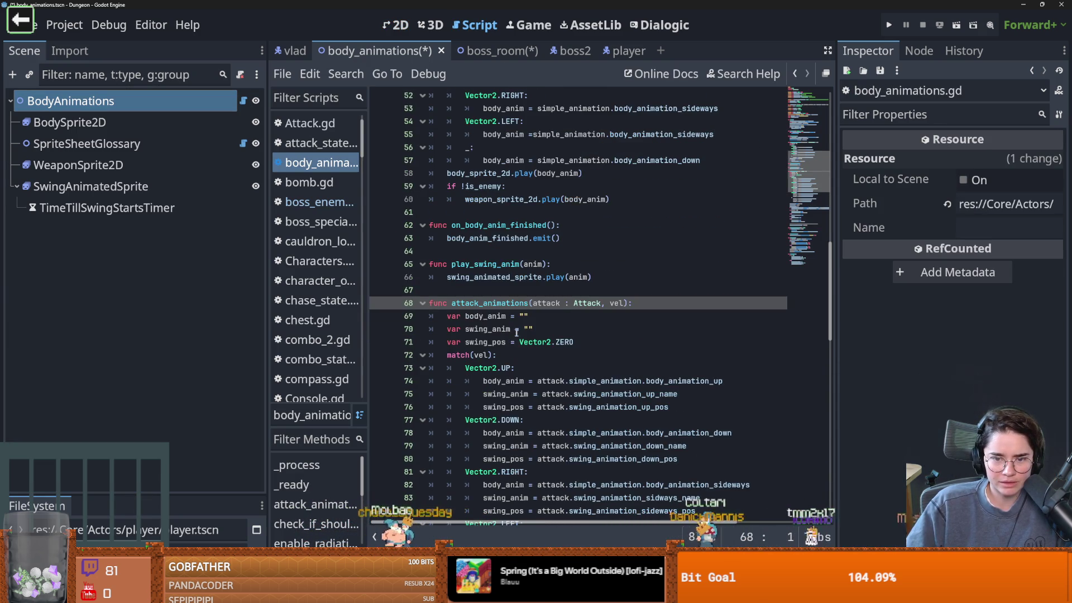
click(489, 264)
double_click(489, 266)
scroll(489, 271, down, 1)
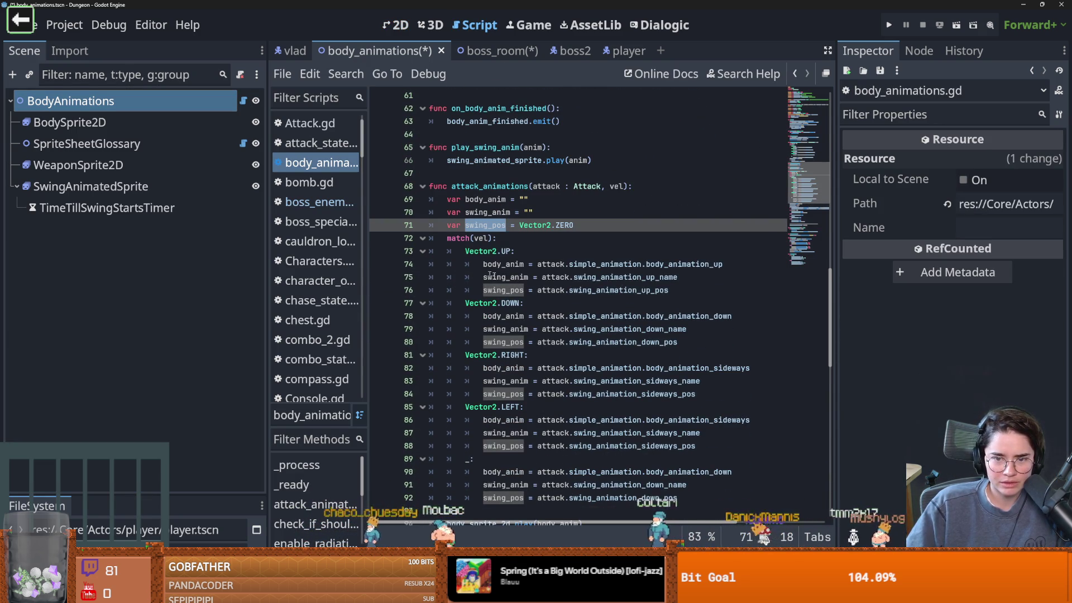
scroll(504, 281, down, 4)
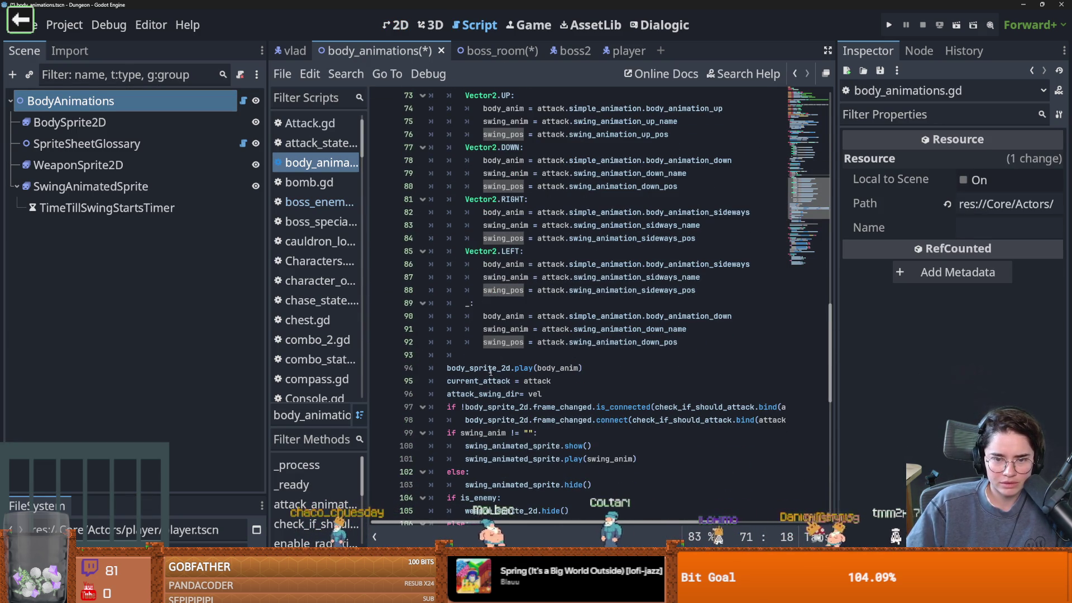
double_click(490, 366)
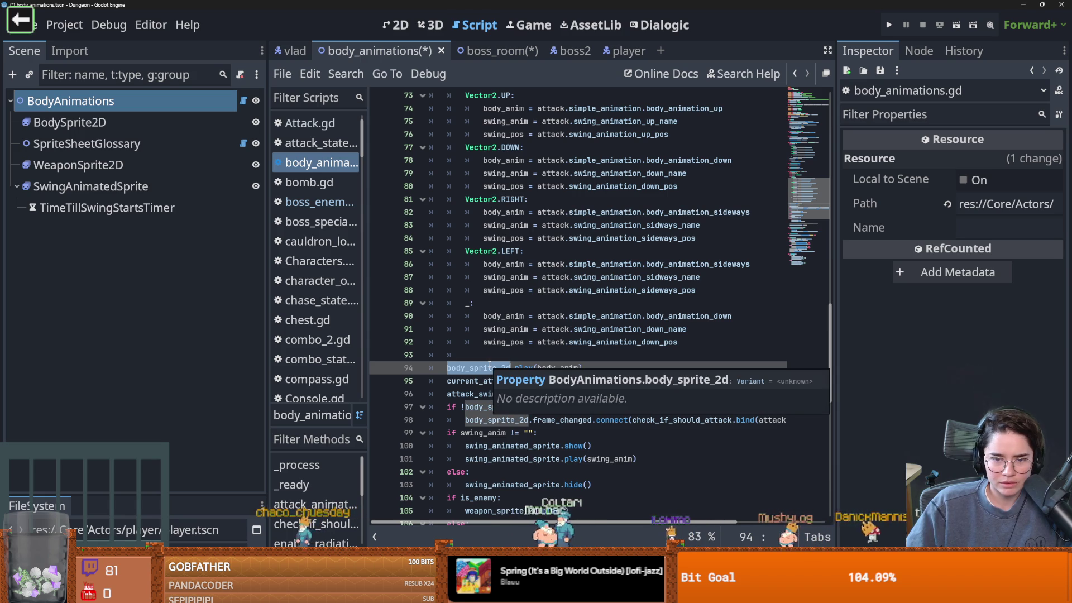
scroll(474, 355, down, 1)
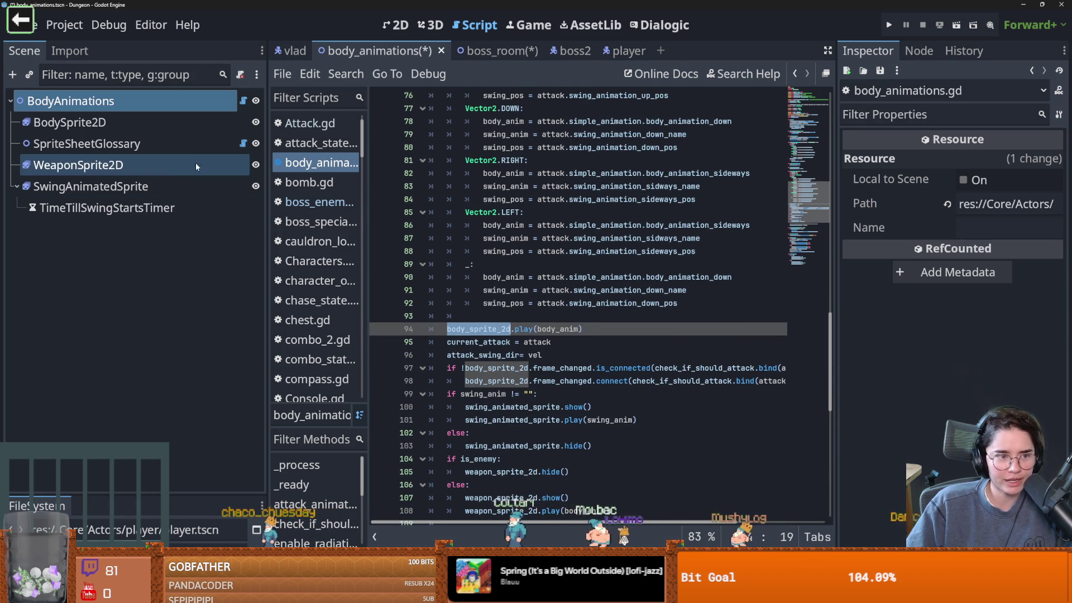
Enlarge the file browser and code area and save the body_animations scene.
drag(134, 494, 134, 272)
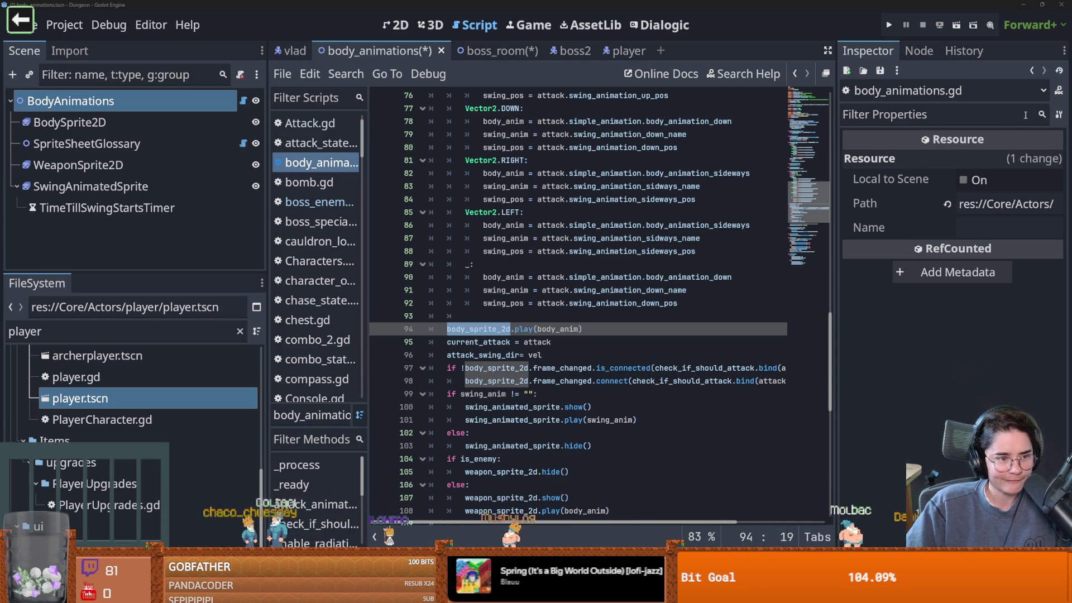
mouse_move(1045, 144)
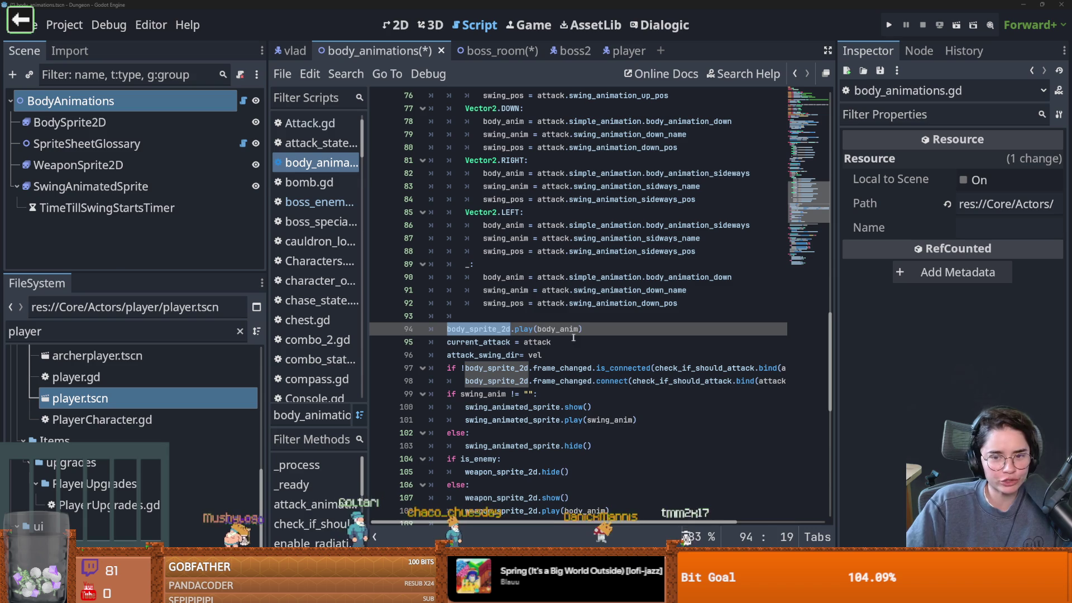
key(ctrl+s)
drag(836, 317, 938, 312)
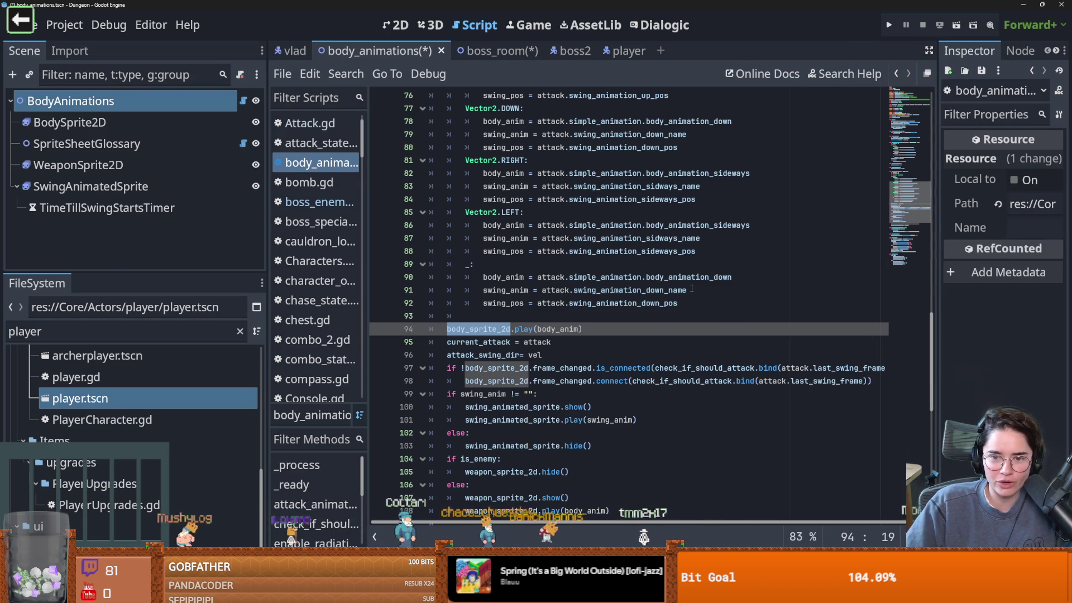
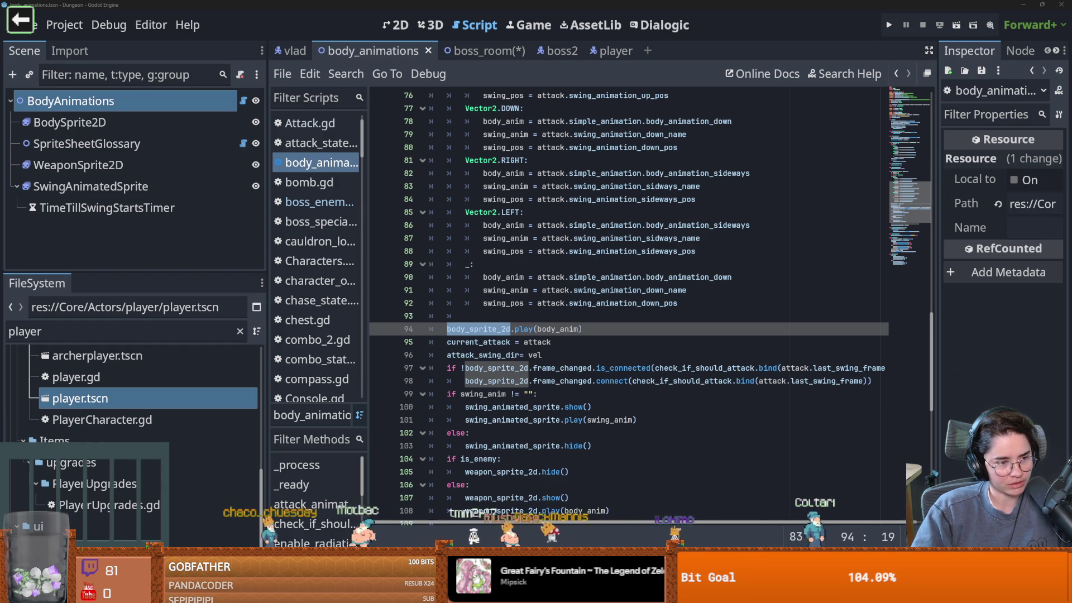
Clear the indentation on empty line 93 of the body_animations script and save.
click(865, 264)
key(ctrl+s)
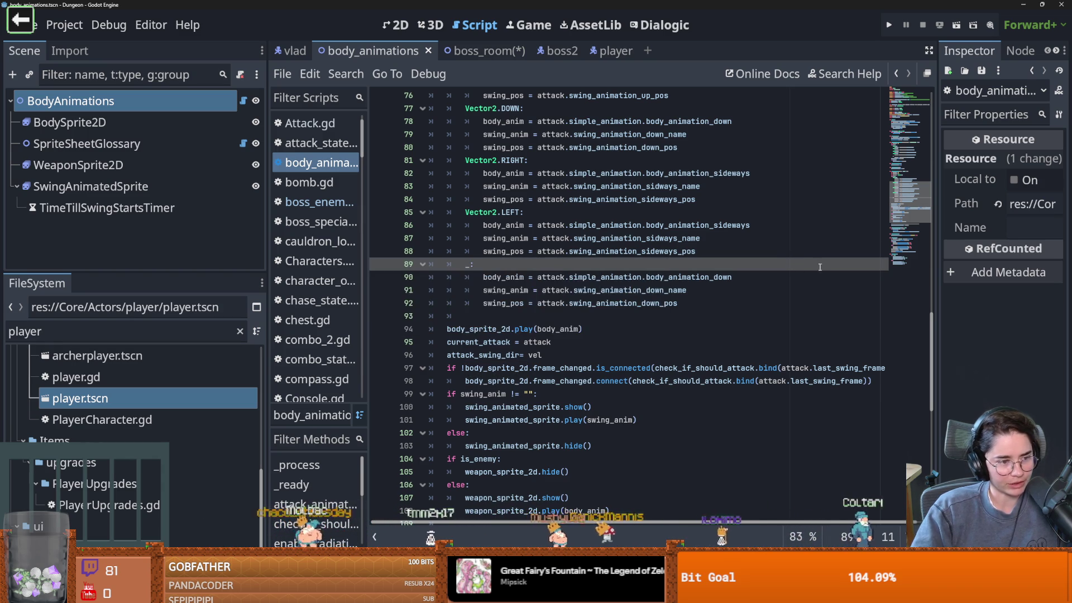
scroll(779, 278, down, 3)
scroll(780, 278, up, 2)
click(626, 277)
key(ctrl+s)
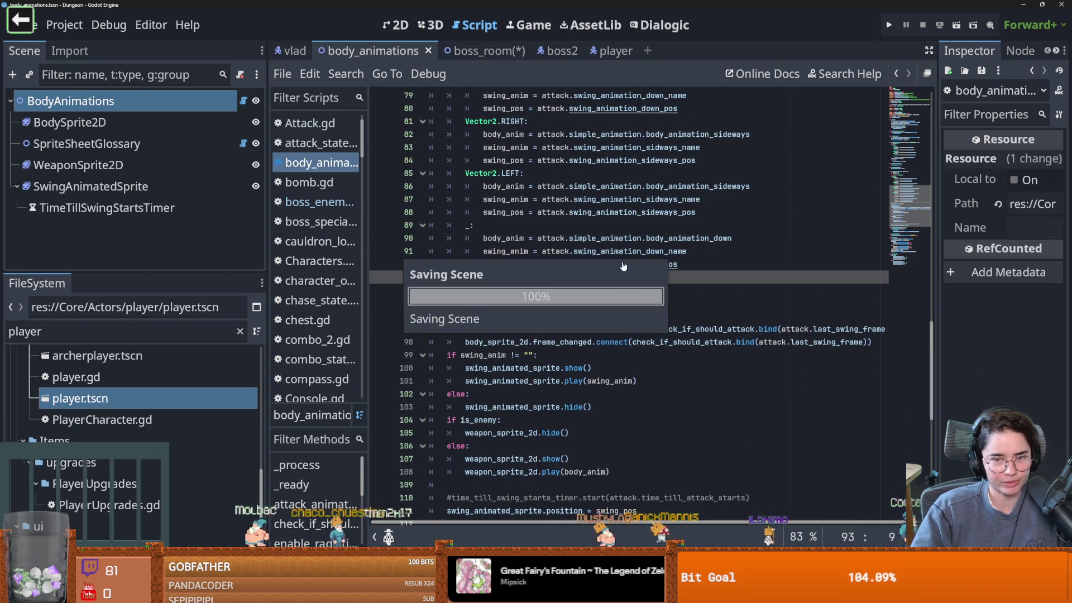
key(BackSpace)
key(Return)
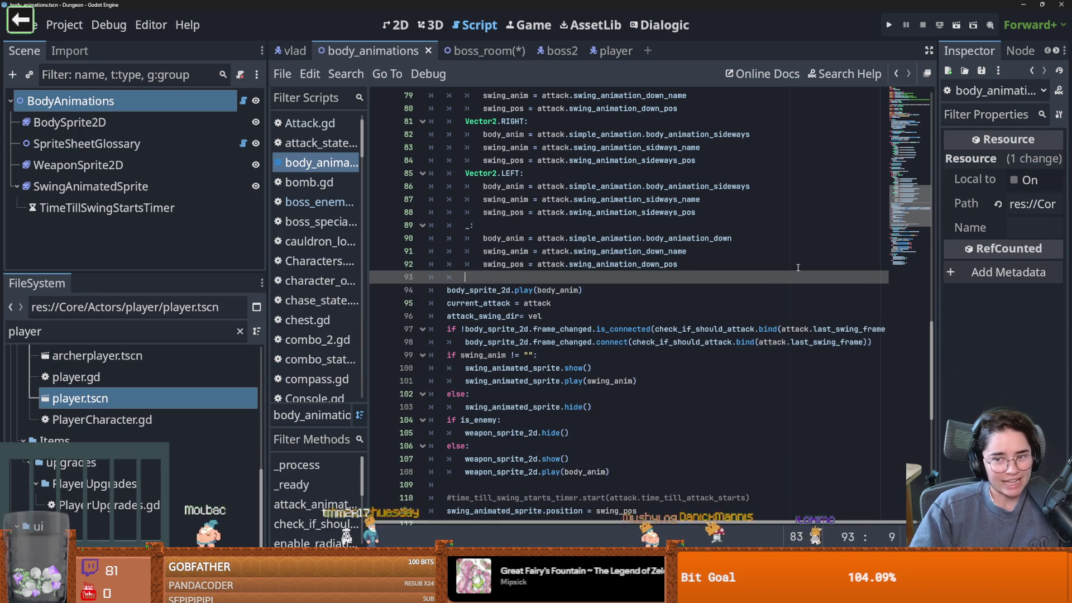
key(BackSpace)
key(BackSpace)
key(ctrl+s)
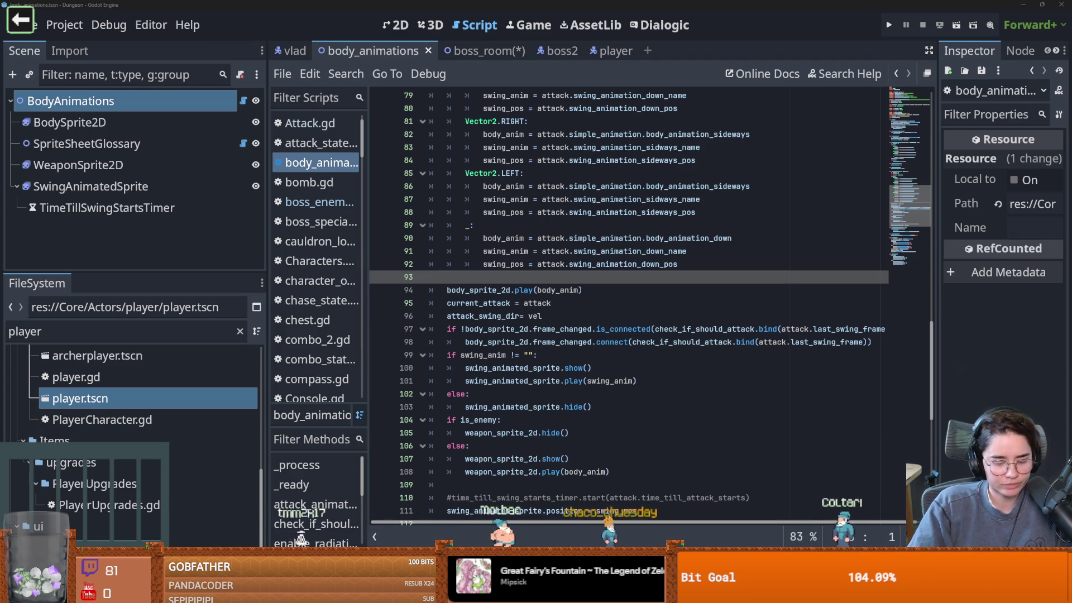
Remove empty line 61, insert an indented blank line after line 60, and save.
click(670, 302)
scroll(669, 302, up, 11)
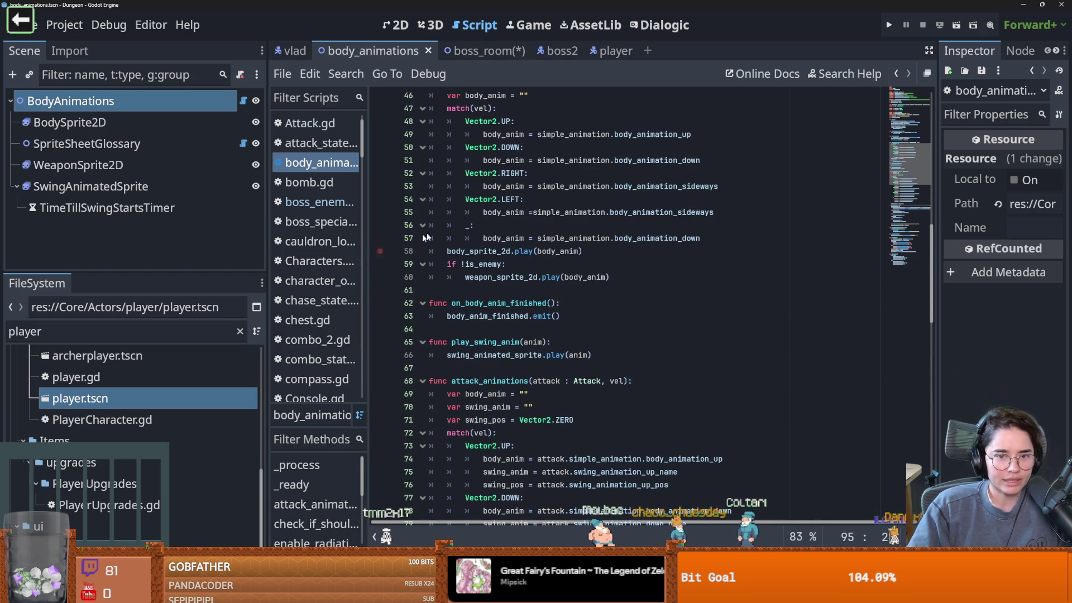
drag(536, 393, 451, 191)
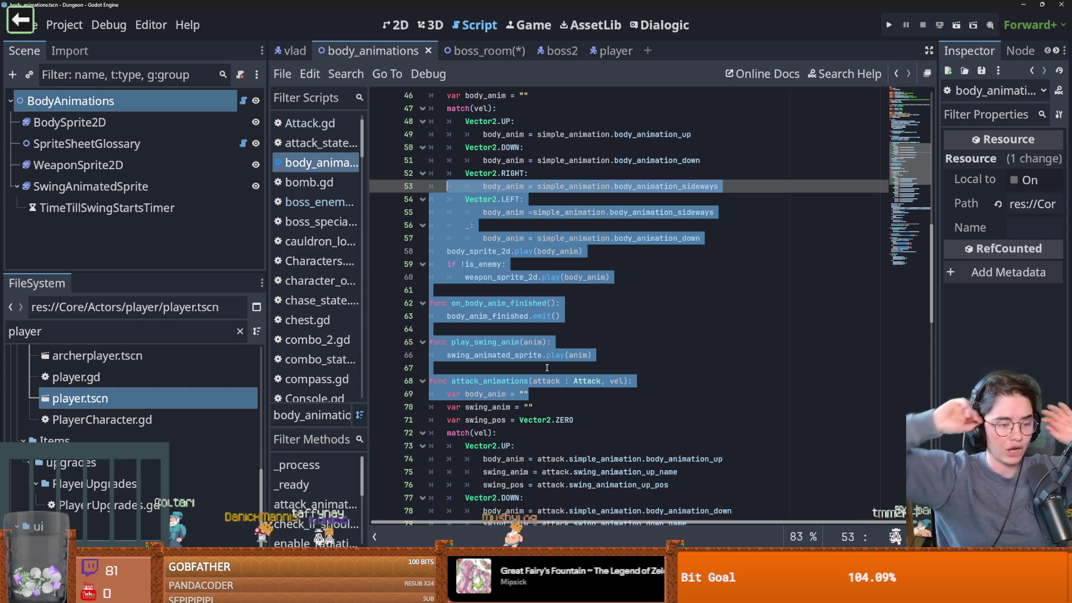
click(498, 289)
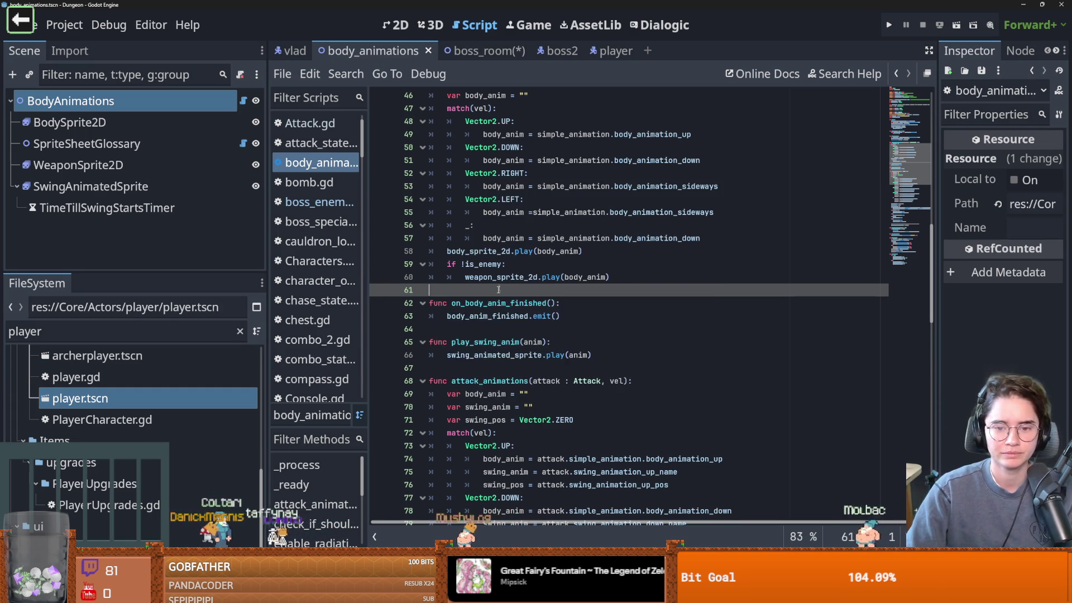
key(Delete)
key(Down)
key(Down)
scroll(626, 324, up, 1)
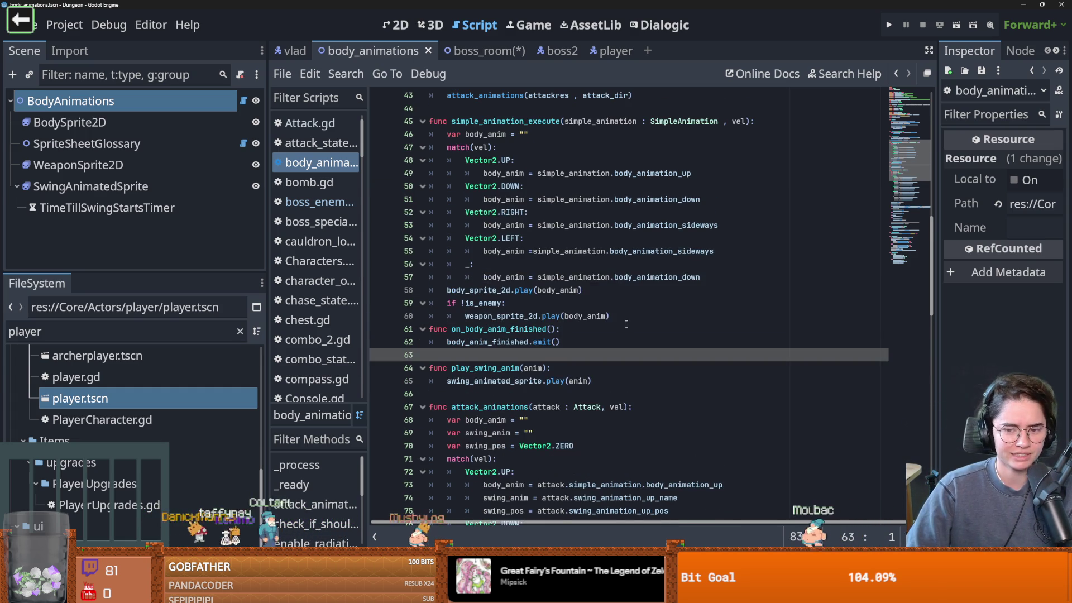
click(625, 323)
key(Return)
key(ctrl+s)
Show the boss_room scene in the 2D workspace and save it.
scroll(626, 324, up, 4)
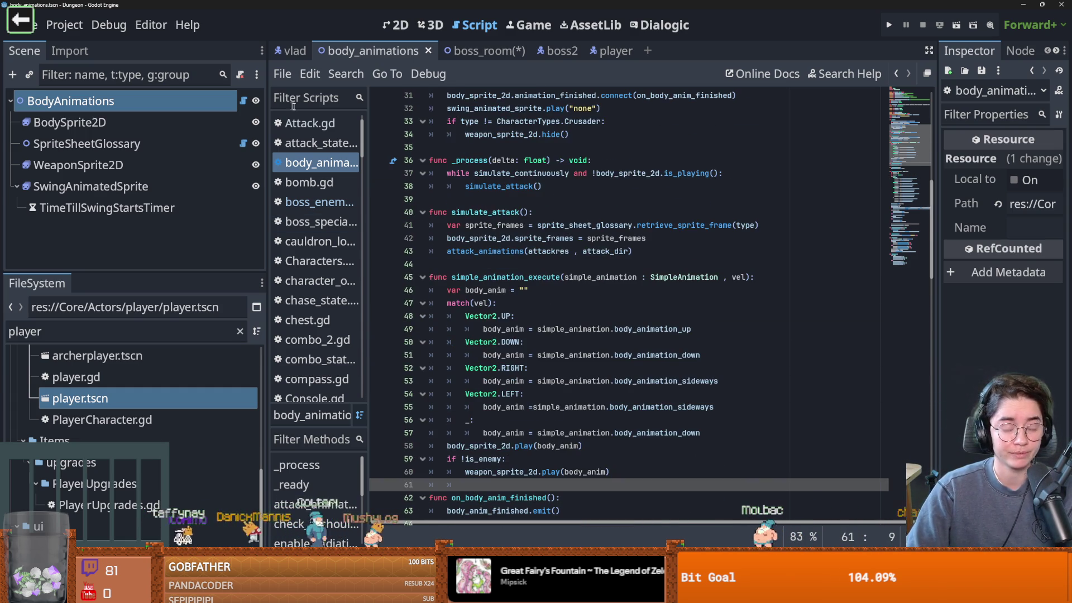
click(428, 55)
click(469, 51)
key(ctrl+s)
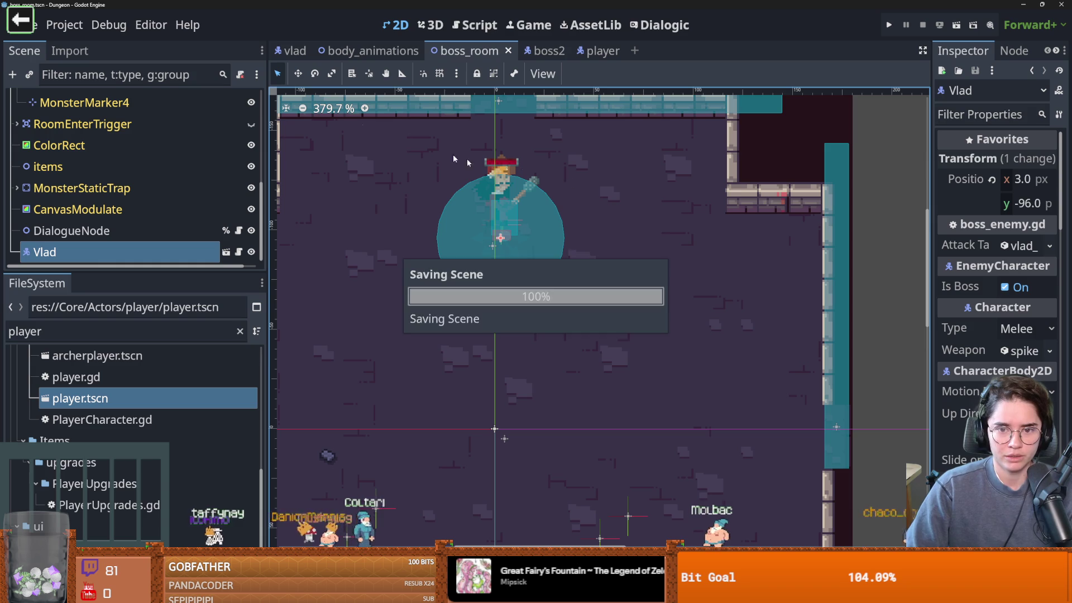
Simulate the mace swing in body_animations and select BodySprite2D to see its frames.
click(369, 51)
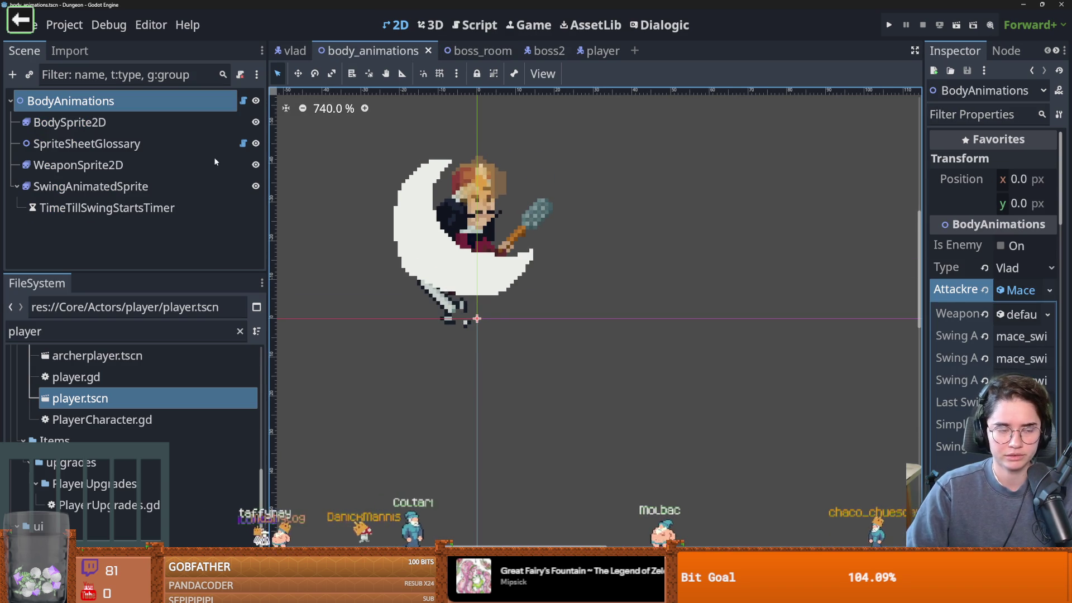
click(1022, 291)
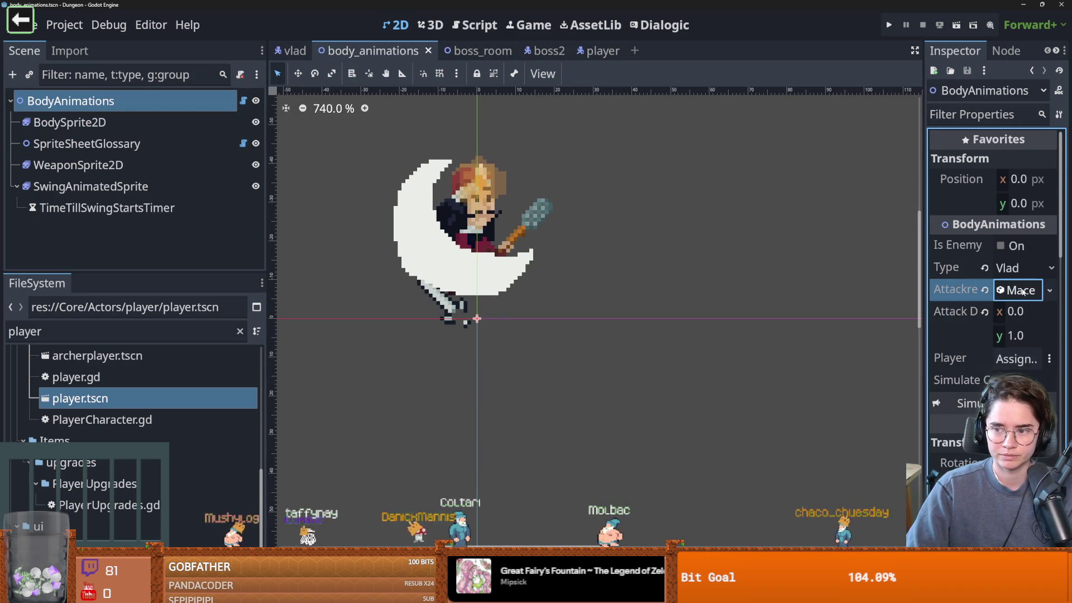
click(1000, 403)
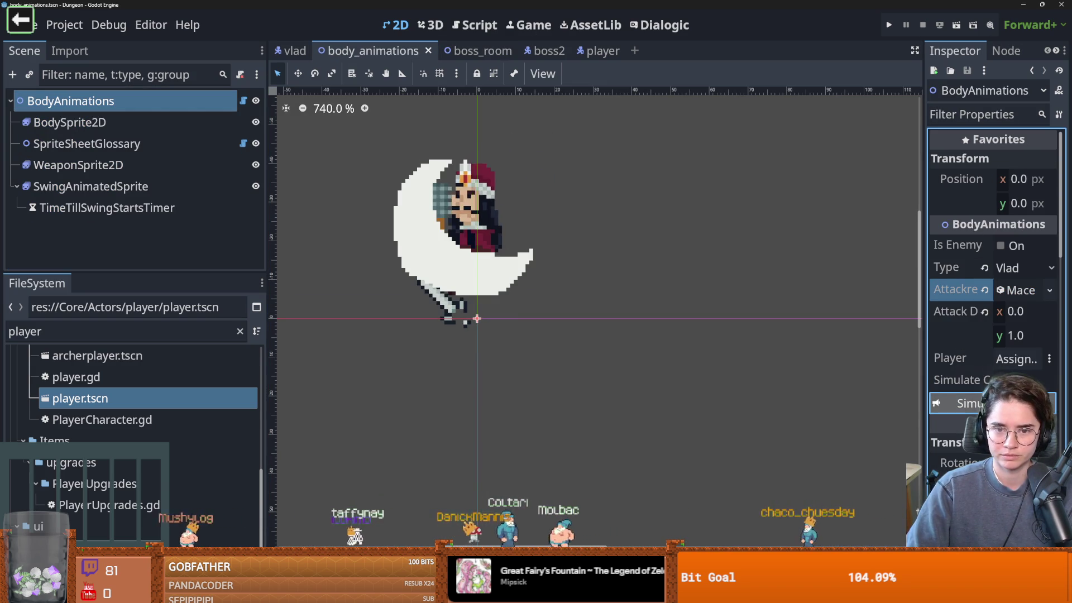
click(223, 122)
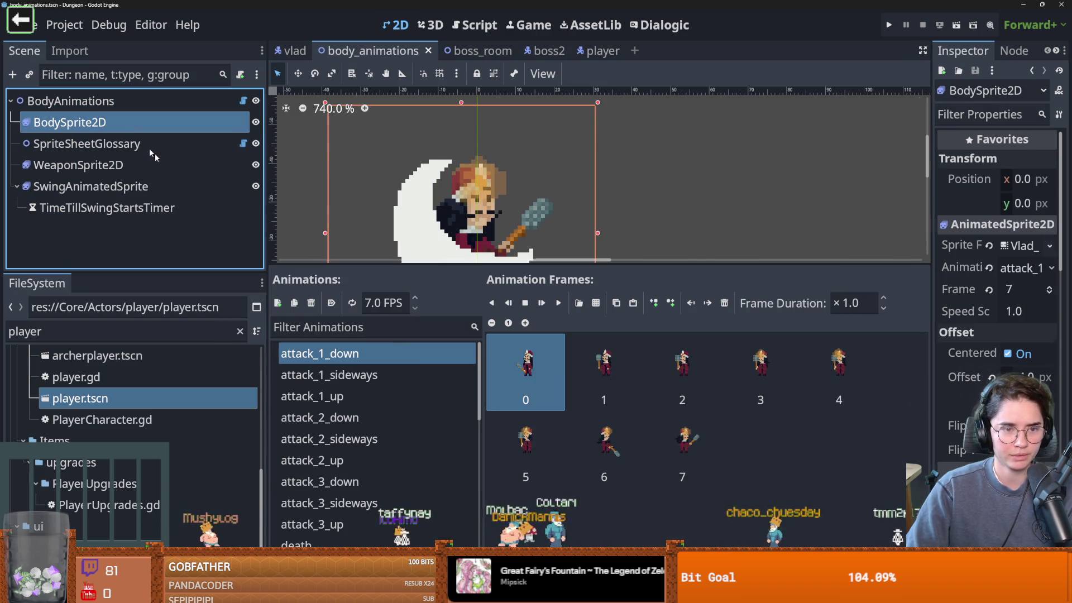
Filter the FileSystem for 'atta' and open Attack.gd to read its comments near lines 9–11.
click(93, 329)
key(ctrl+a)
text(atta)
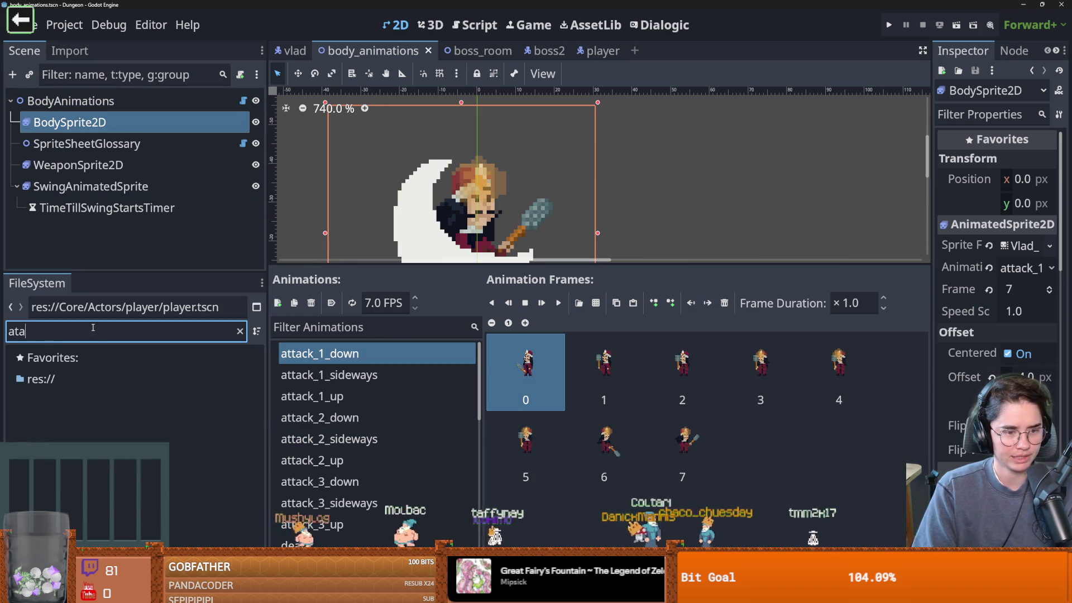
double_click(84, 398)
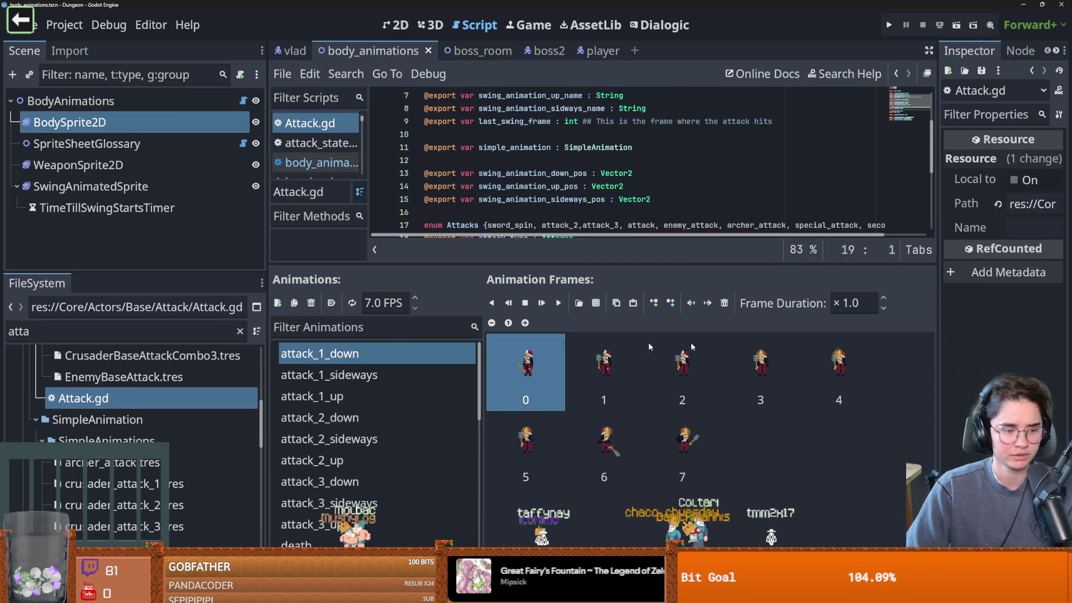
drag(585, 264, 585, 392)
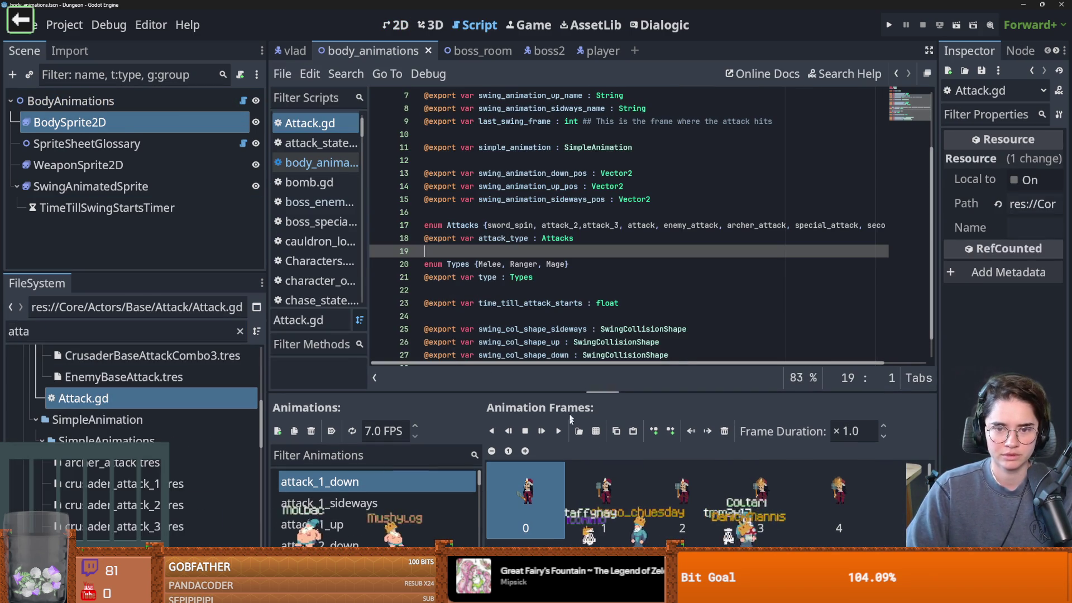
scroll(521, 229, up, 2)
mouse_move(610, 200)
mouse_down()
mouse_move(478, 200)
mouse_move(768, 200)
mouse_up()
click(704, 225)
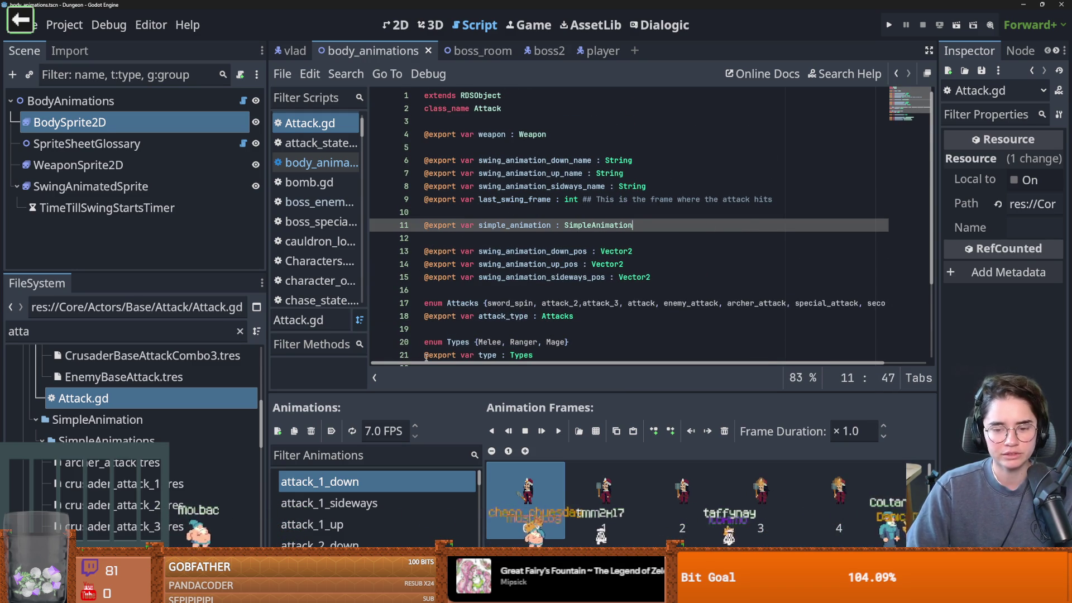
Enlarge the animation frames panel and step through to frame 3 of the attack animation.
drag(526, 393, 523, 314)
click(603, 391)
click(682, 391)
click(737, 390)
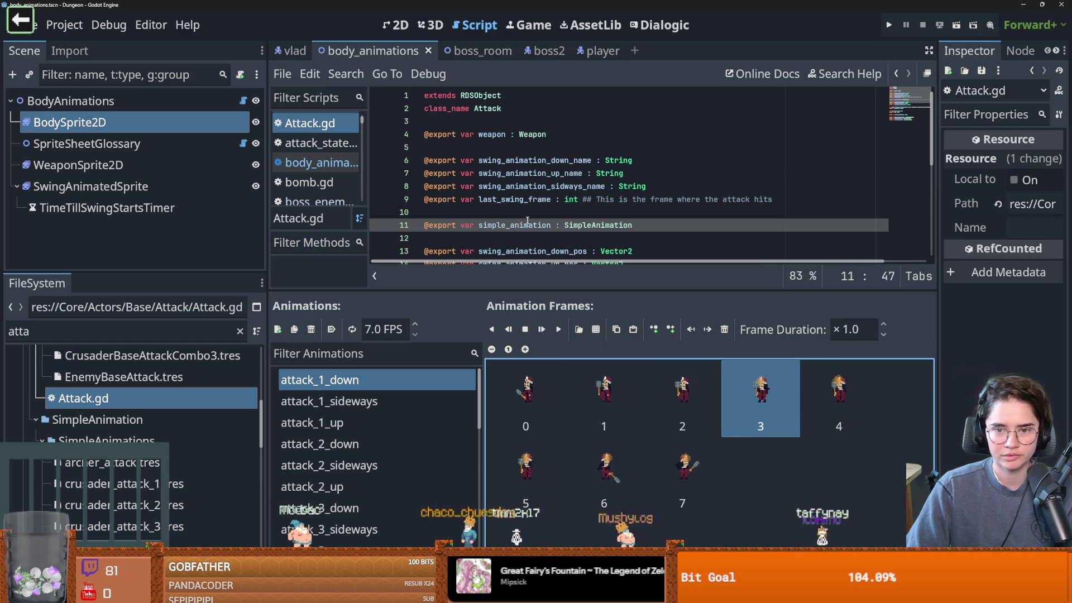
Search all project files for last_swing_frame.
double_click(512, 200)
click(346, 74)
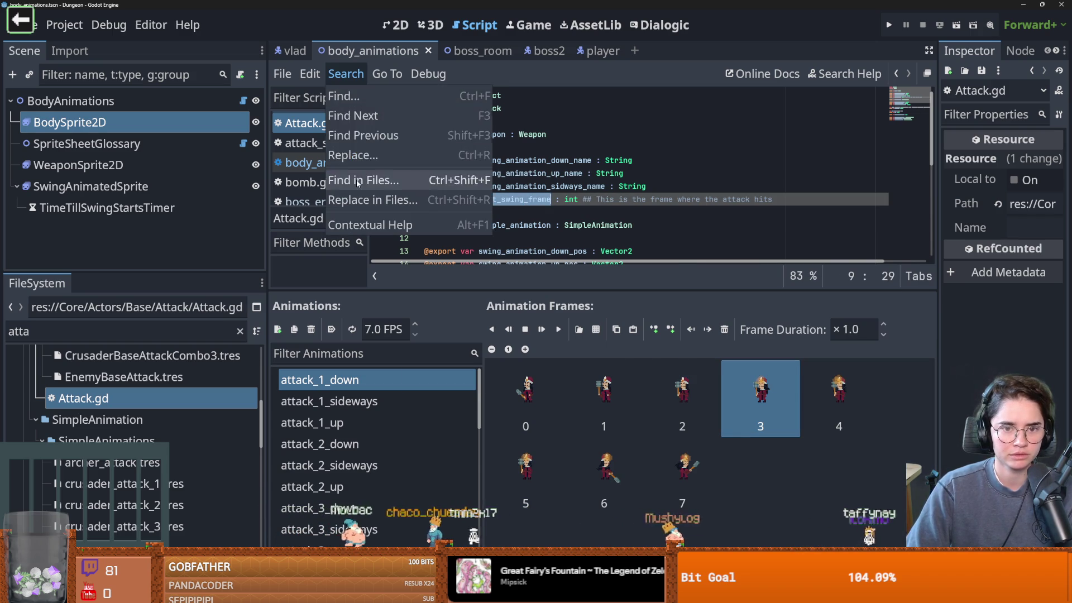
click(364, 180)
key(Return)
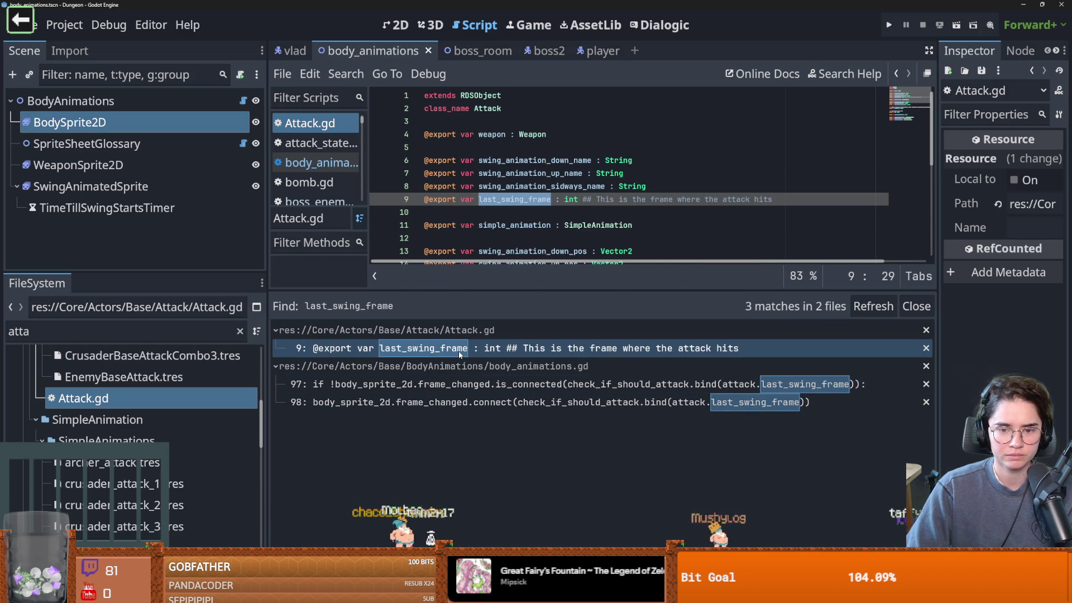
click(454, 384)
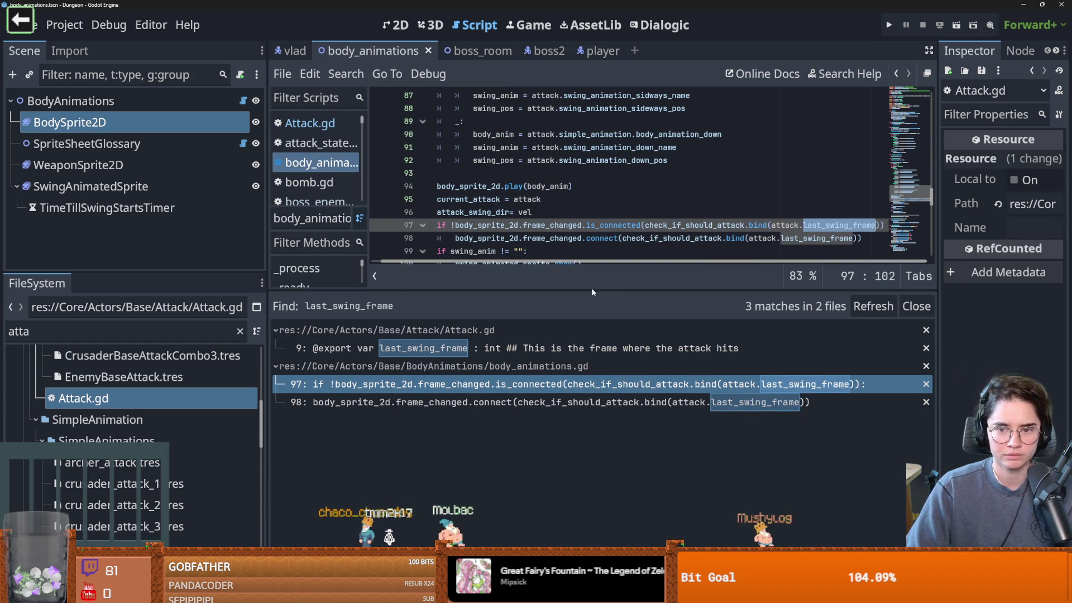
drag(591, 288, 604, 345)
drag(605, 396, 608, 398)
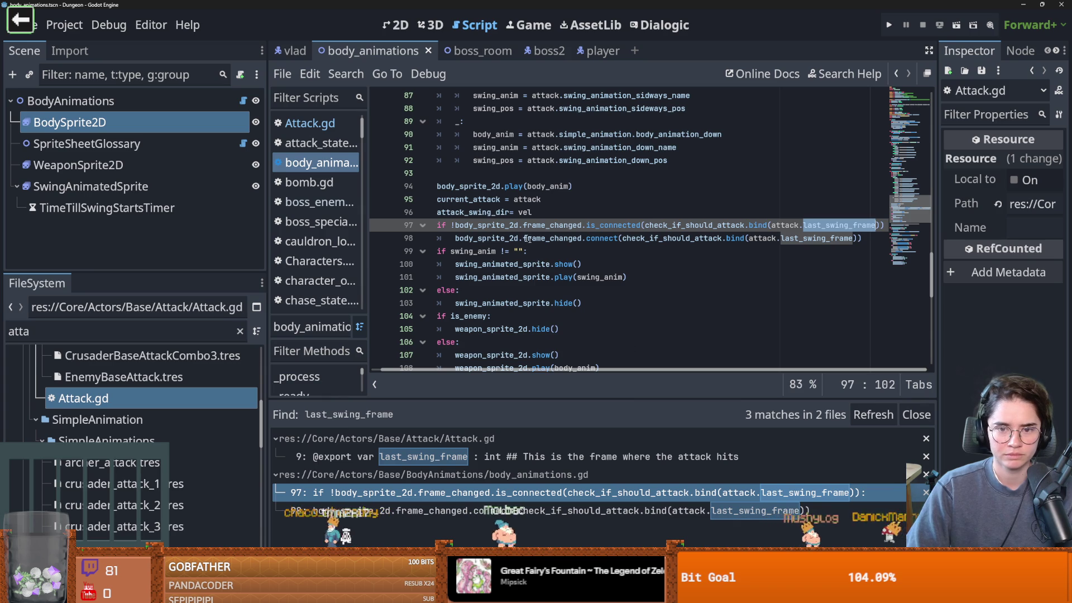
ctrl+click(710, 226)
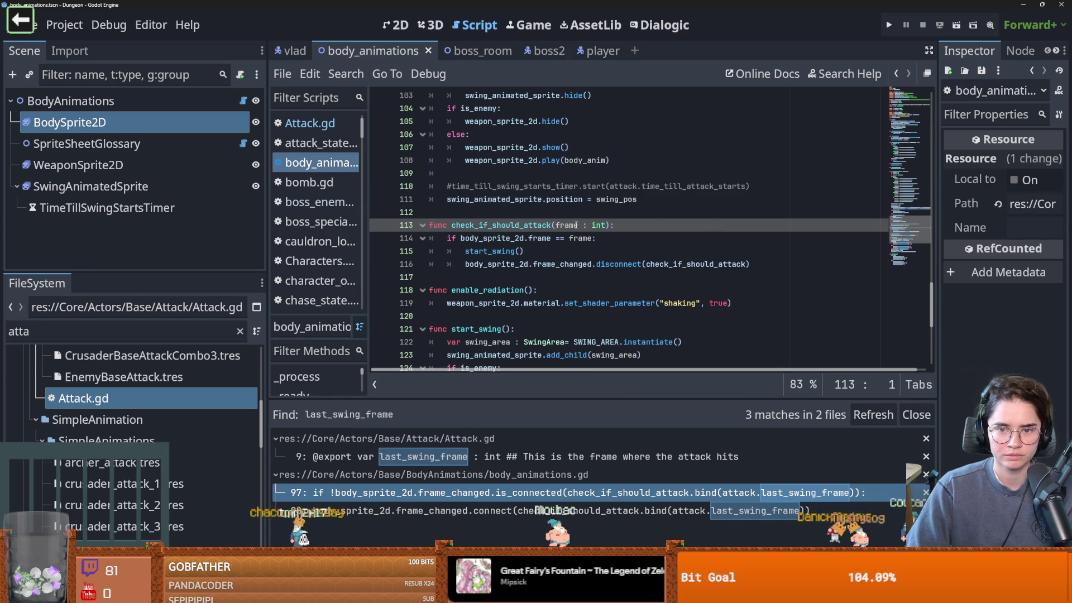
double_click(491, 251)
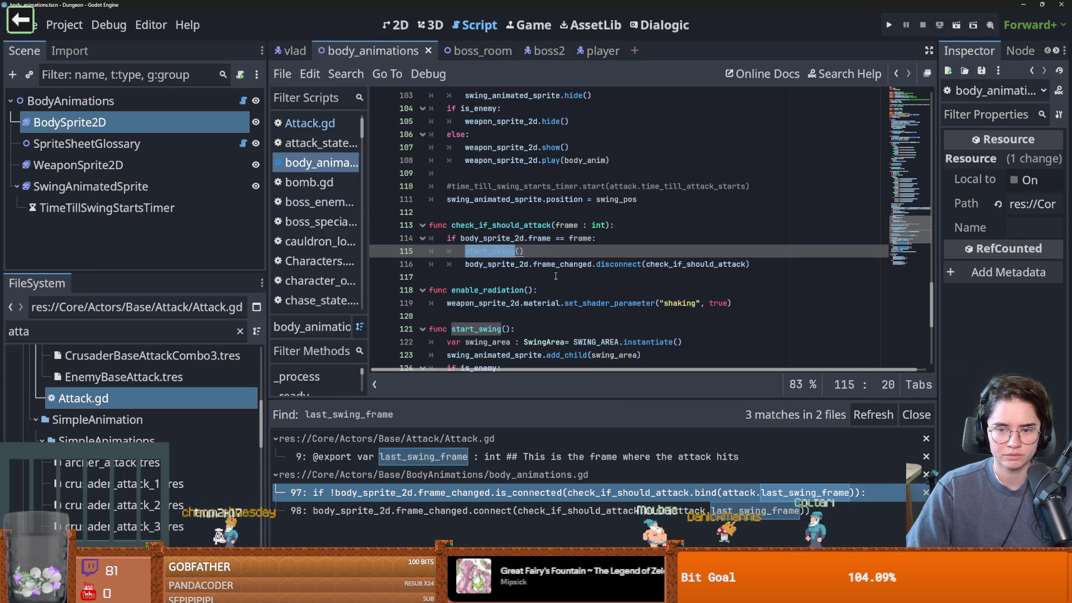
click(620, 238)
key(Return)
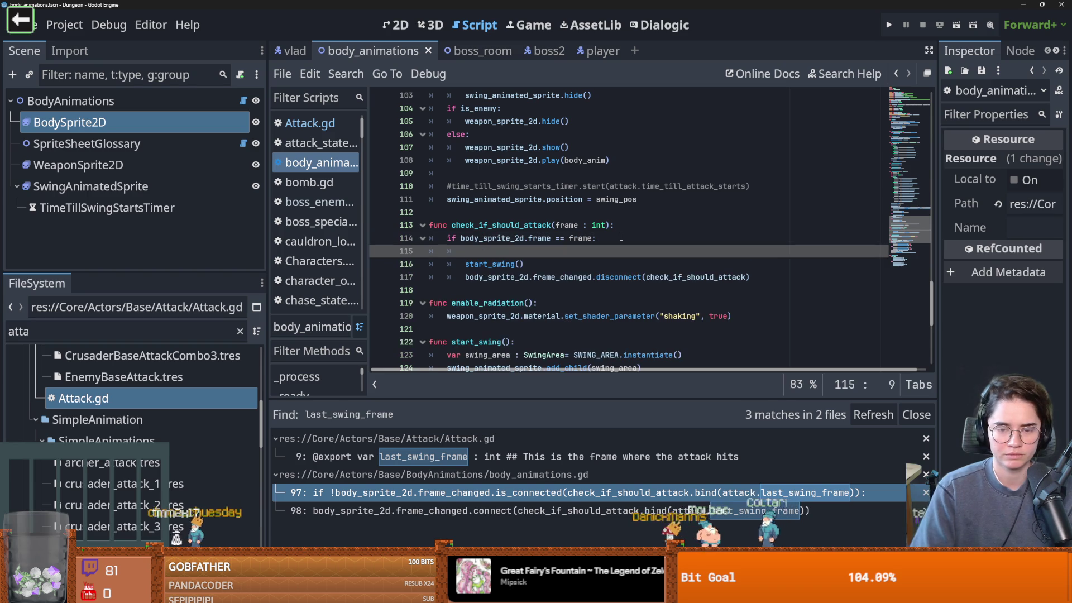
key(ctrl+z)
key(ctrl+z)
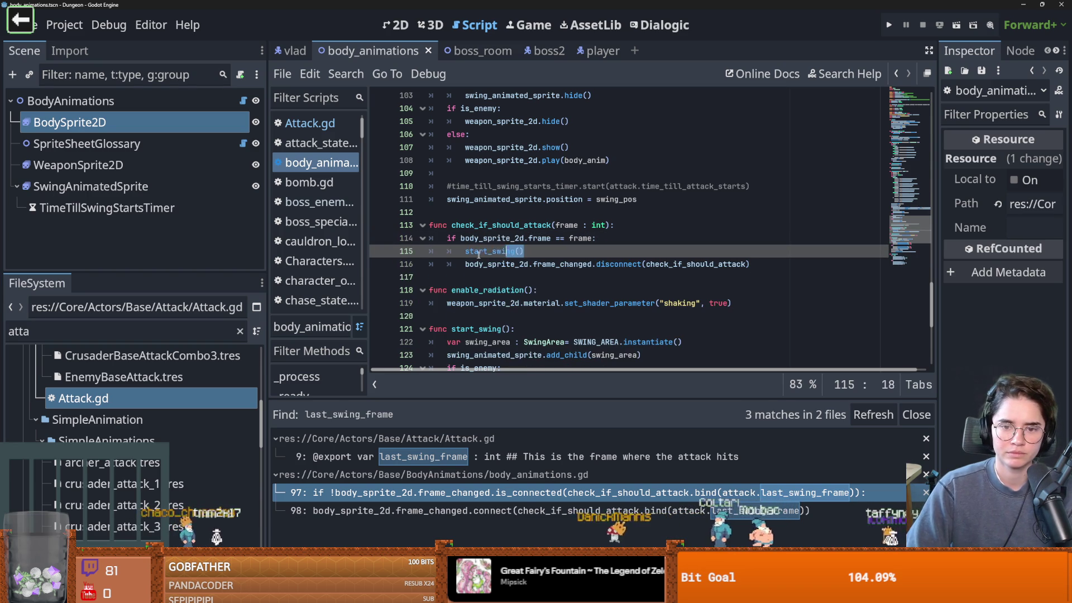
scroll(549, 287, up, 15)
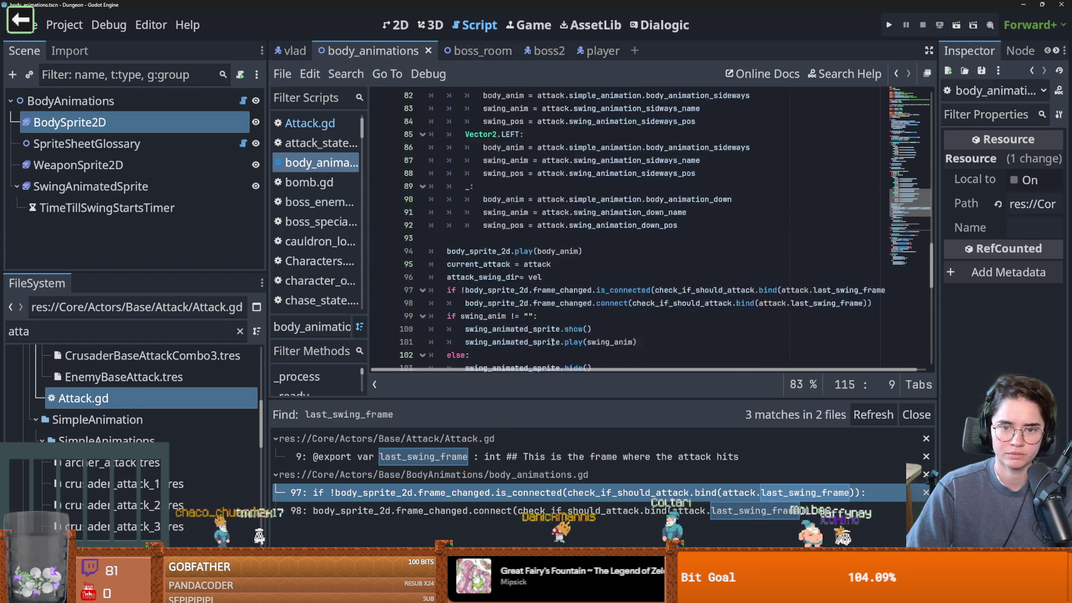
scroll(553, 342, up, 5)
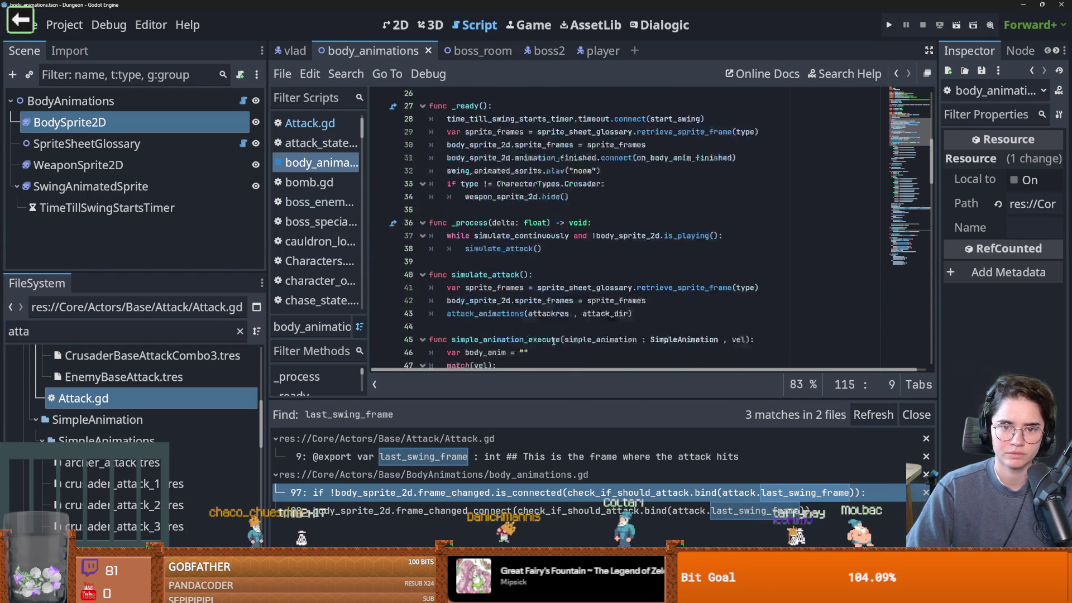
click(500, 192)
ctrl+click(501, 191)
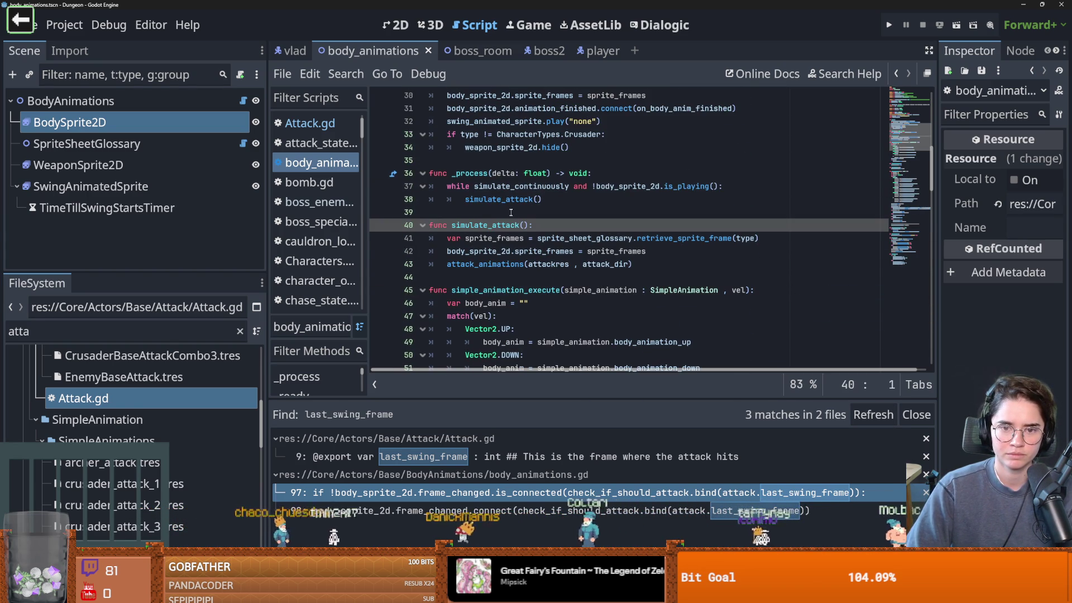
ctrl+click(490, 259)
scroll(580, 294, down, 6)
scroll(579, 294, down, 2)
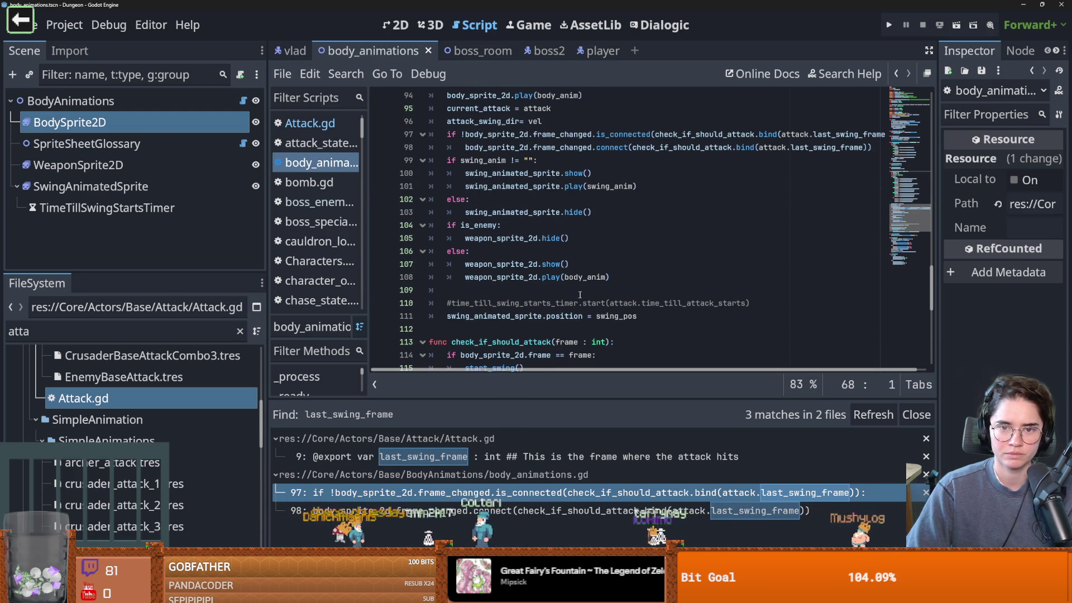
scroll(580, 294, down, 2)
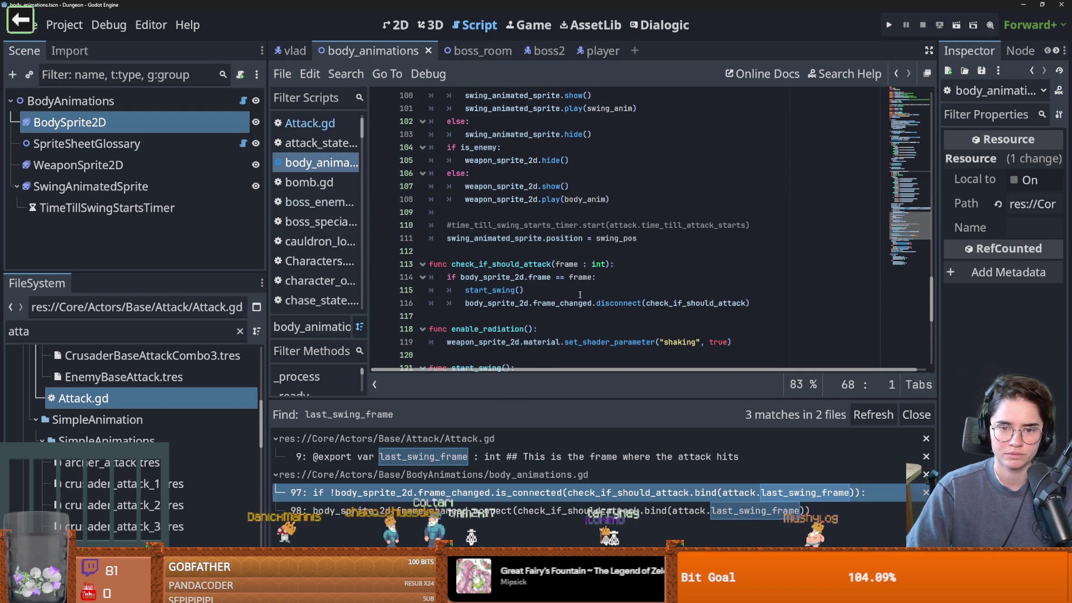
double_click(501, 266)
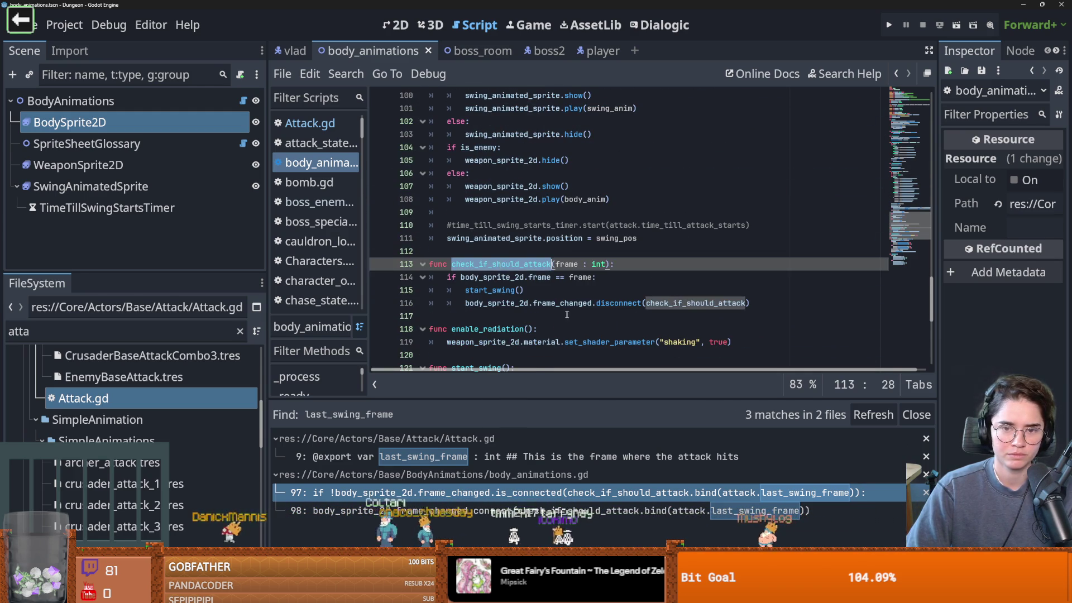
scroll(525, 285, up, 6)
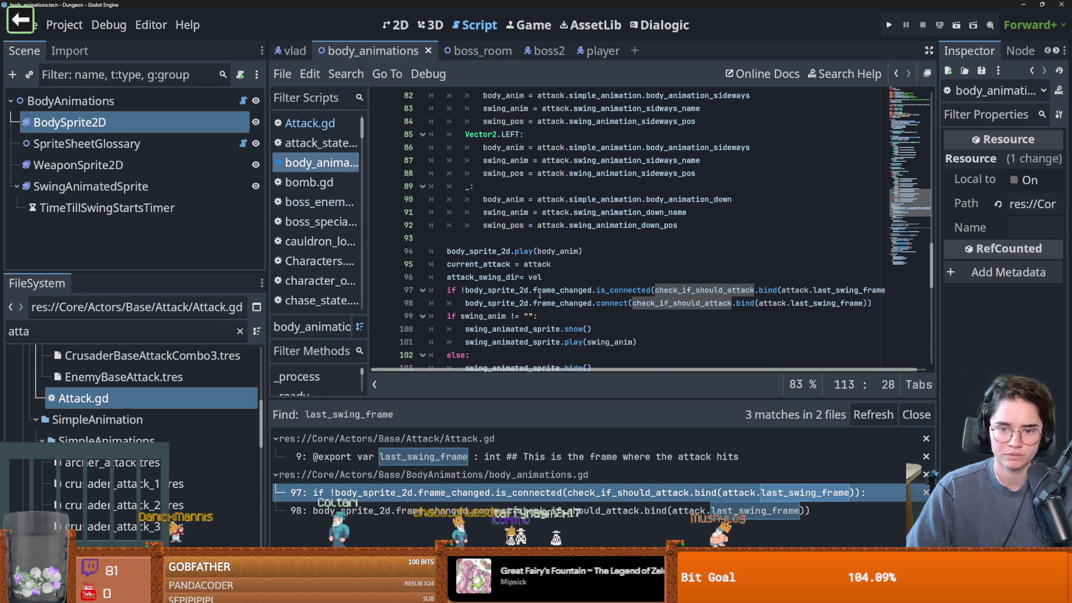
scroll(525, 290, down, 1)
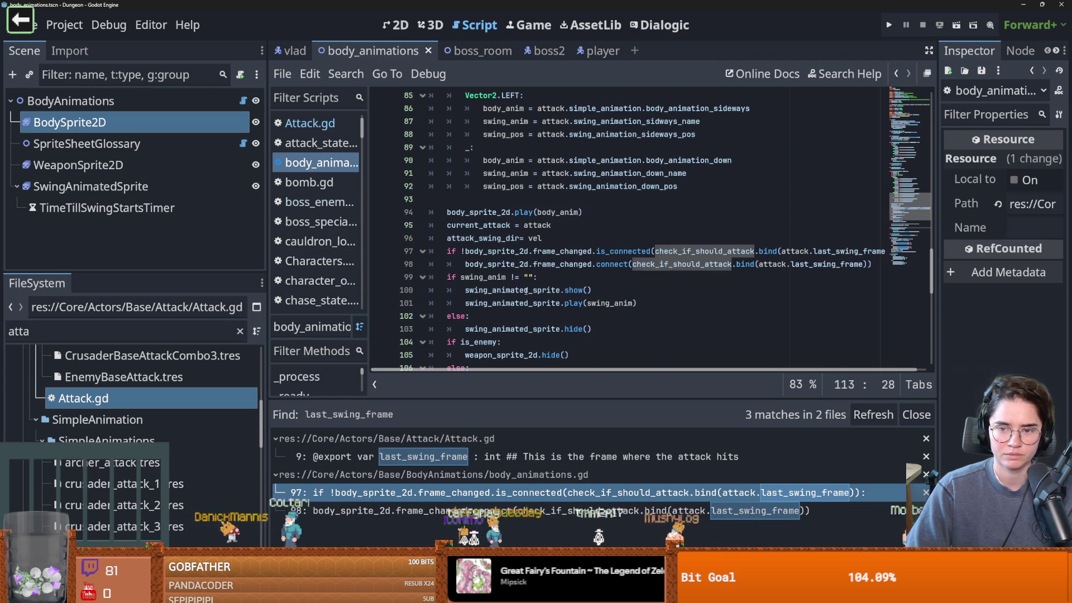
scroll(526, 290, down, 1)
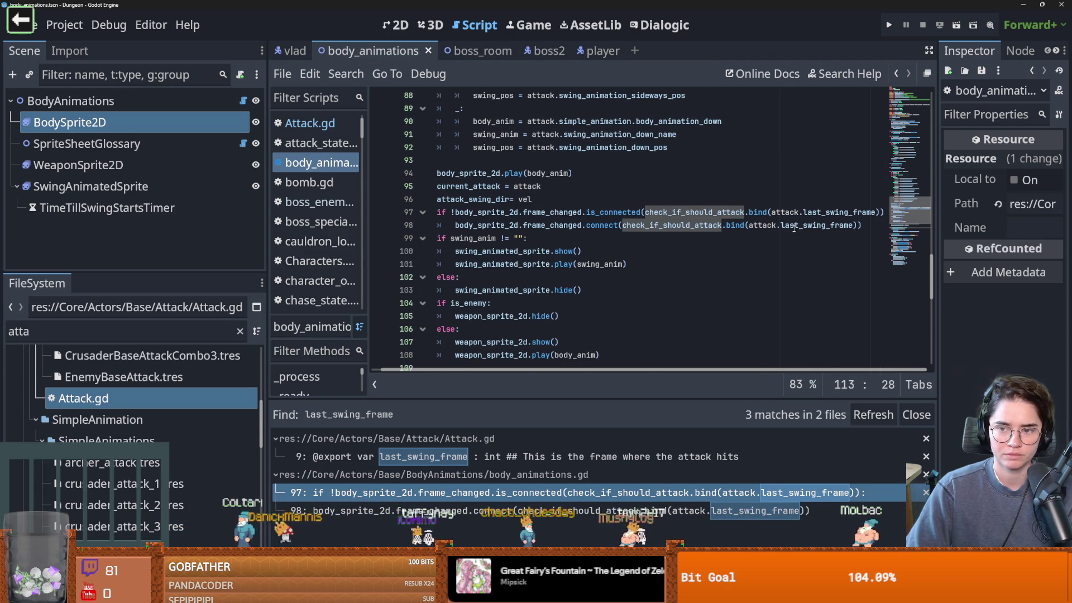
scroll(756, 241, down, 3)
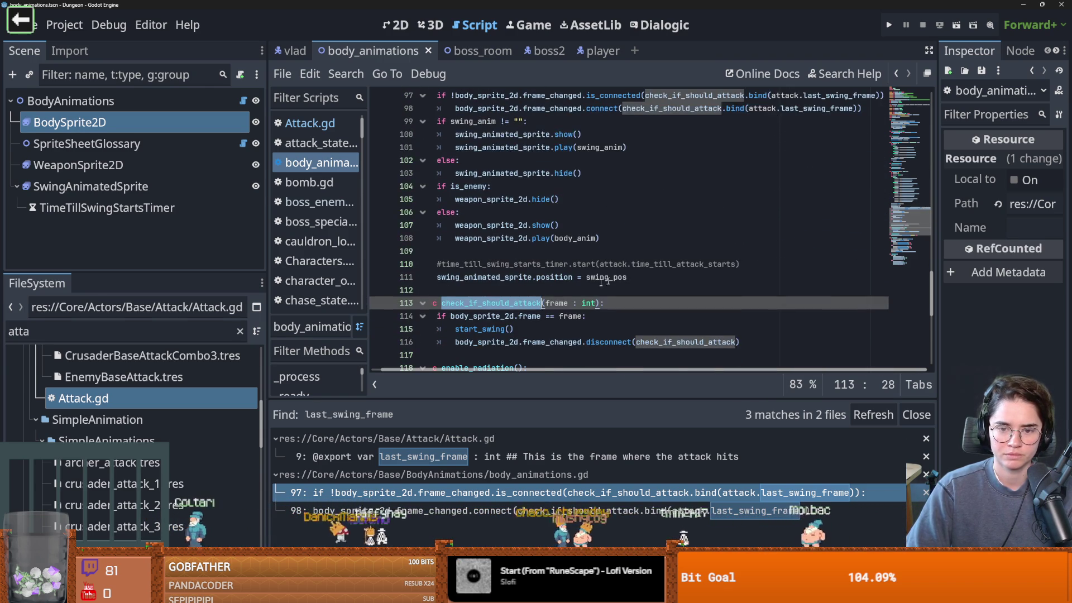
click(504, 315)
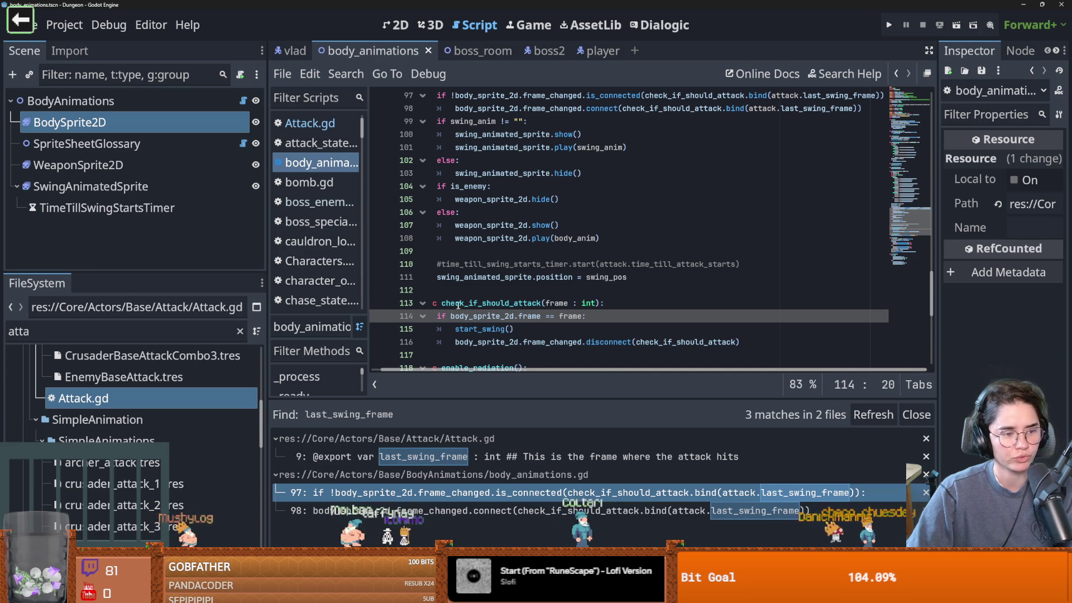
Select BodyAnimations in the 2D view, widen the Inspector, and expand MaceSwing.tres.
click(398, 25)
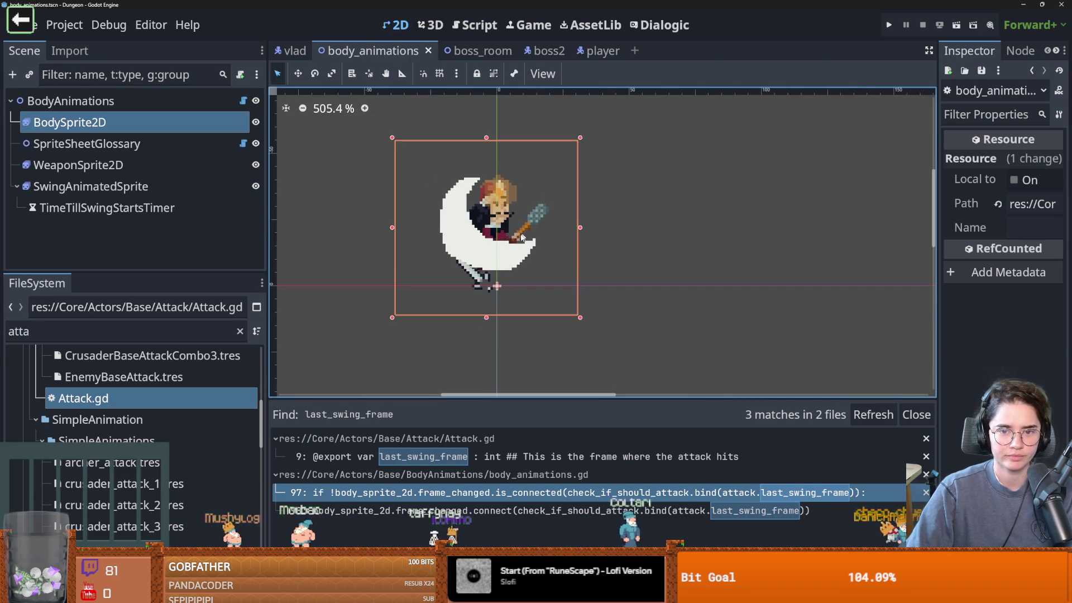
scroll(521, 238, up, 2)
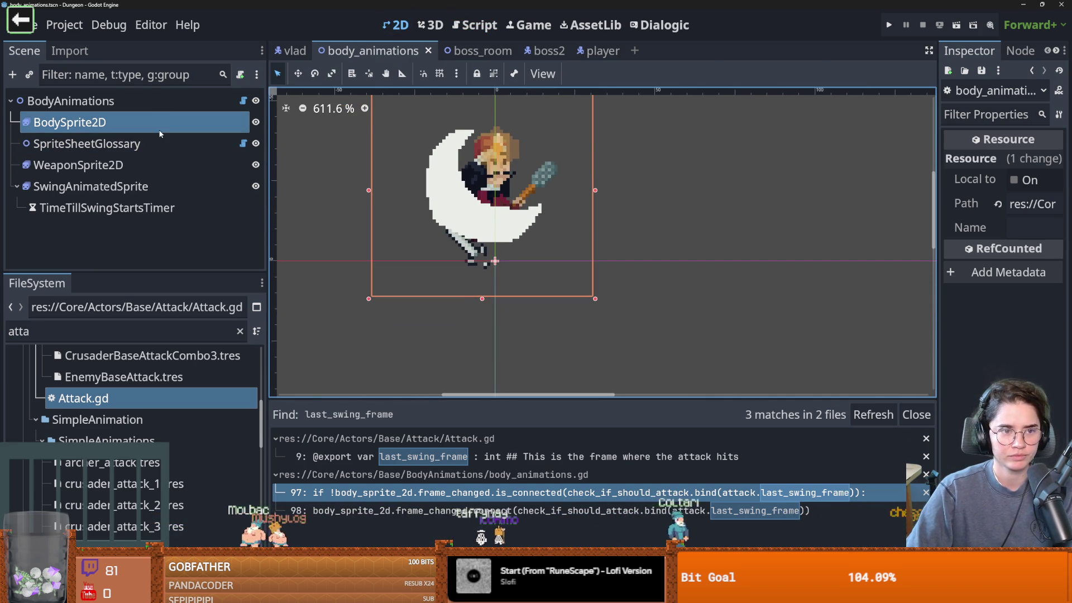
click(111, 101)
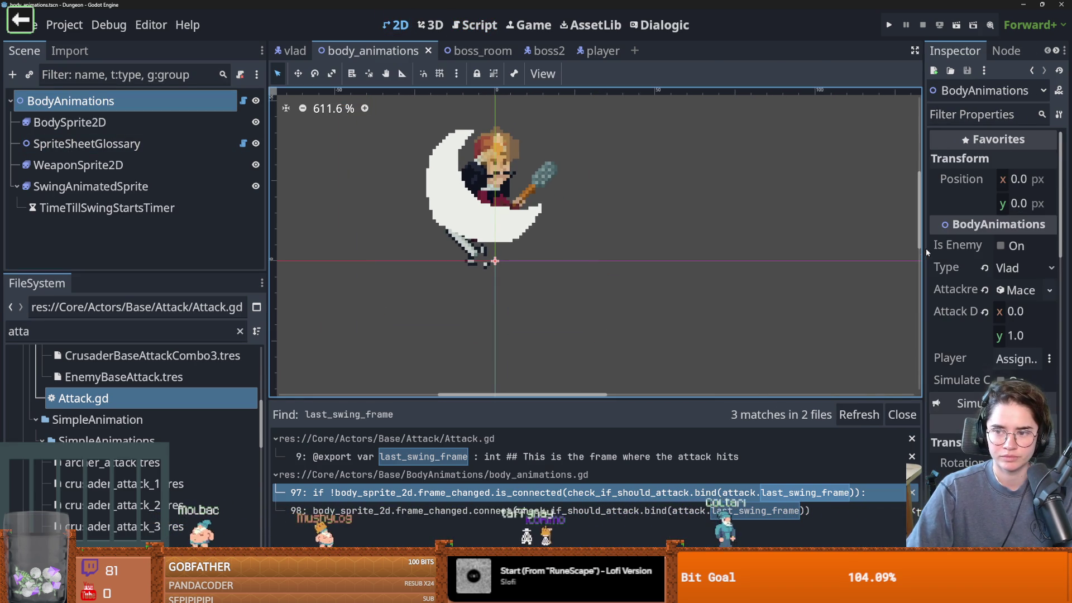
drag(924, 249, 787, 249)
click(996, 297)
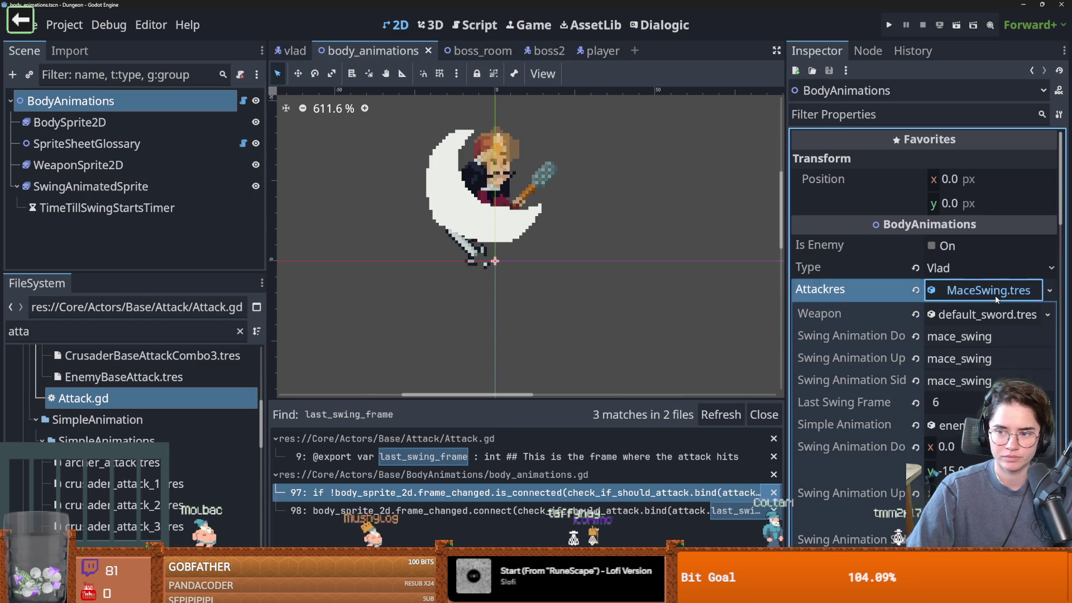
scroll(951, 352, down, 3)
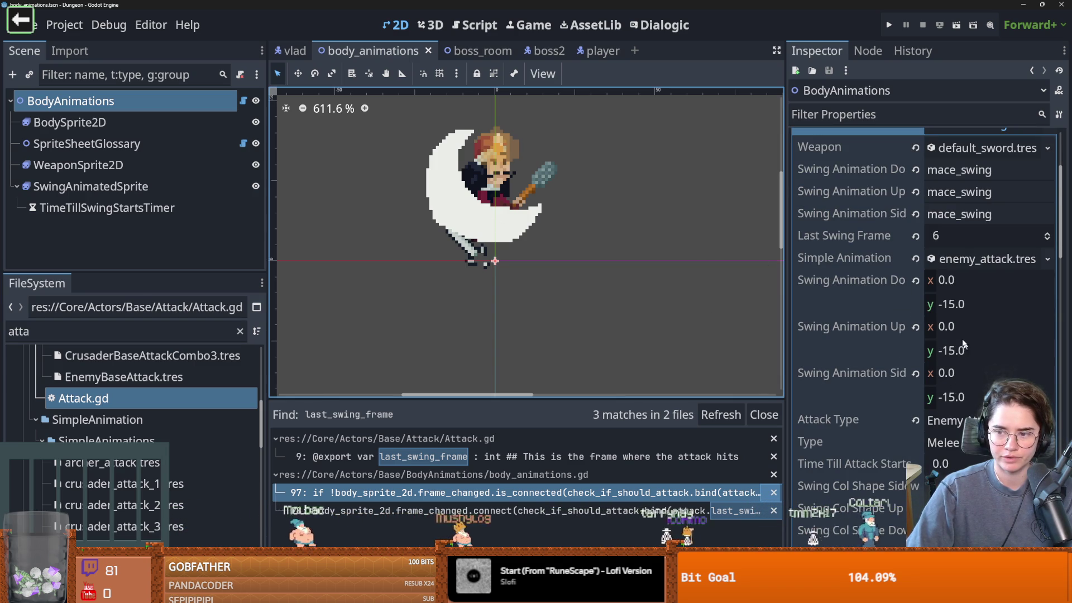
Set the swing y offsets: down -10.0, up 10, side -10.0.
click(961, 304)
text(-10.0)
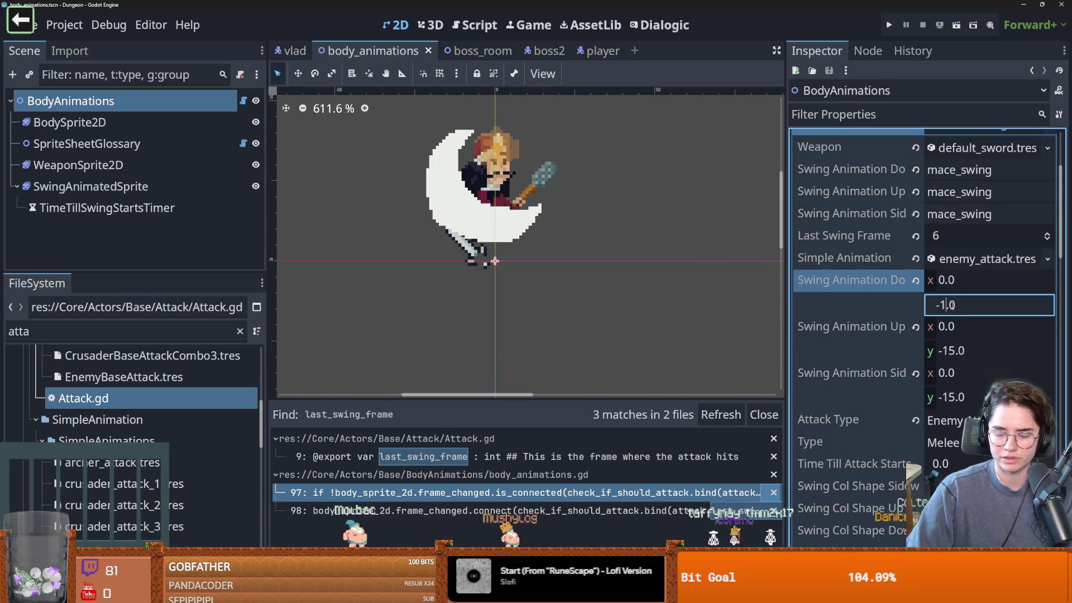
click(952, 350)
double_click(952, 351)
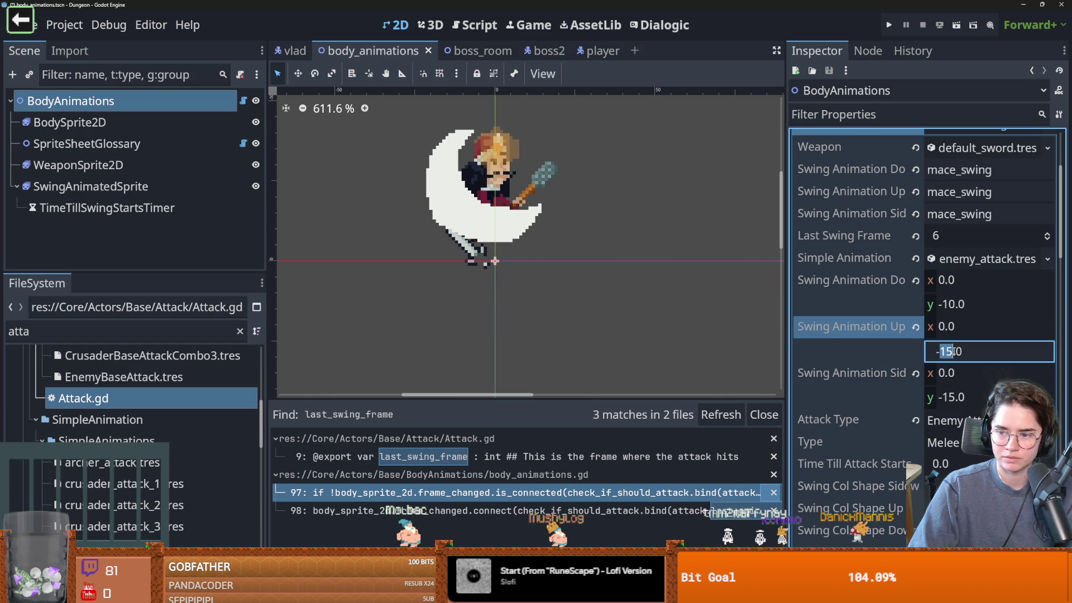
text(10)
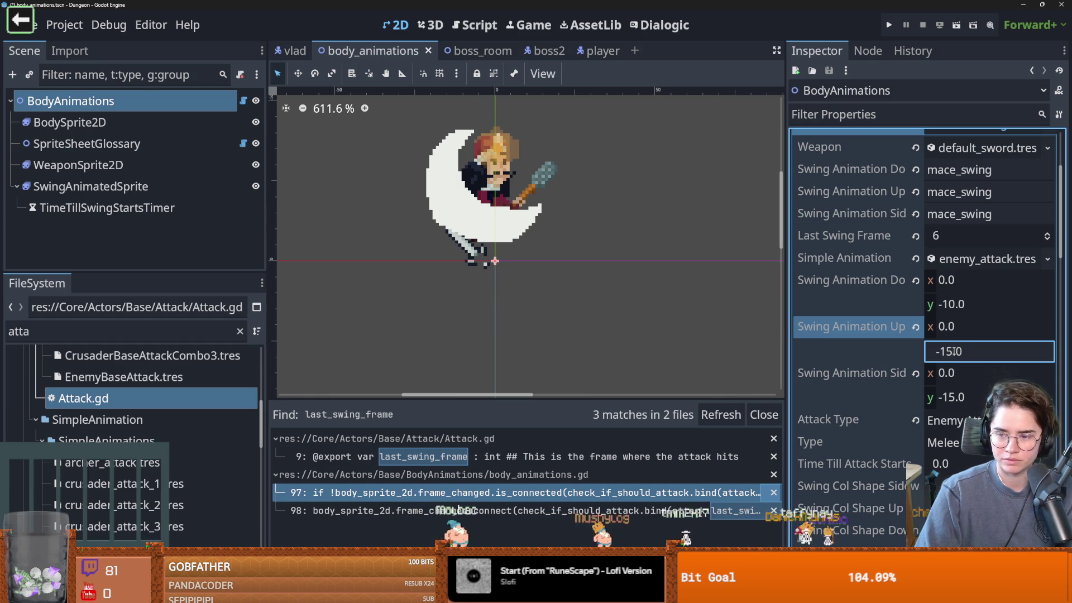
click(956, 397)
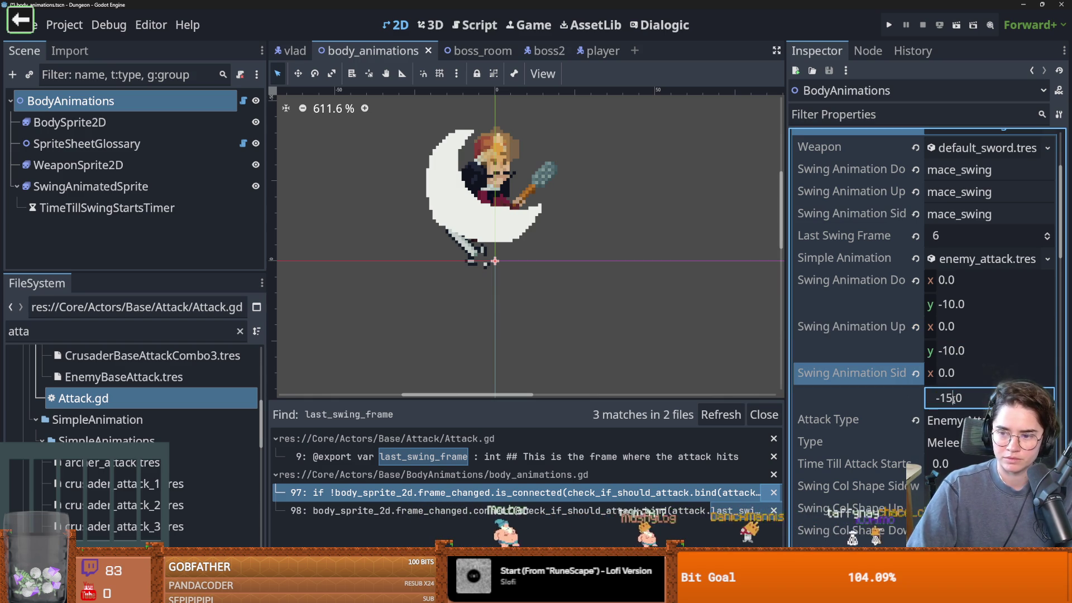
text(-10)
key(Return)
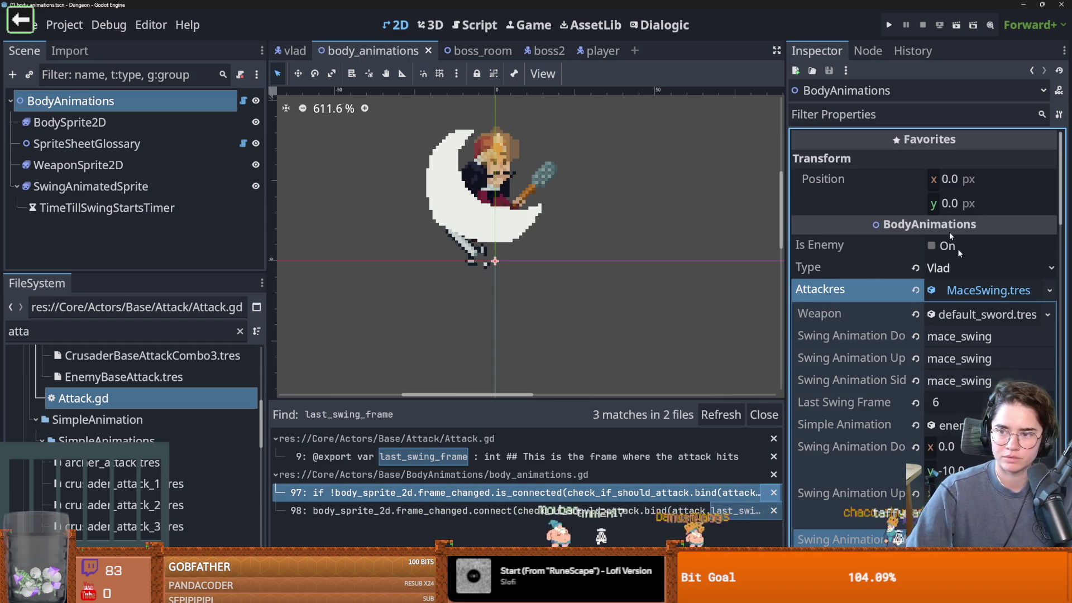
Preview the attack animation twice and save the body_animations scene.
click(974, 290)
click(962, 403)
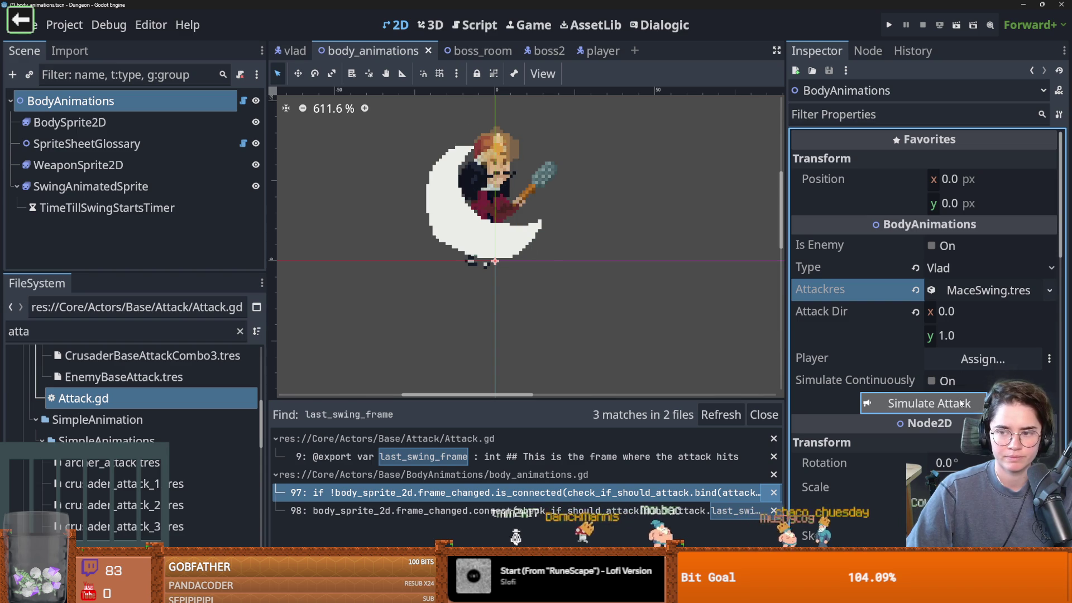
click(961, 403)
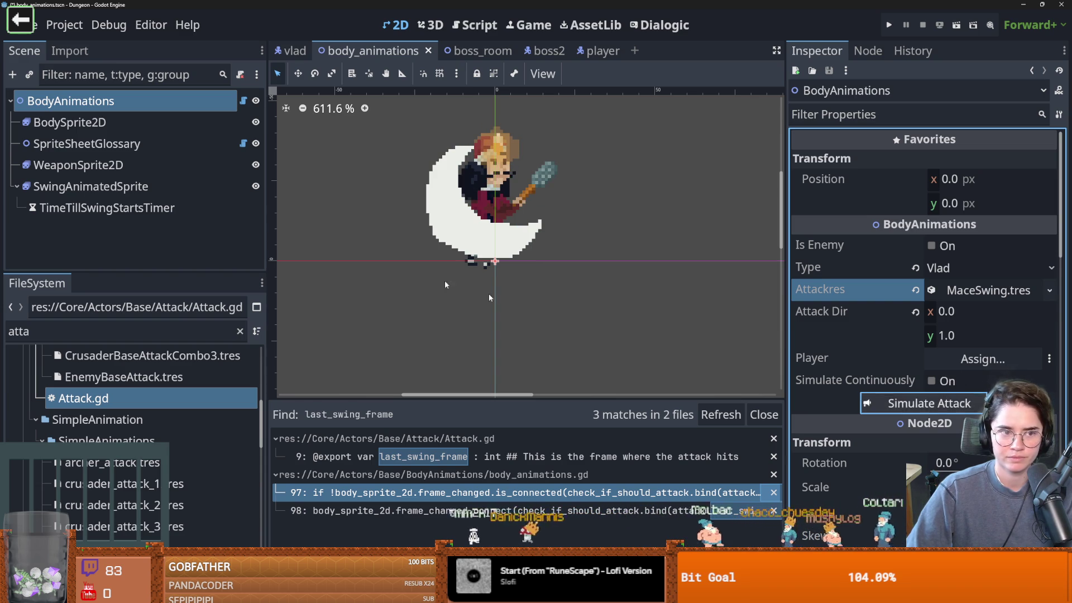
key(ctrl+s)
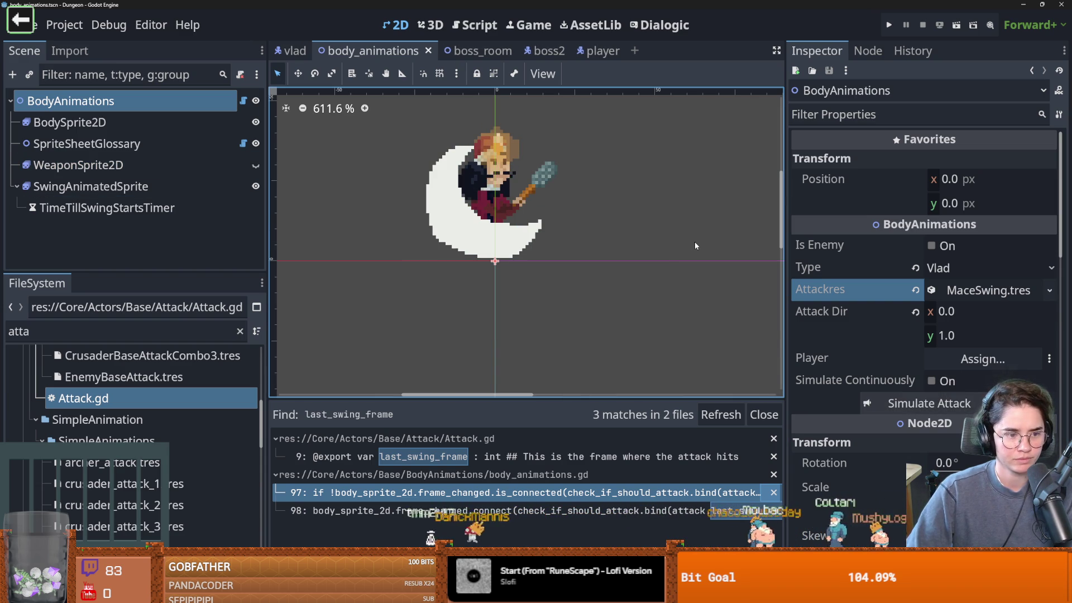
Recheck MaceSwing.tres's down swing y offset and preview the mace swing again.
click(985, 290)
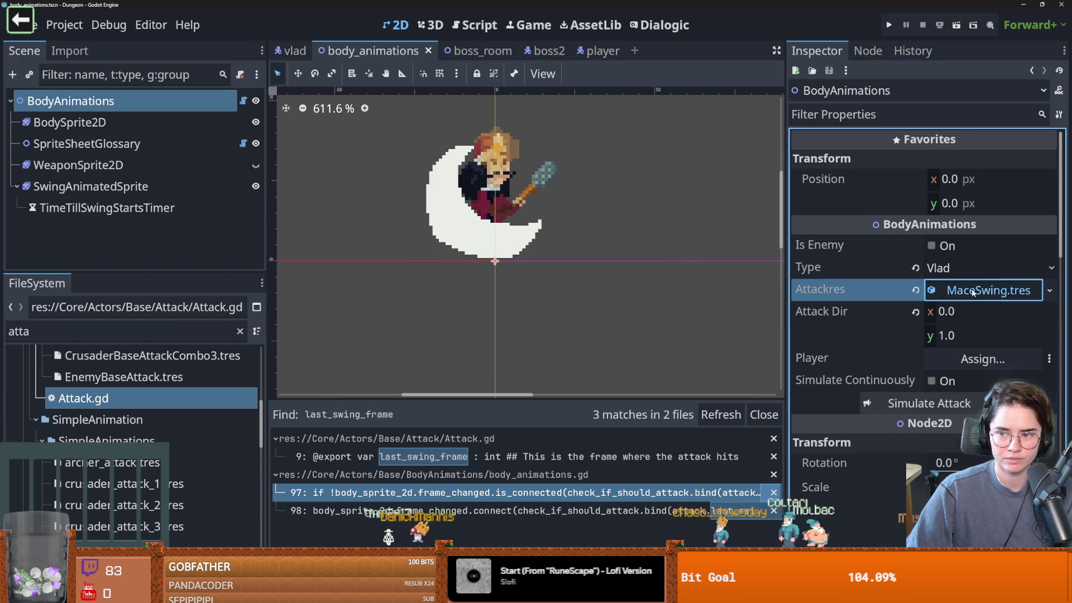
scroll(887, 330, down, 2)
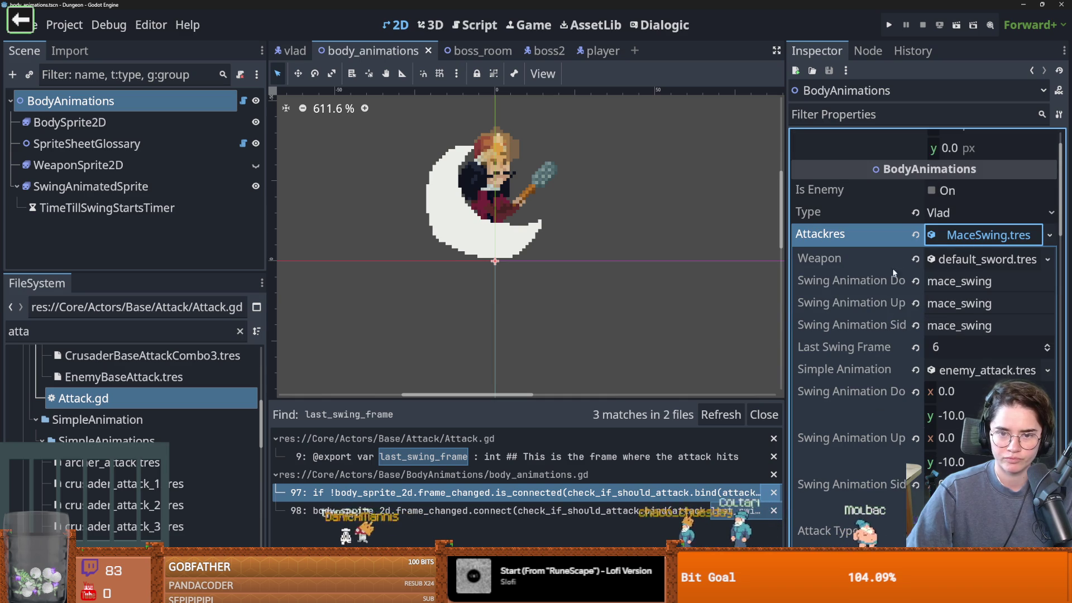
click(984, 237)
click(984, 237)
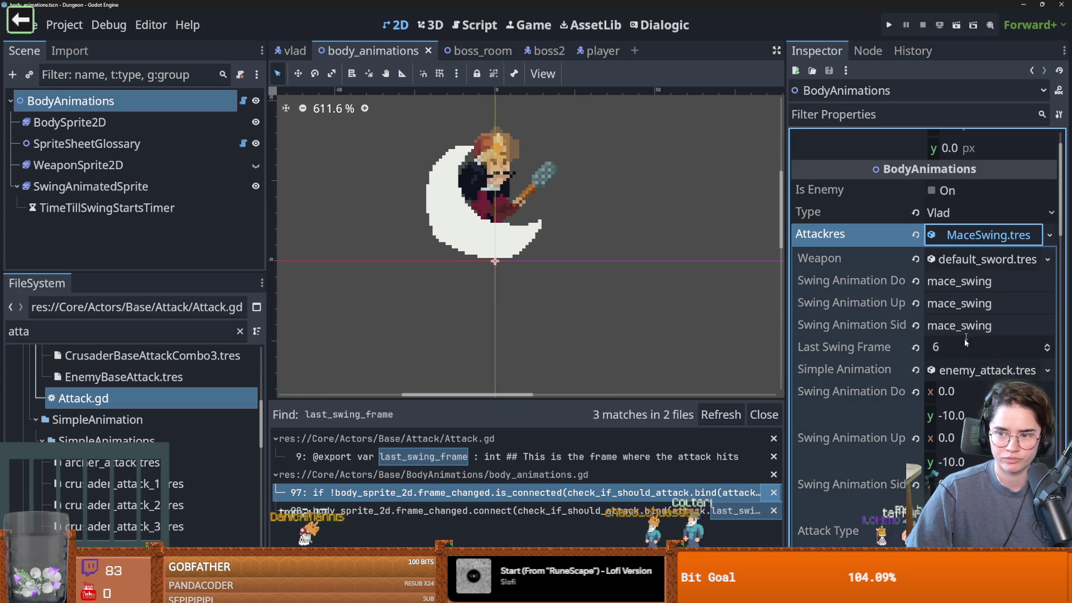
click(932, 416)
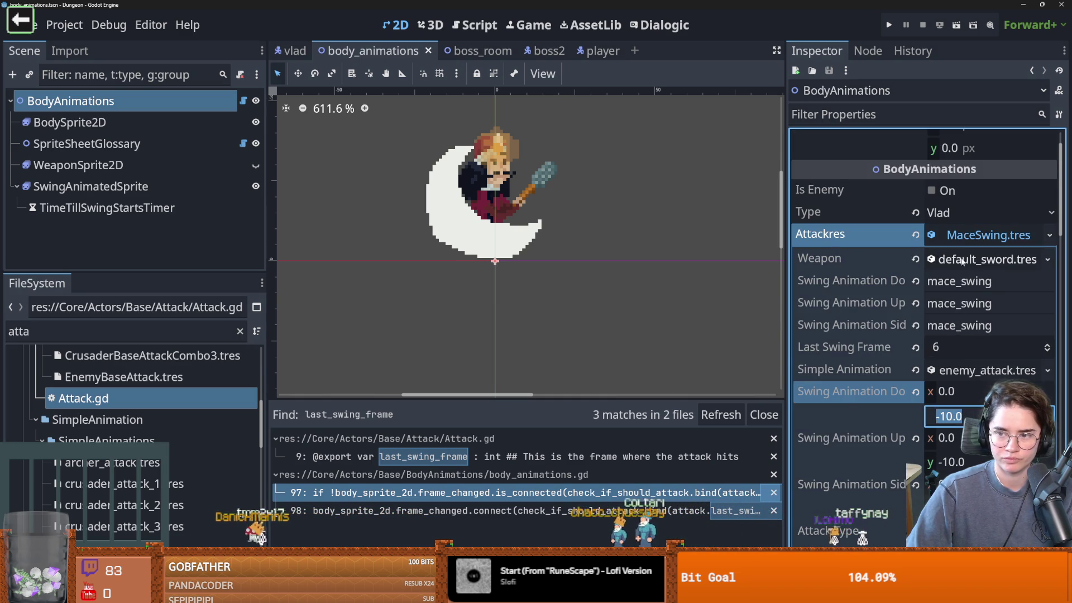
click(960, 237)
click(960, 237)
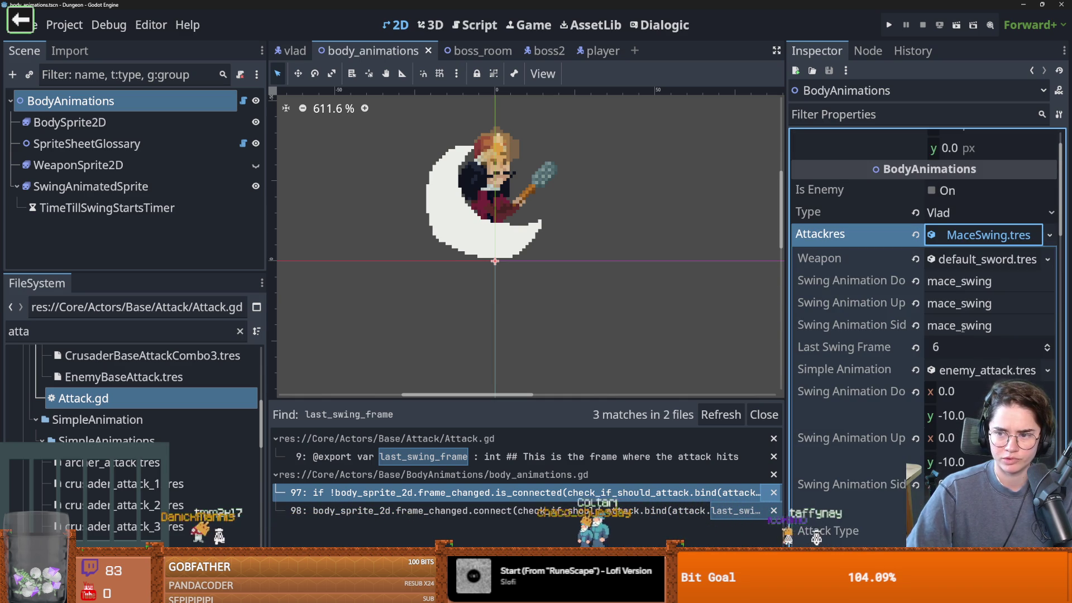
click(951, 416)
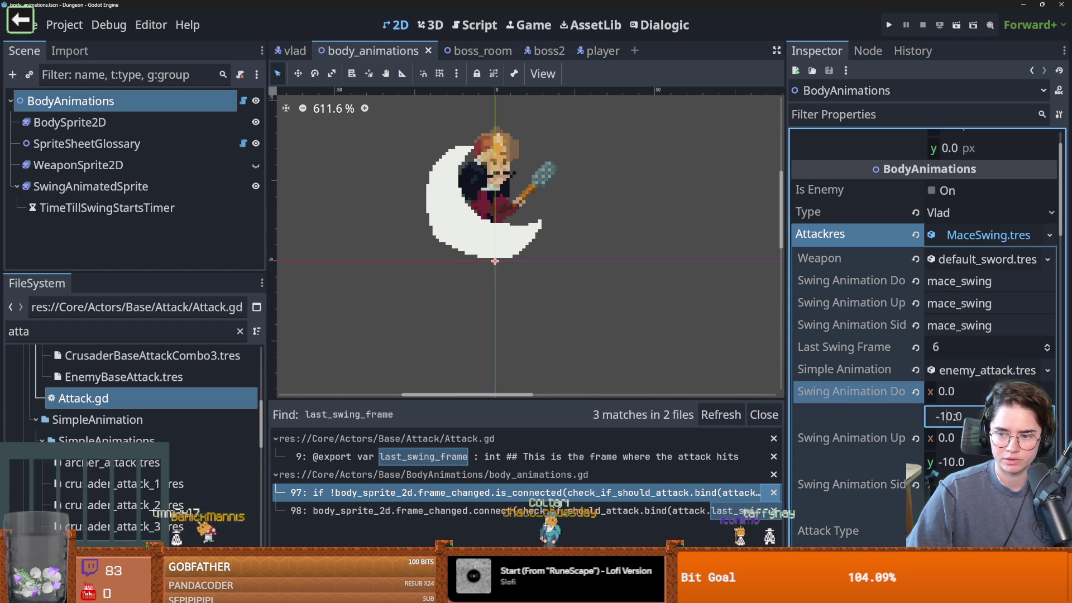
click(959, 235)
click(956, 348)
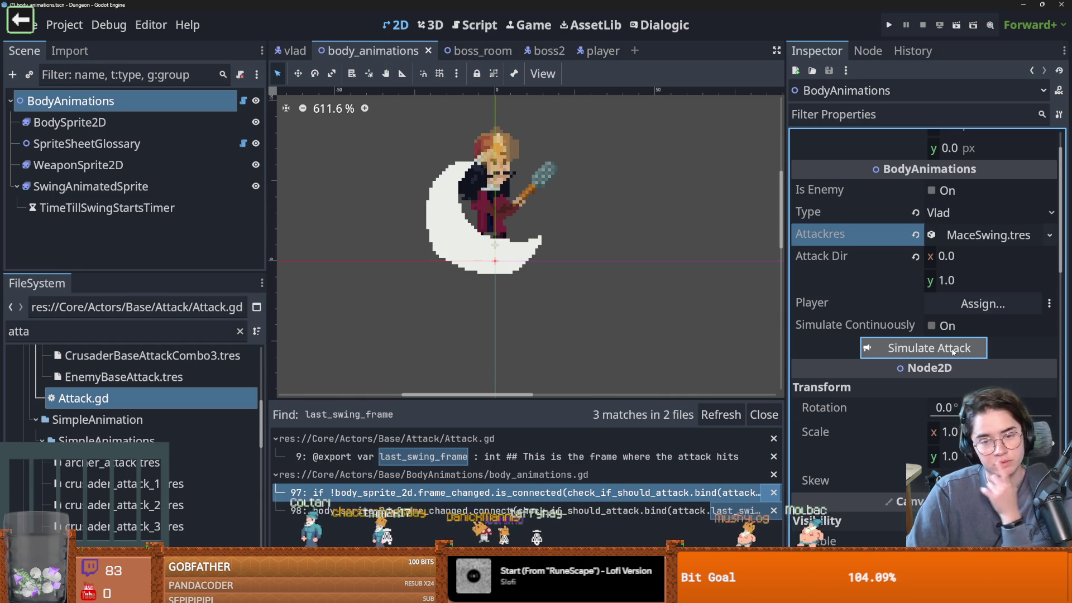
Raise MaceSwing's Last Swing Frame from 6 to 9, replaying the simulated attack between changes.
click(999, 235)
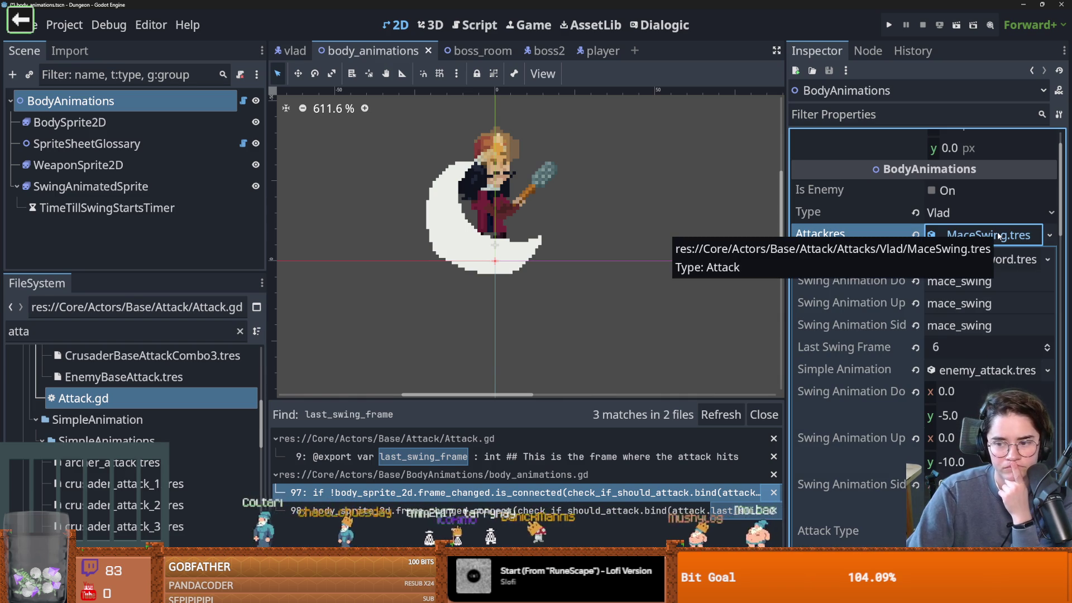
click(1047, 345)
click(952, 237)
click(936, 349)
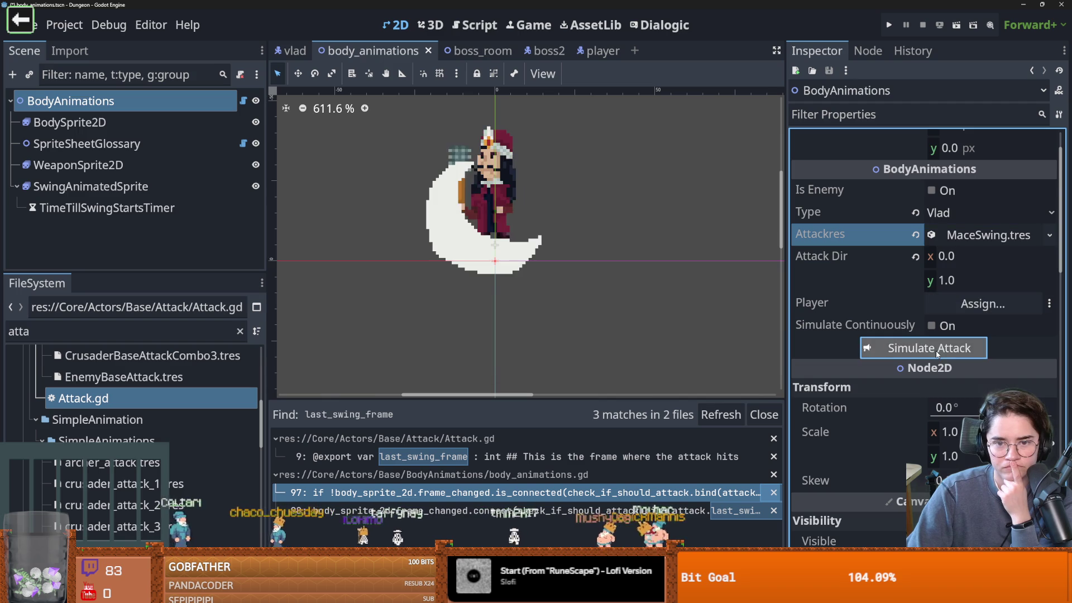
click(949, 235)
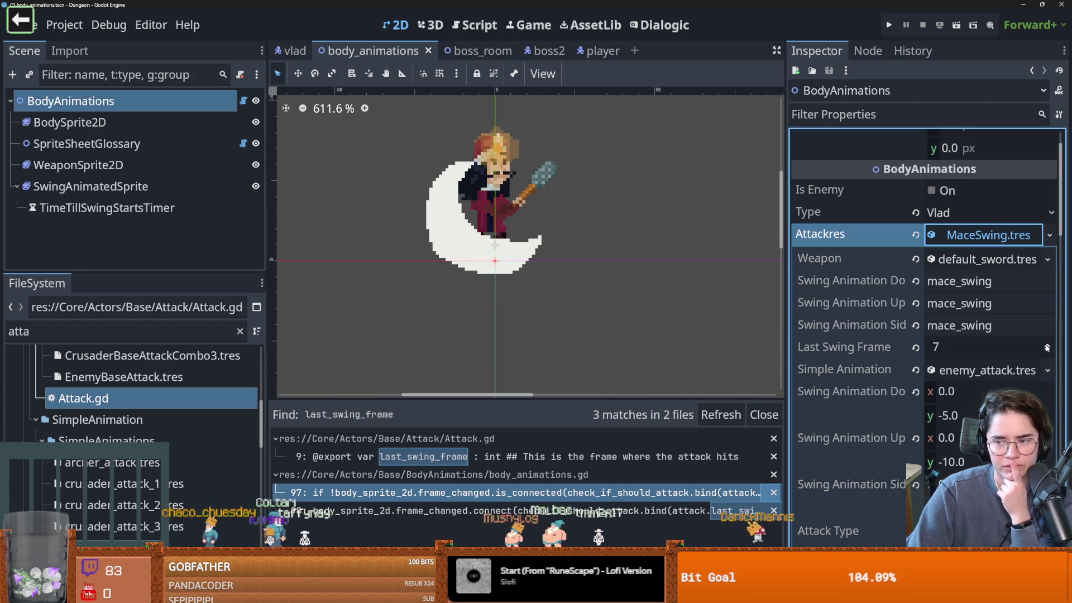
click(952, 235)
click(943, 348)
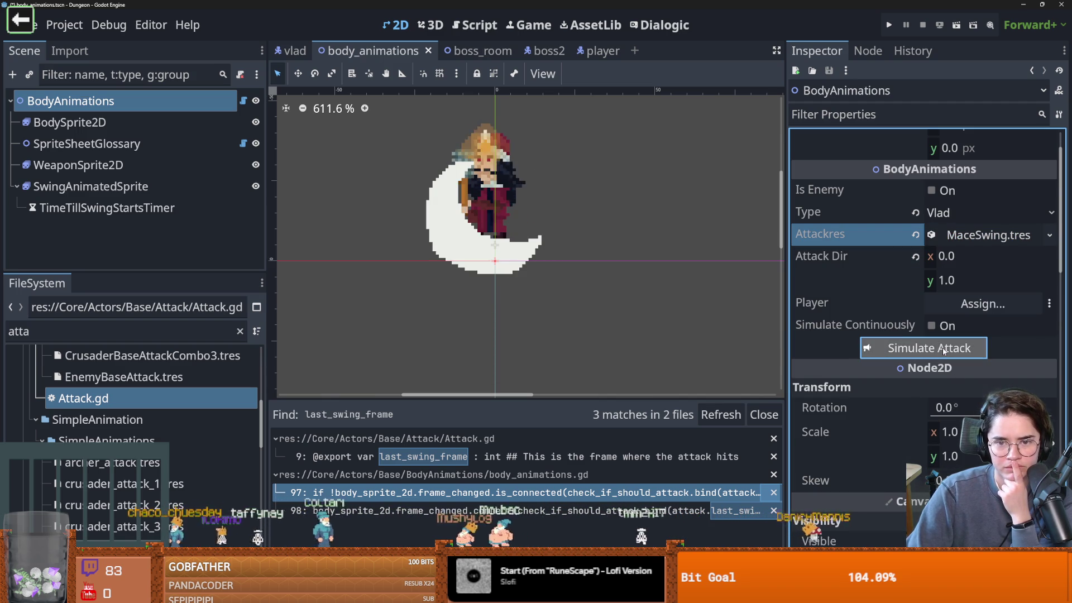
click(963, 237)
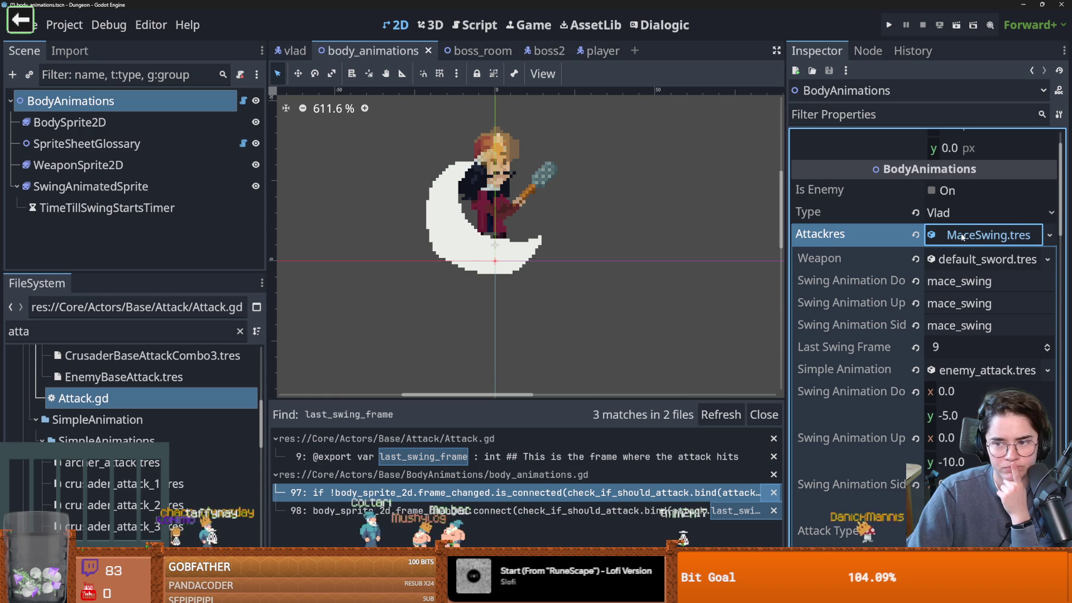
key(ctrl+F3)
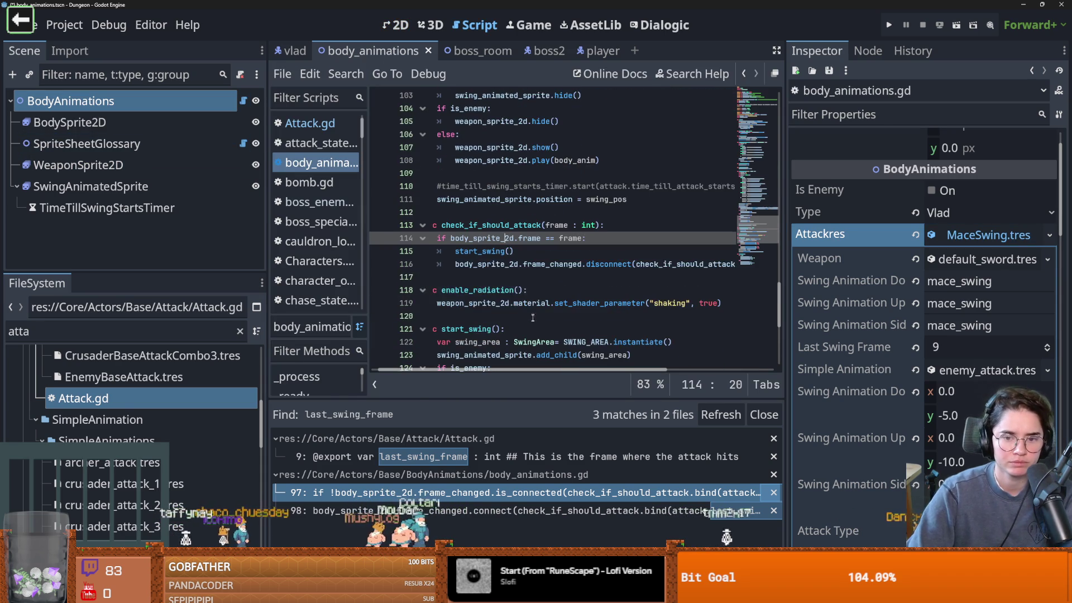
Add print("frame ", frame) inside the frame check of body_animations.gd and save.
click(610, 239)
key(Return)
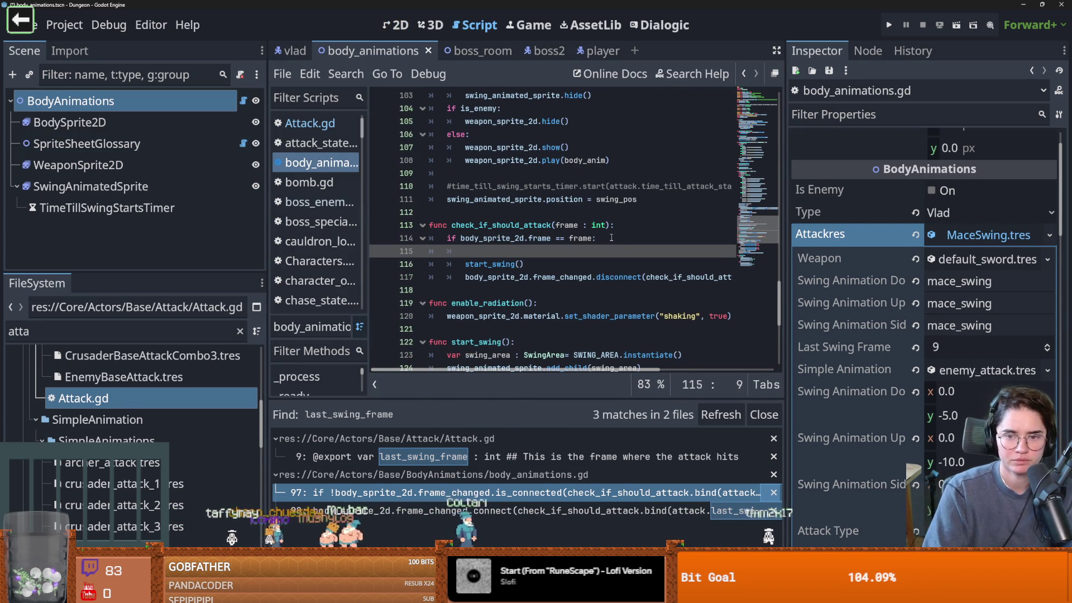
text(or)
key(BackSpace)
key(BackSpace)
text(print("frame ", frame)
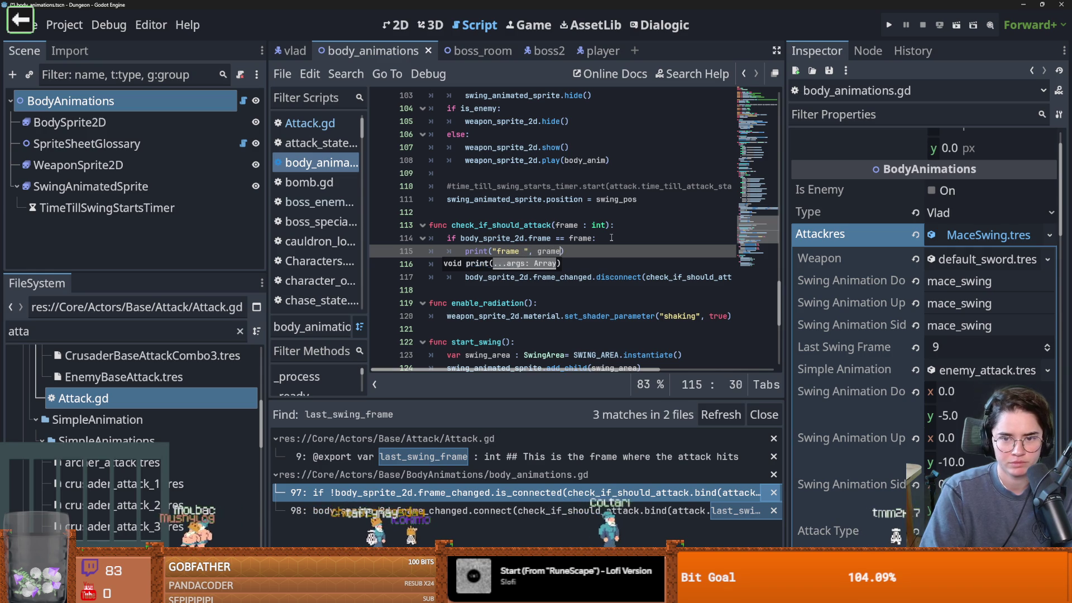
key(BackSpace)
text(fr)
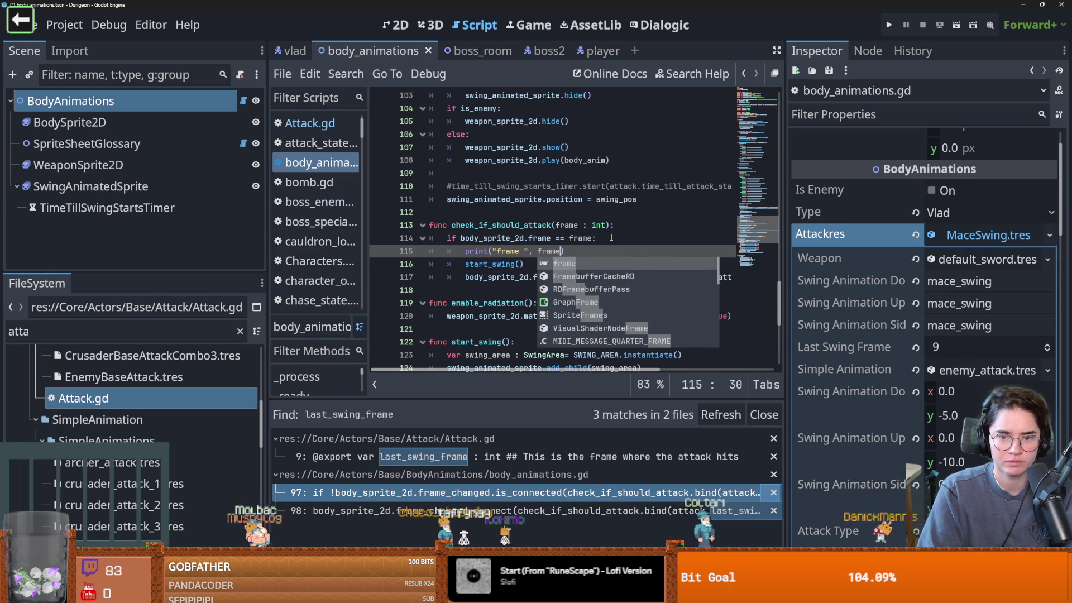
key(ctrl+s)
Back in 2D, simulate the attack twice, then show BodySprite2D's animation frames.
click(409, 31)
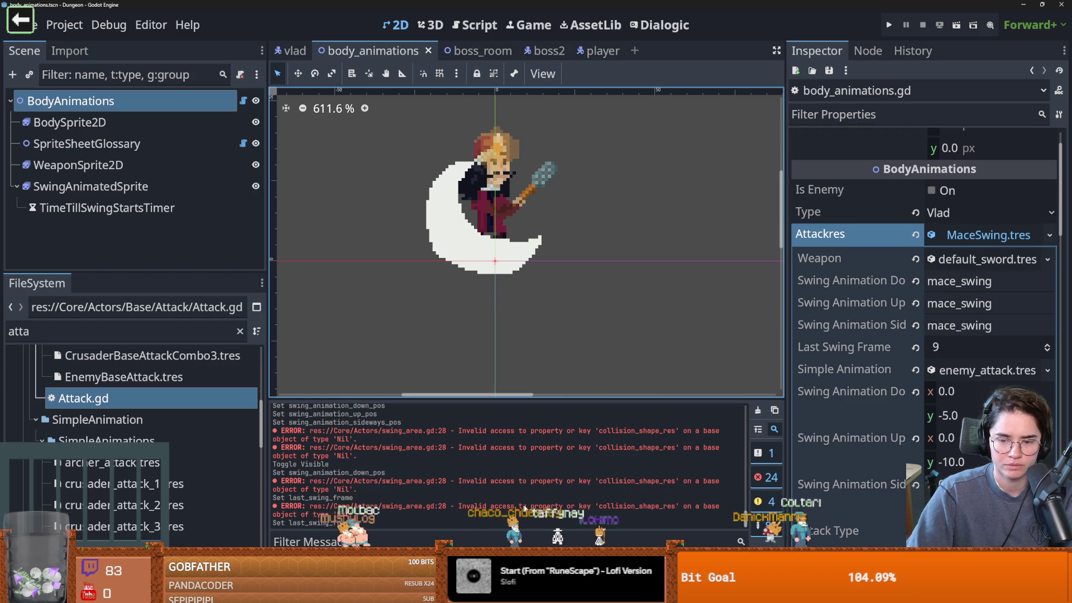
click(960, 234)
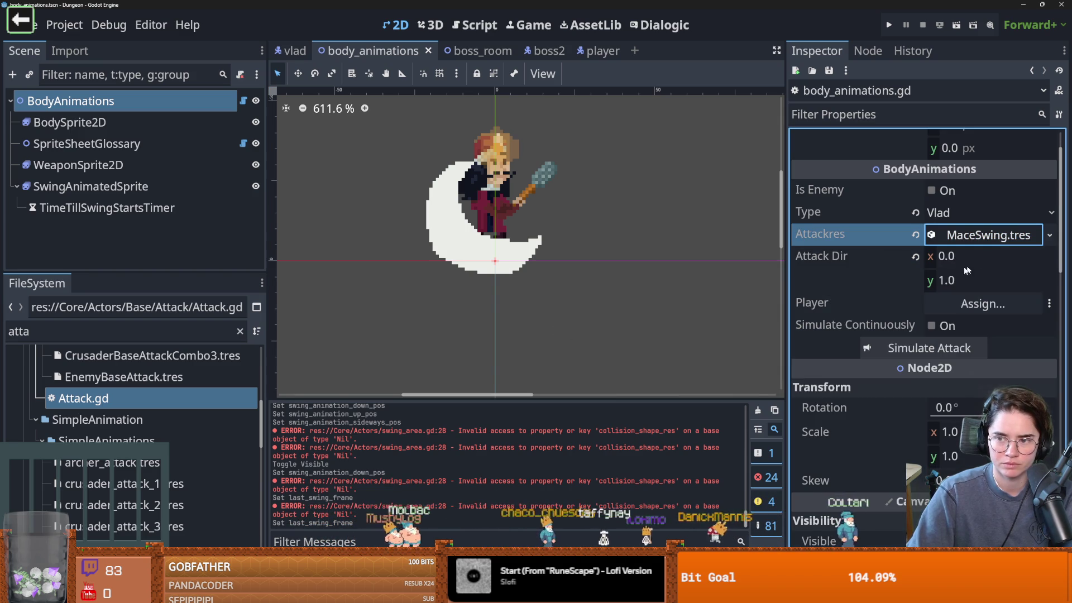
click(943, 347)
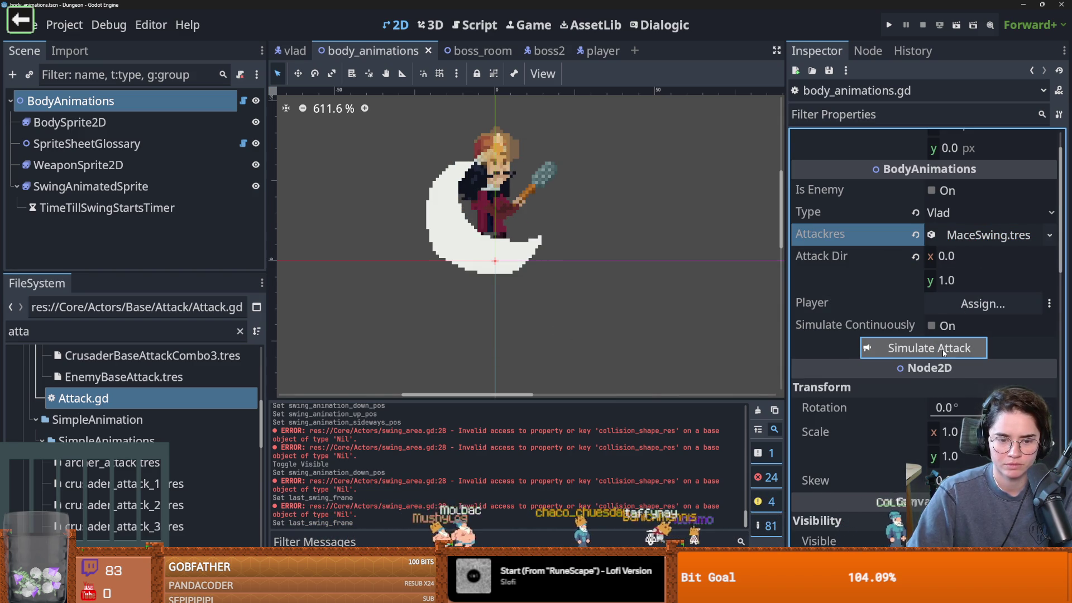
click(943, 352)
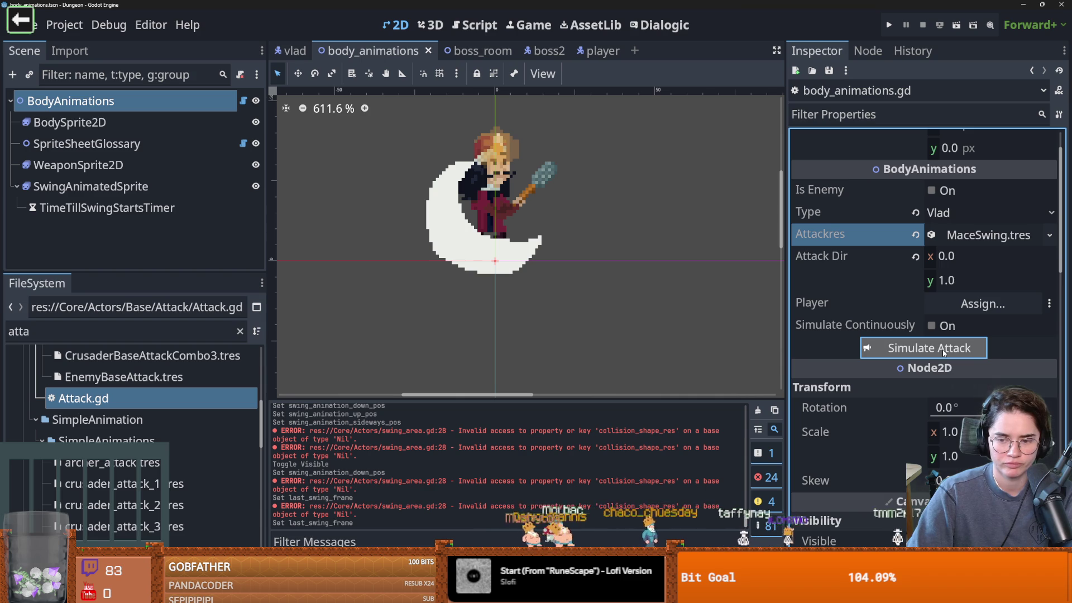
click(70, 122)
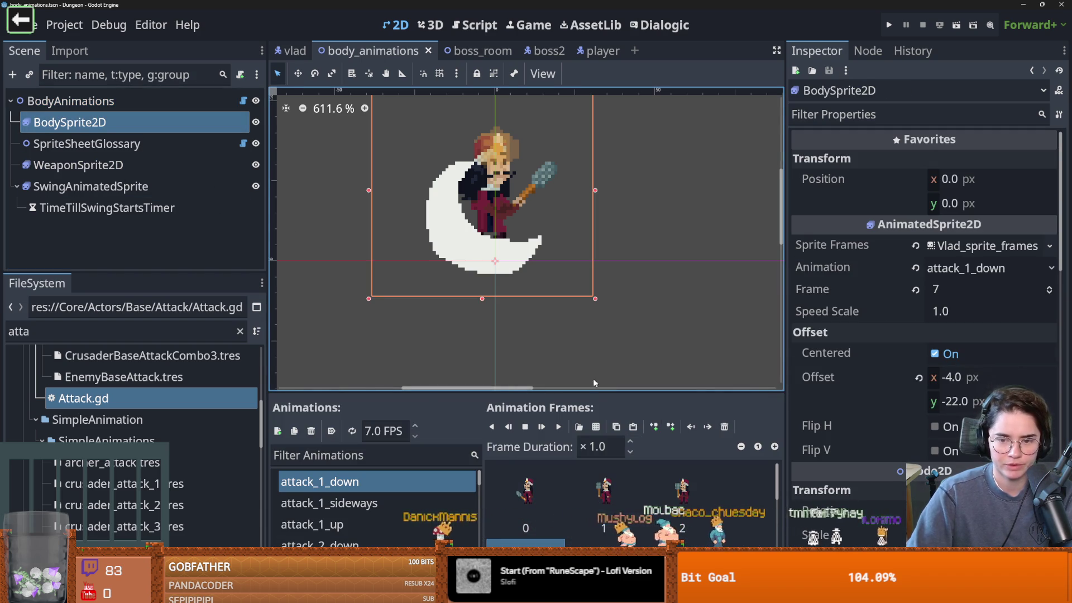
Inspect attack_1_down's frames, then give mace_swing's empty first frame a 6.0 duration.
drag(590, 391, 591, 163)
click(604, 265)
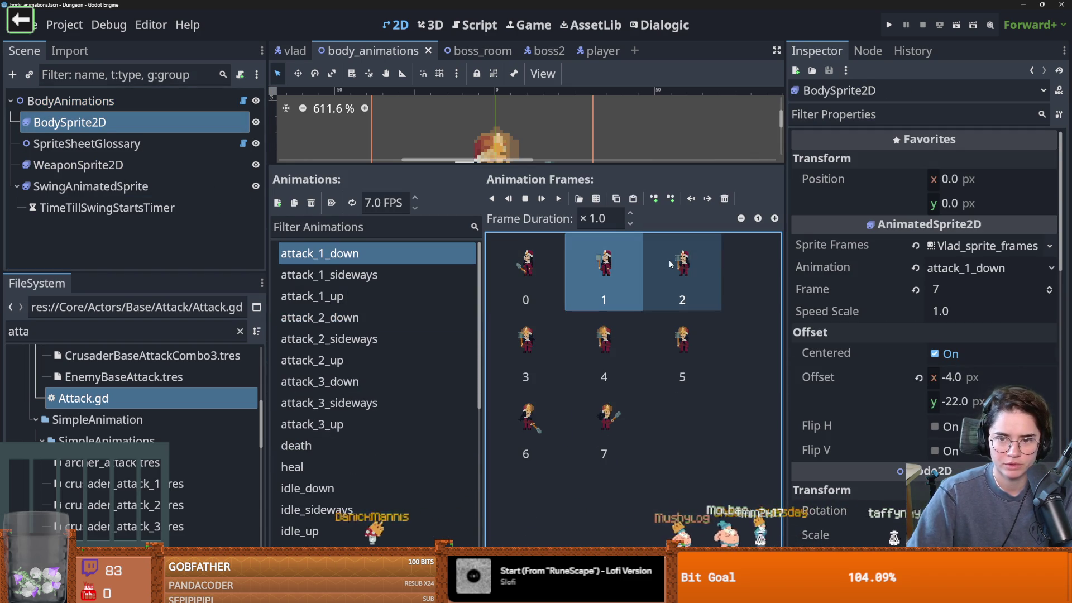
click(677, 334)
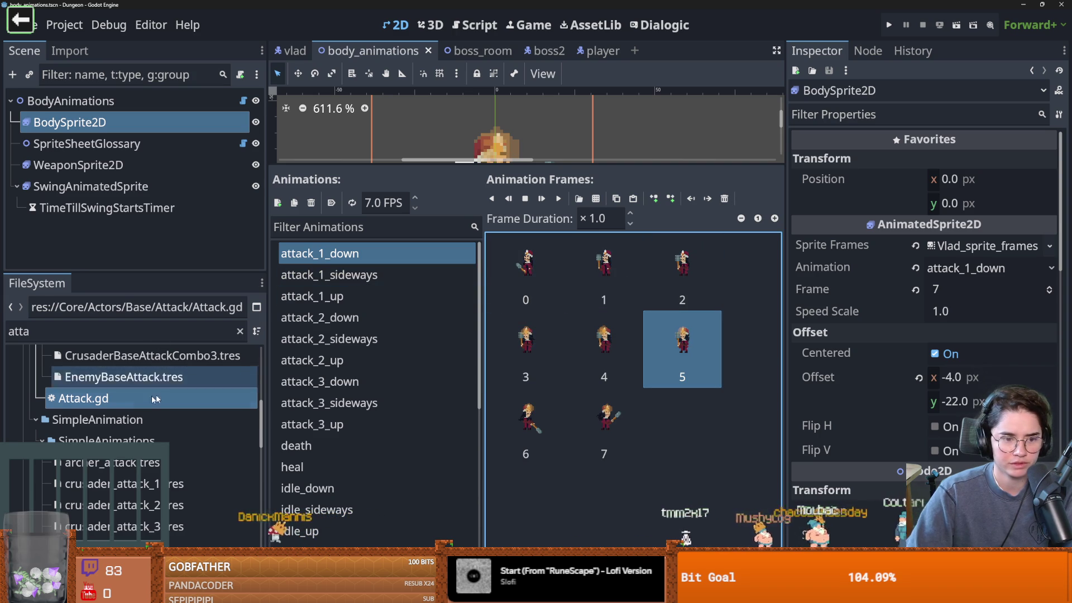
click(89, 186)
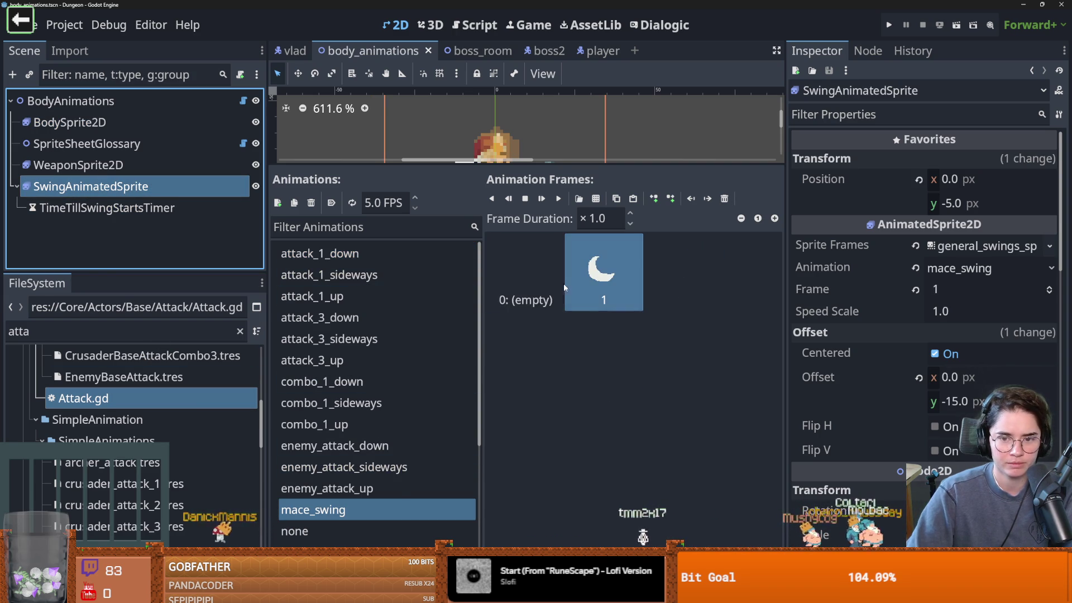
click(544, 274)
click(595, 219)
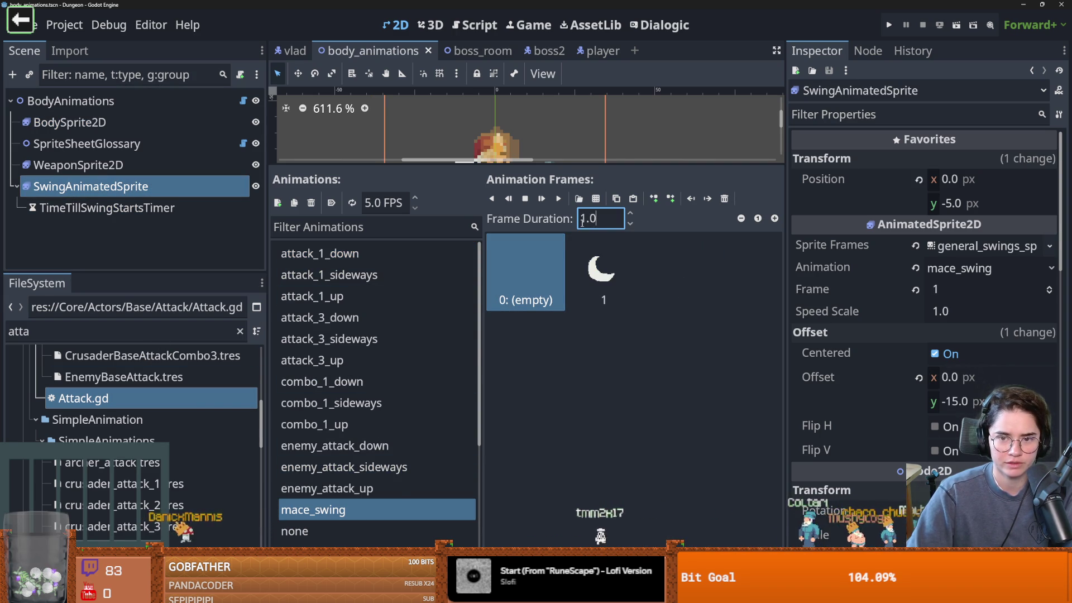
text(6)
key(Return)
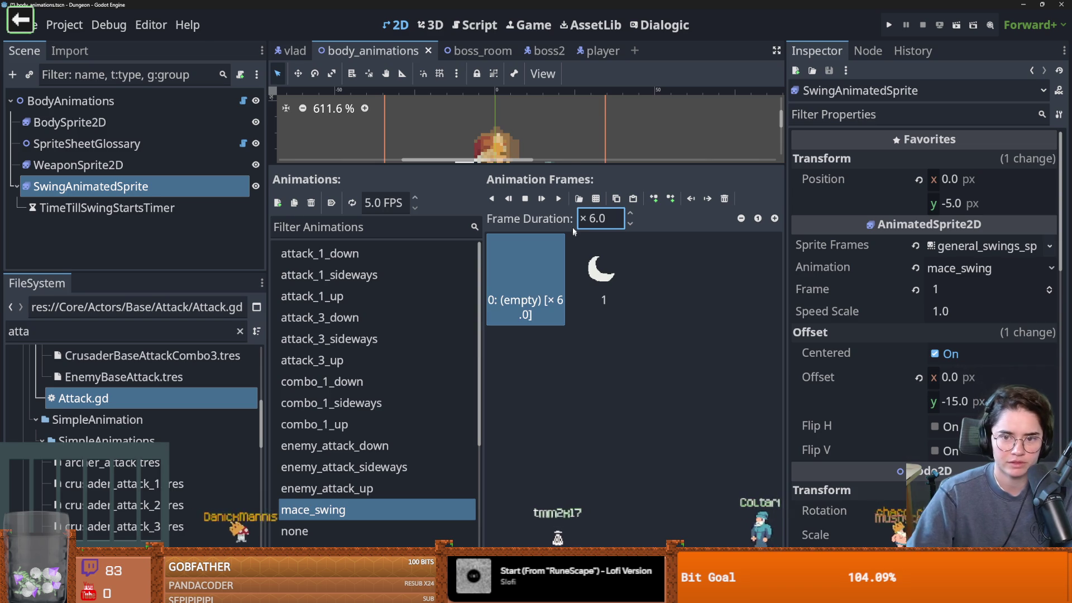
Restore the canvas size and replay the simulated attack from BodyAnimations.
drag(572, 166, 567, 384)
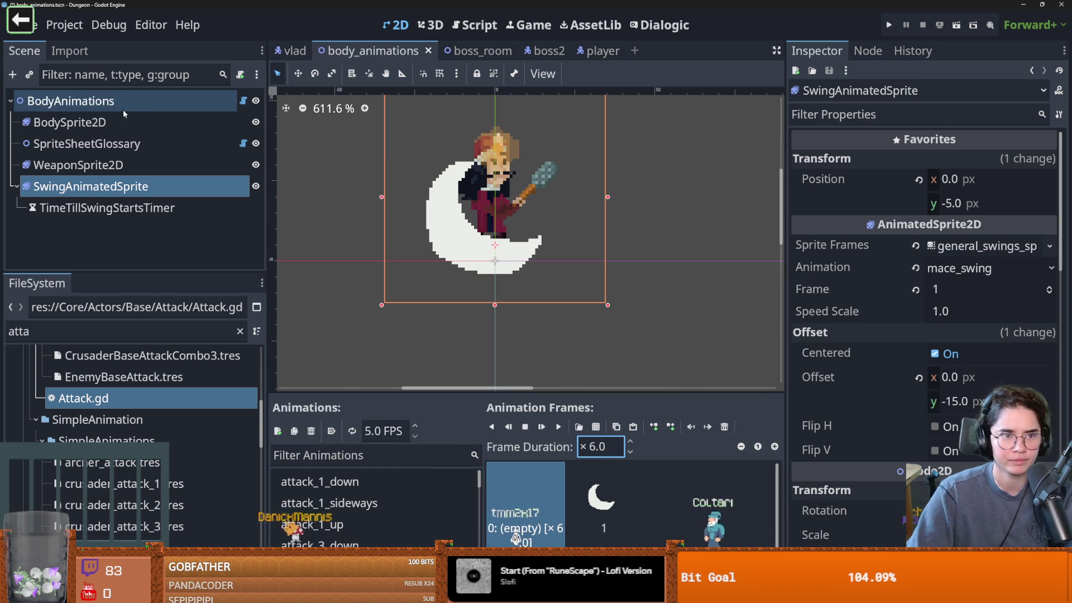
click(71, 100)
click(943, 351)
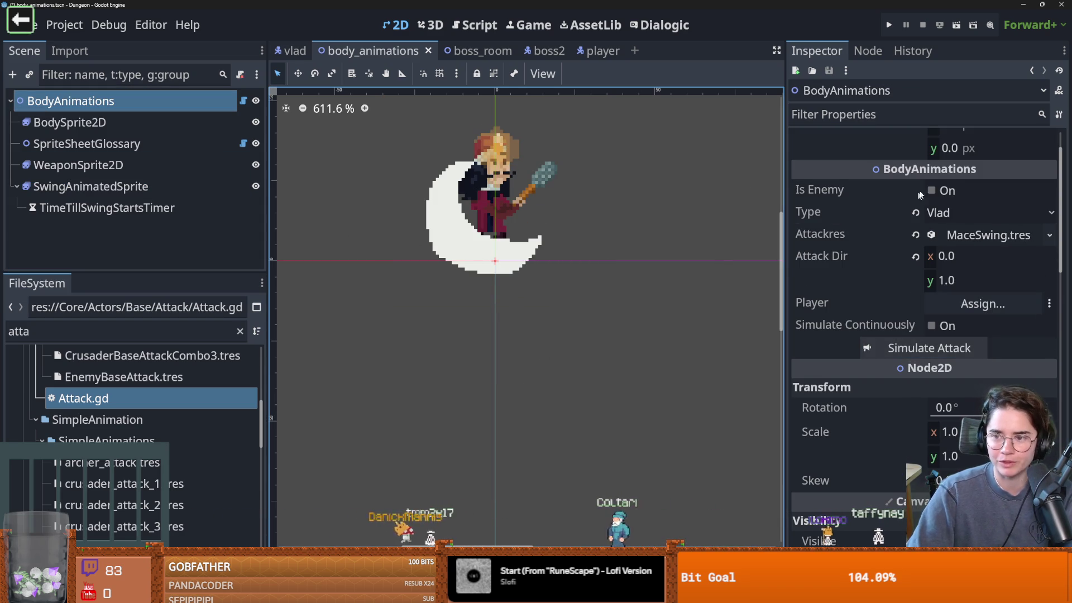
Replay the attack, set mace_swing's empty frame duration to 5.0, and replay again.
click(1027, 240)
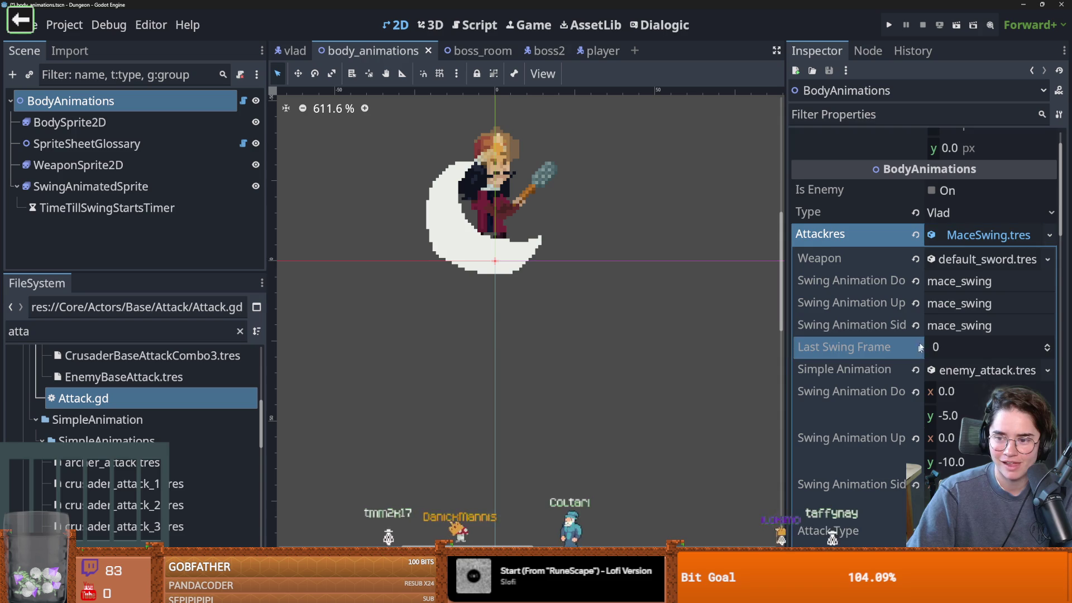
click(986, 235)
click(933, 346)
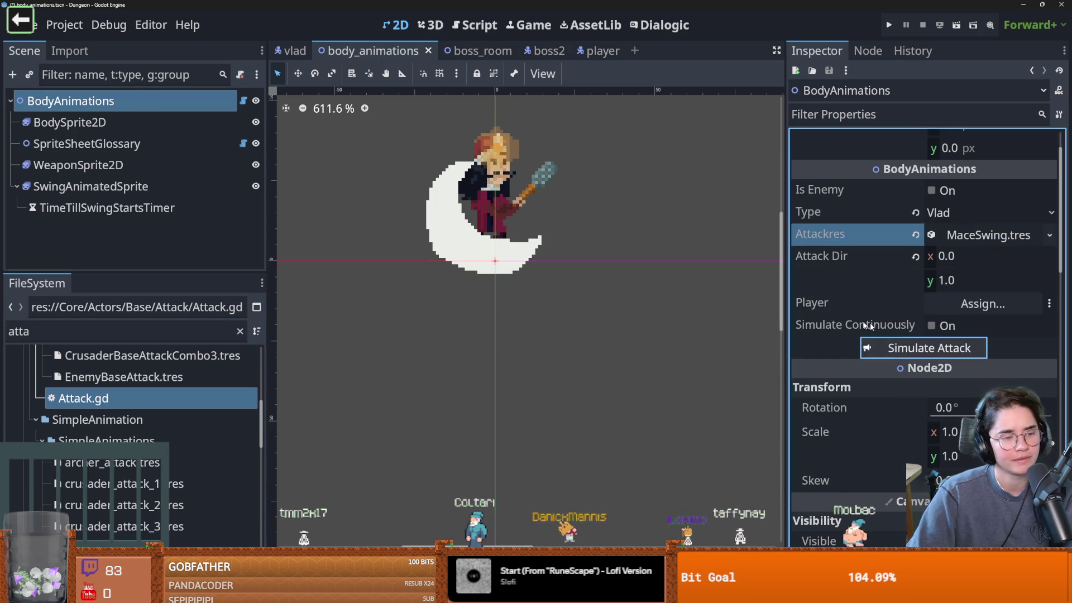
click(89, 186)
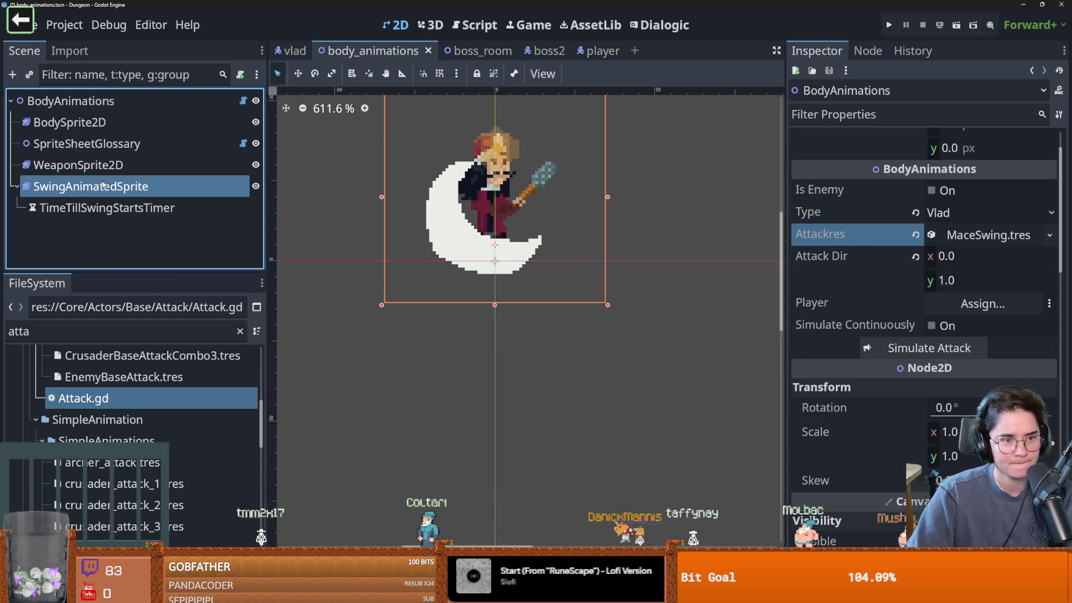
click(585, 447)
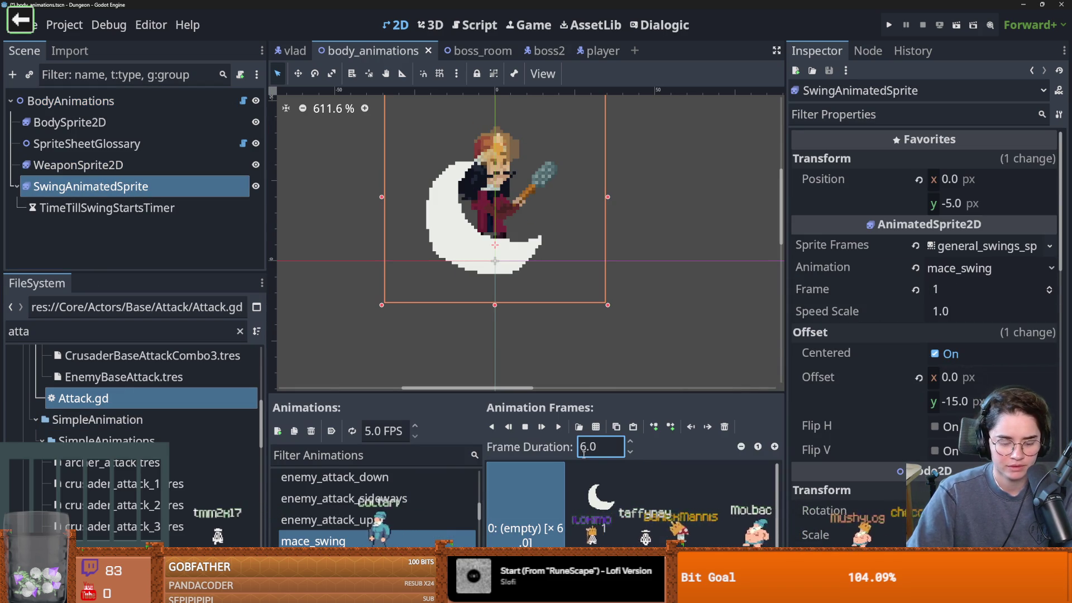
click(630, 451)
click(190, 100)
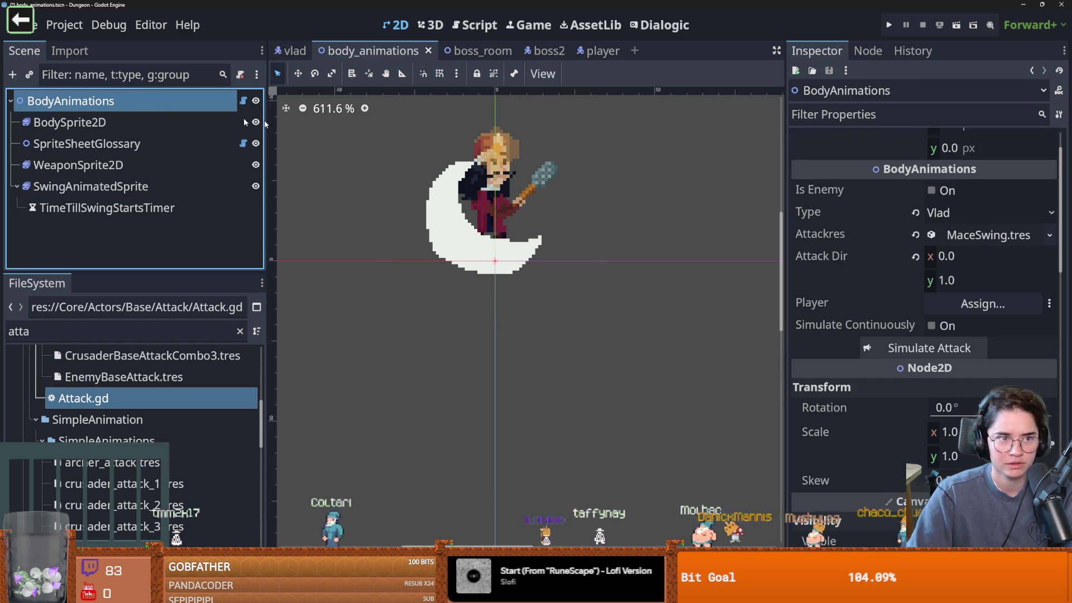
click(871, 343)
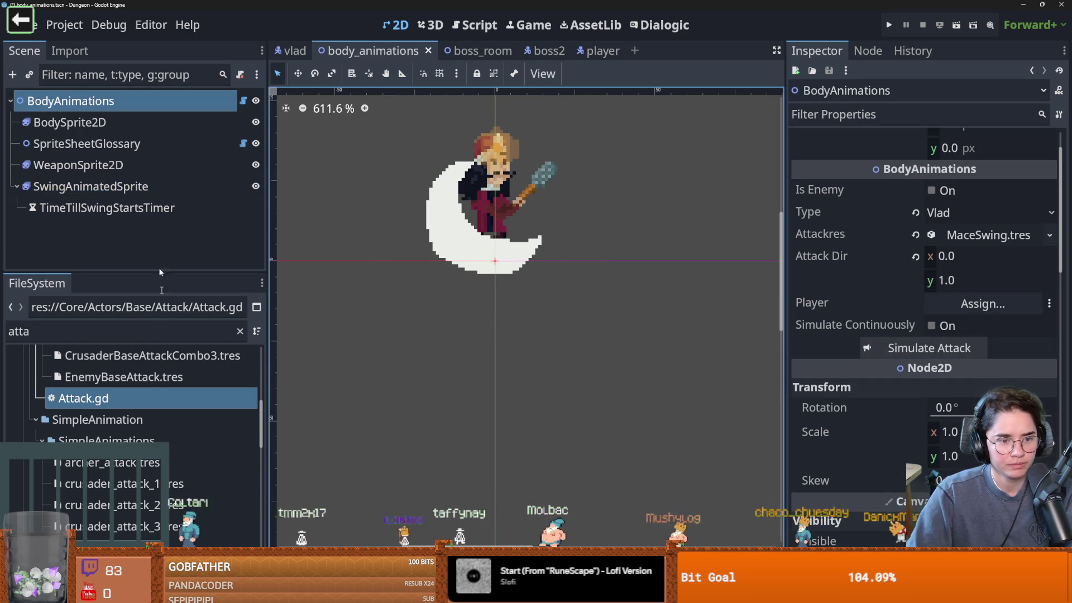
Look at mace_swing's crescent swing frame, then preview Vlad's mace swing twice.
click(114, 186)
click(604, 469)
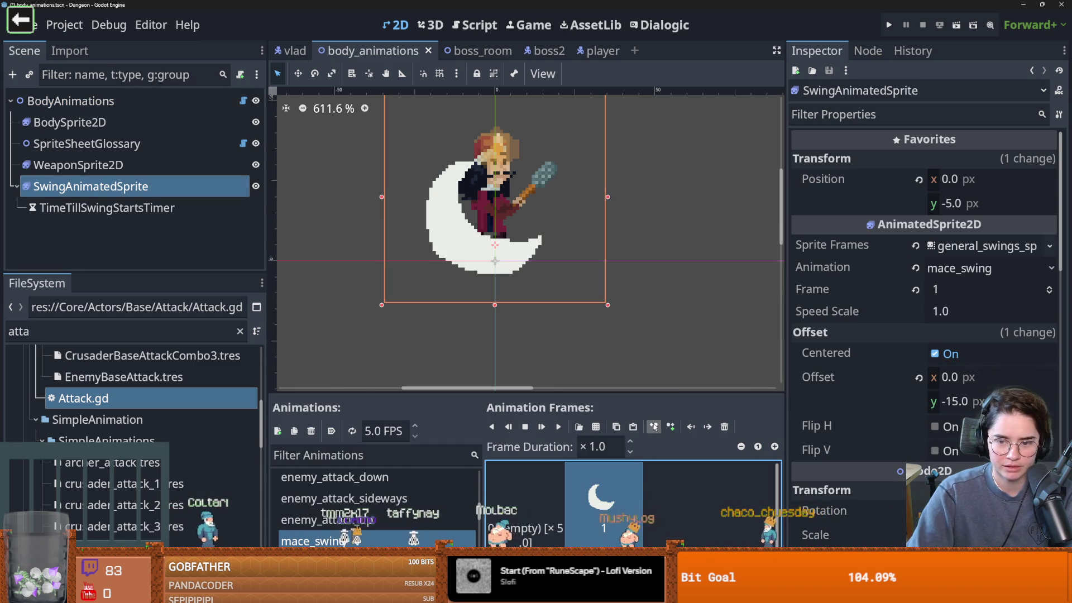
click(71, 100)
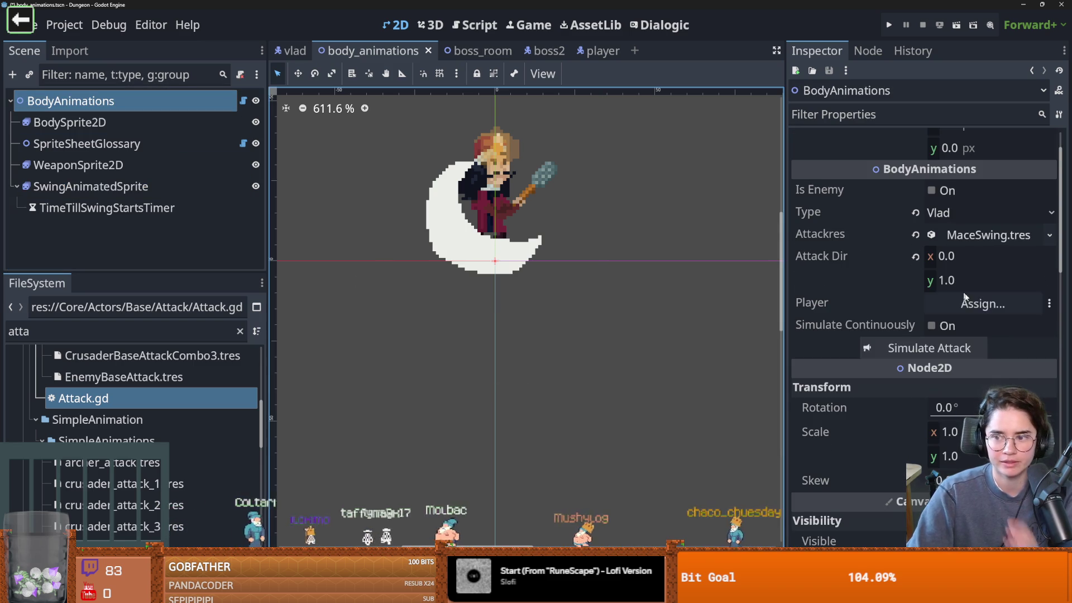
click(945, 349)
click(945, 349)
click(935, 348)
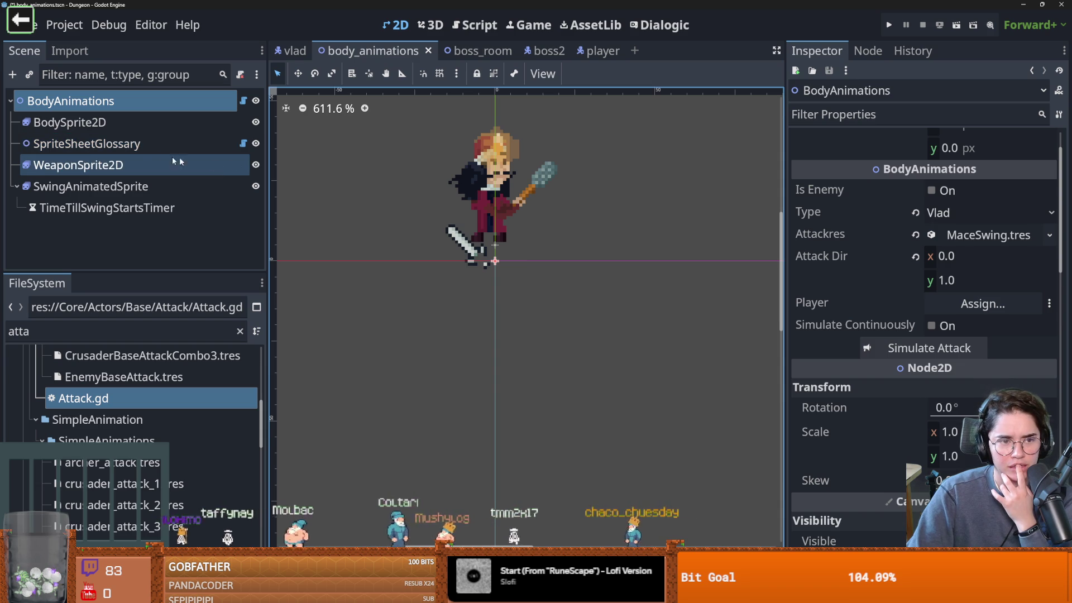
Enlarge Vlad's body sprite frames panel and step through attack_1_down frames 0–7.
click(73, 123)
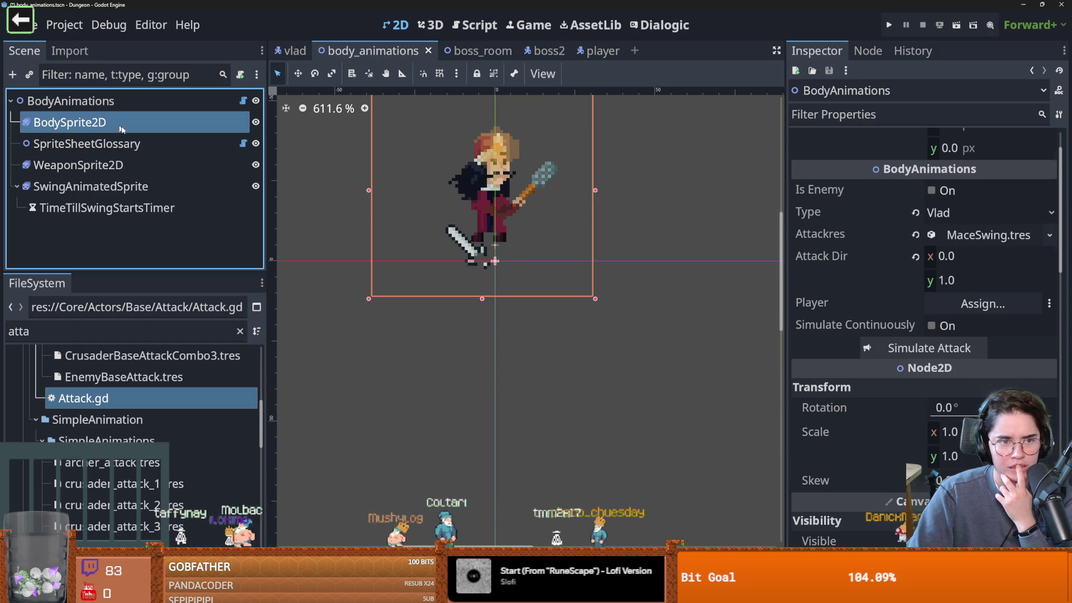
drag(587, 393, 615, 233)
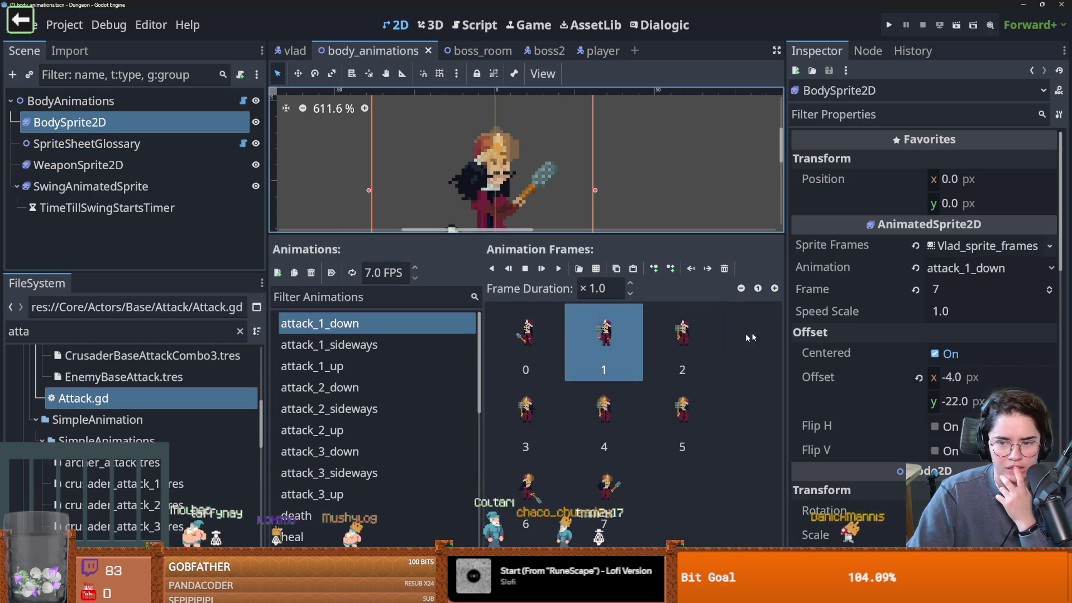
click(1049, 288)
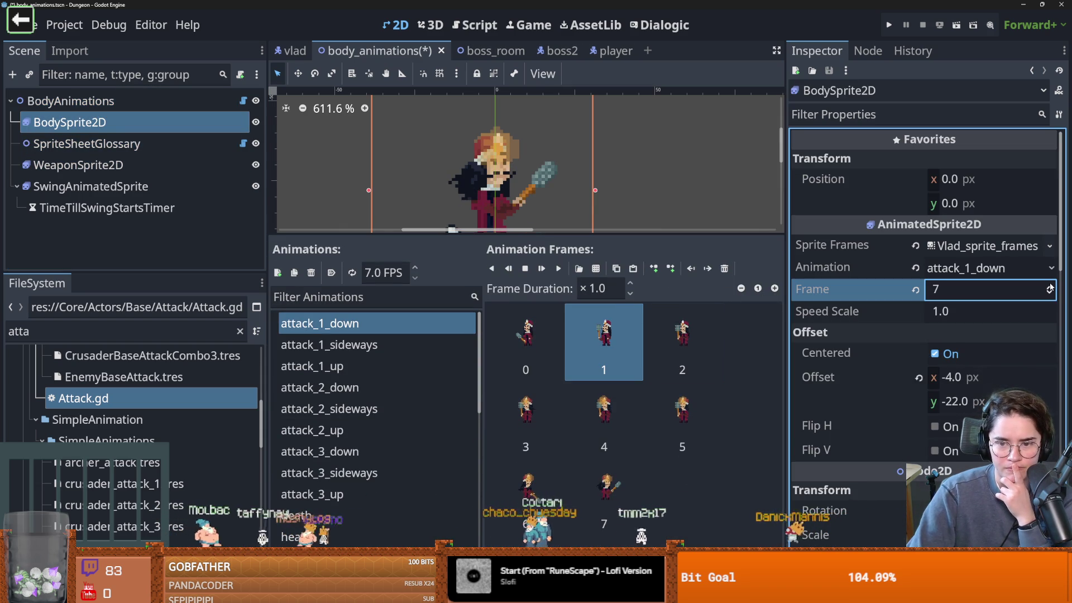
scroll(1049, 295, down, 6)
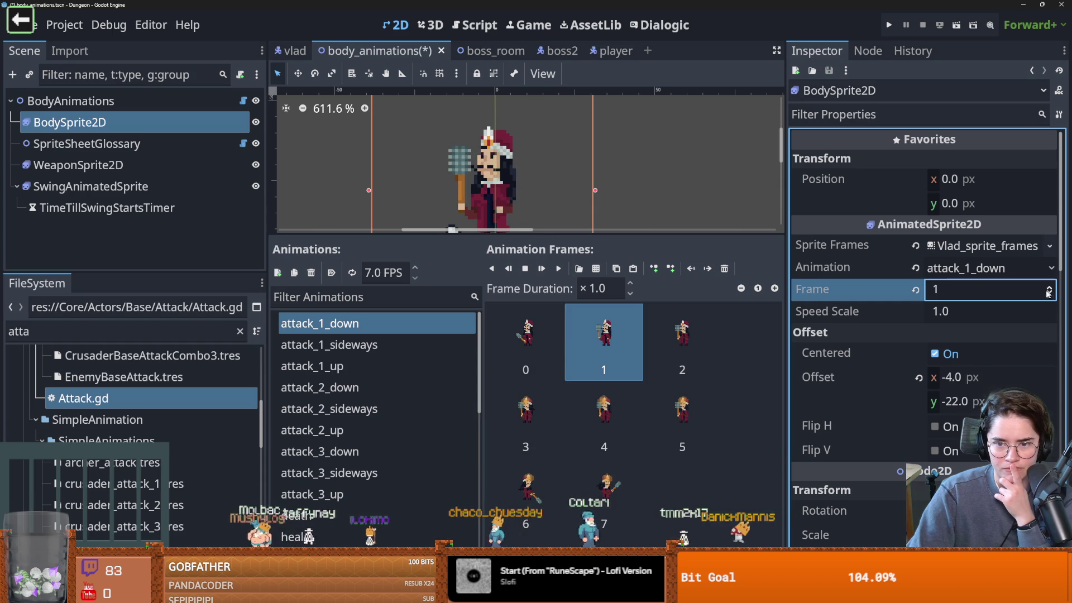
click(579, 385)
key(Right)
key(Right)
key(Right)
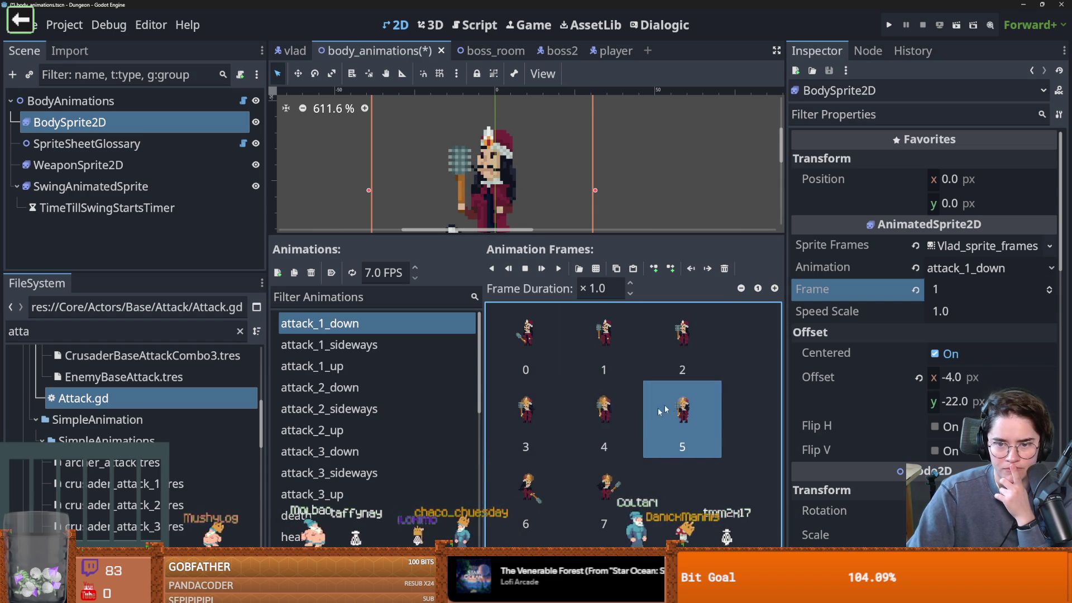
drag(571, 288, 570, 411)
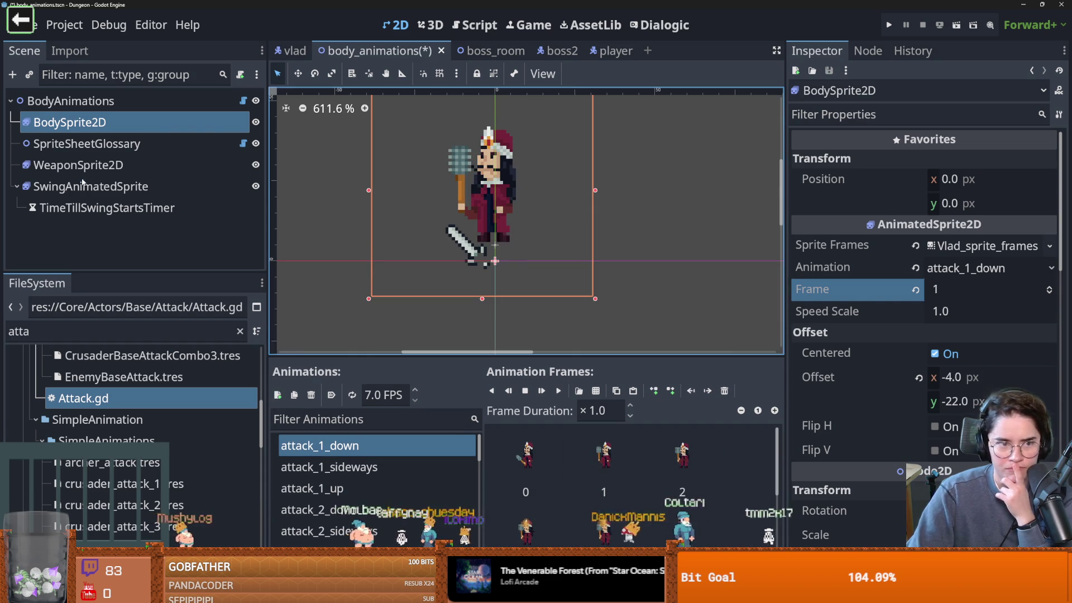
View SwingAnimatedSprite's mace_swing frames, then replay the MaceSwing attack preview twice.
click(112, 186)
key(F2)
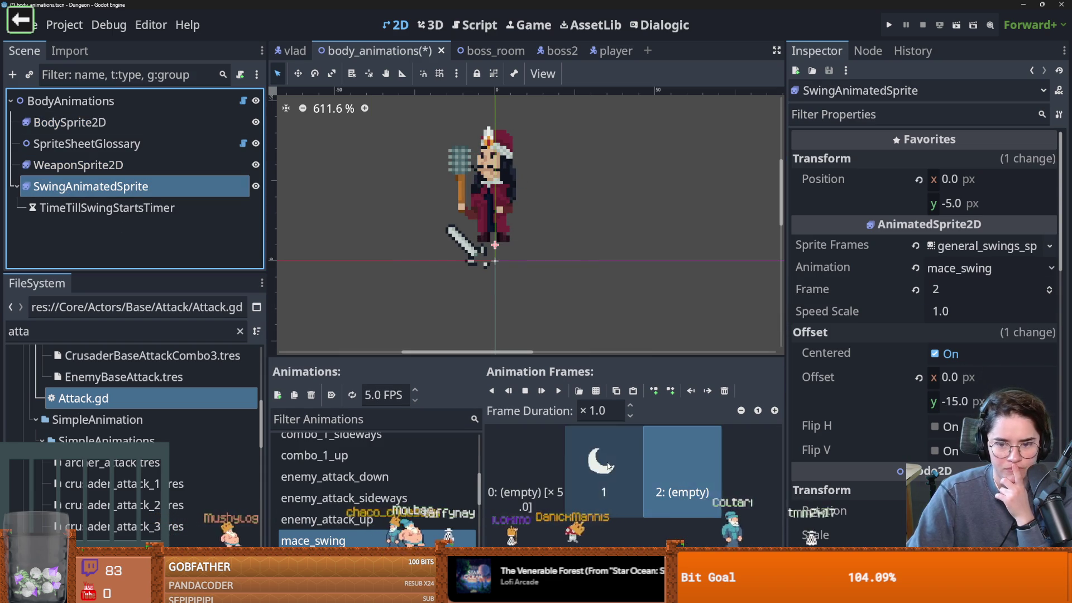
click(686, 478)
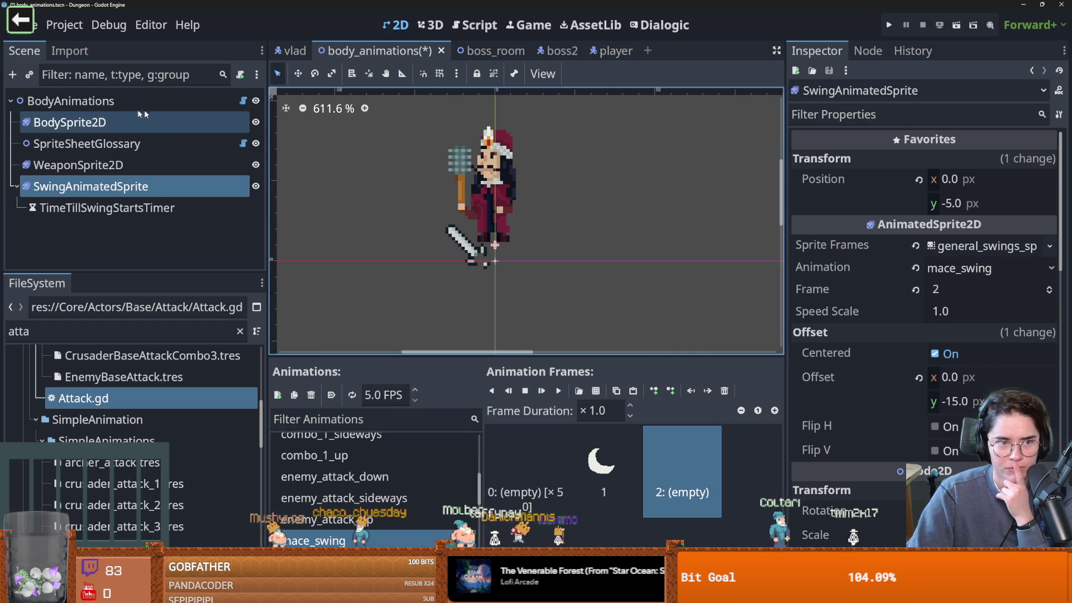
click(143, 101)
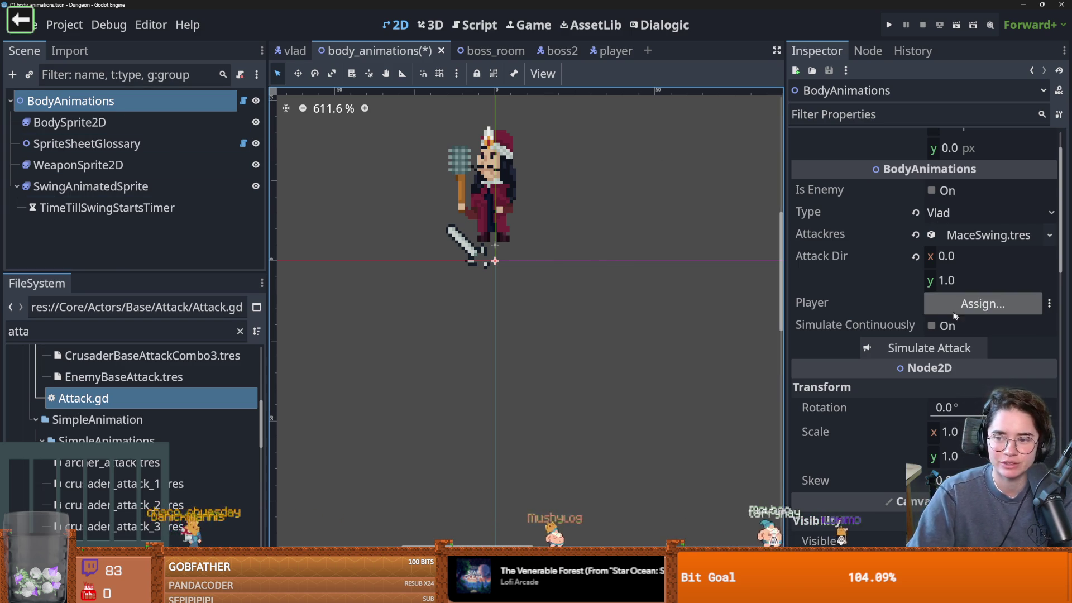
scroll(622, 282, up, 2)
scroll(961, 301, up, 2)
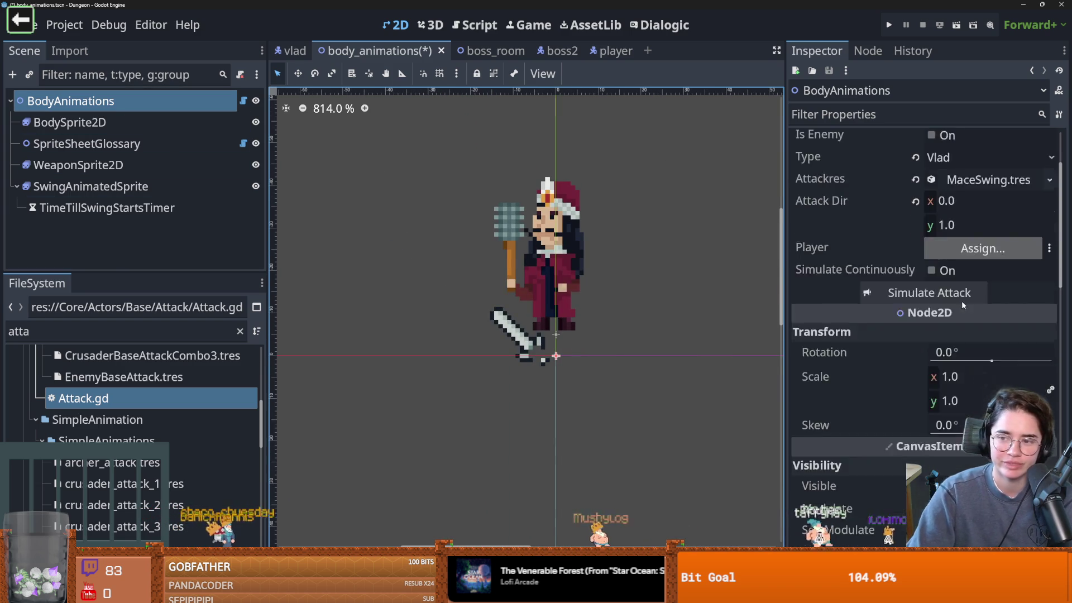
click(922, 406)
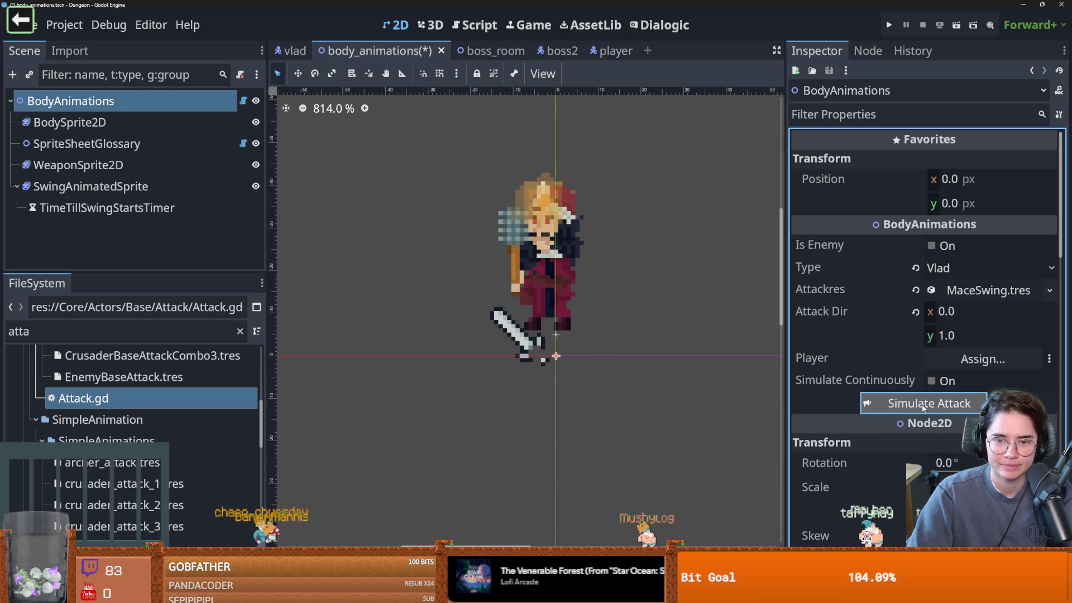
click(884, 402)
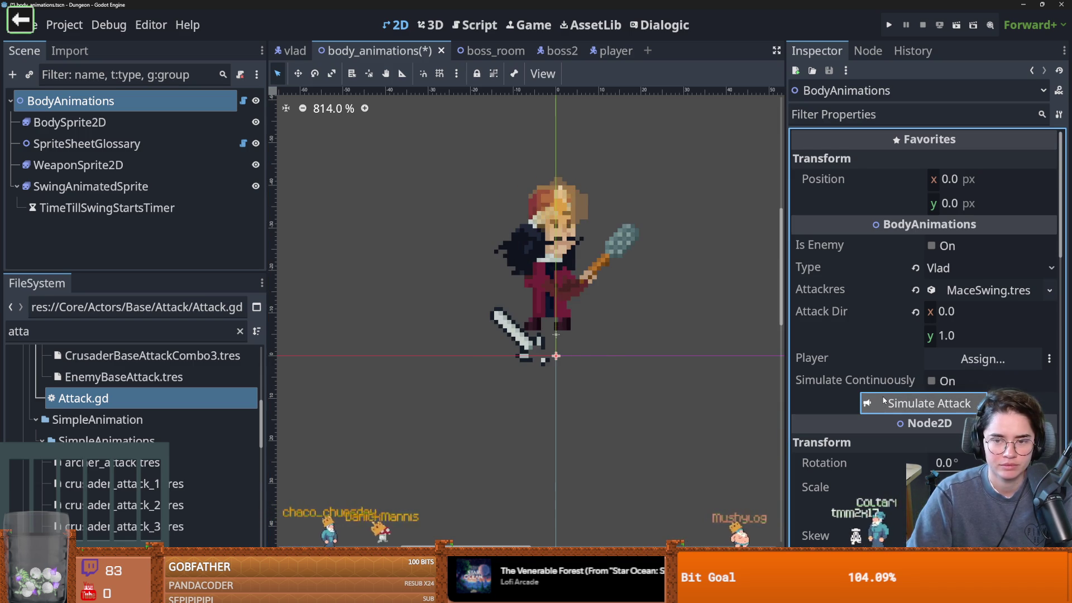
Set attack_1_down frame 6's duration multiplier to 0.5, then reselect BodyAnimations.
click(112, 122)
scroll(528, 504, down, 2)
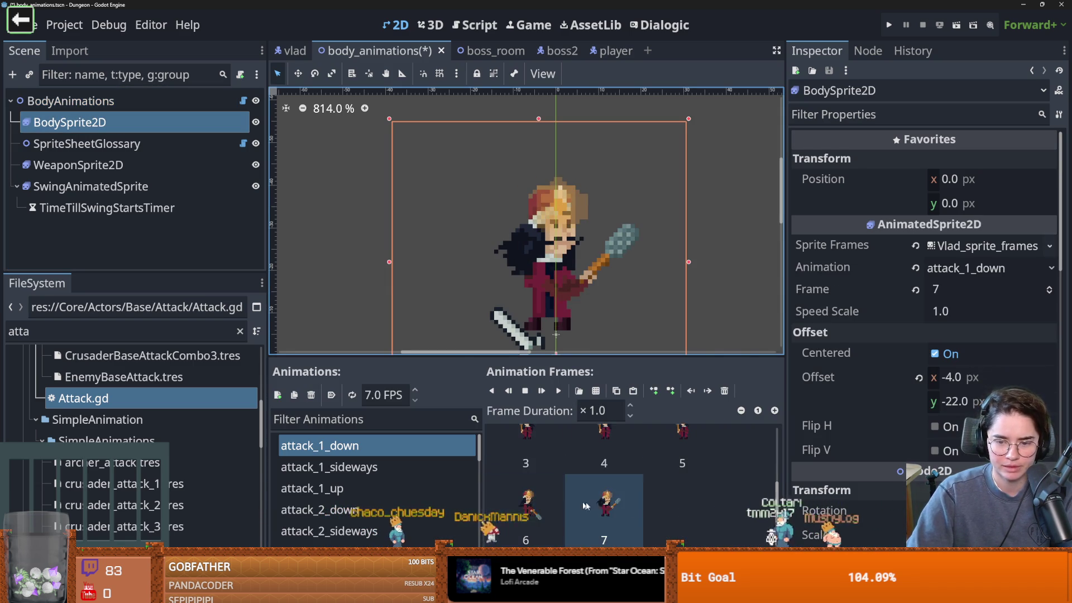
click(546, 500)
click(597, 411)
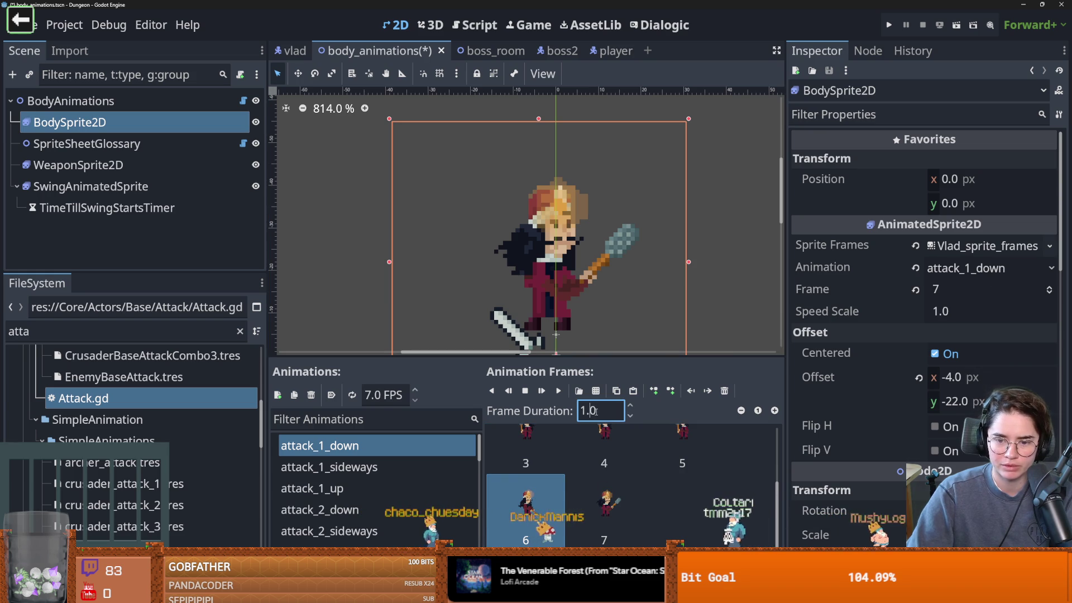
key(BackSpace)
key(BackSpace)
key(BackSpace)
text(0.0)
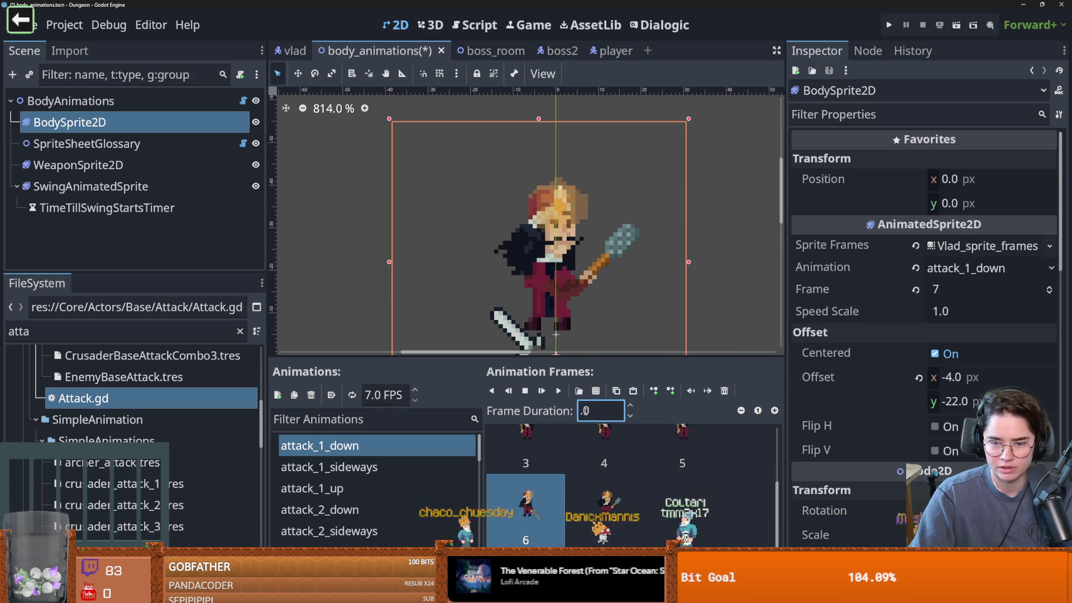
key(BackSpace)
text(5)
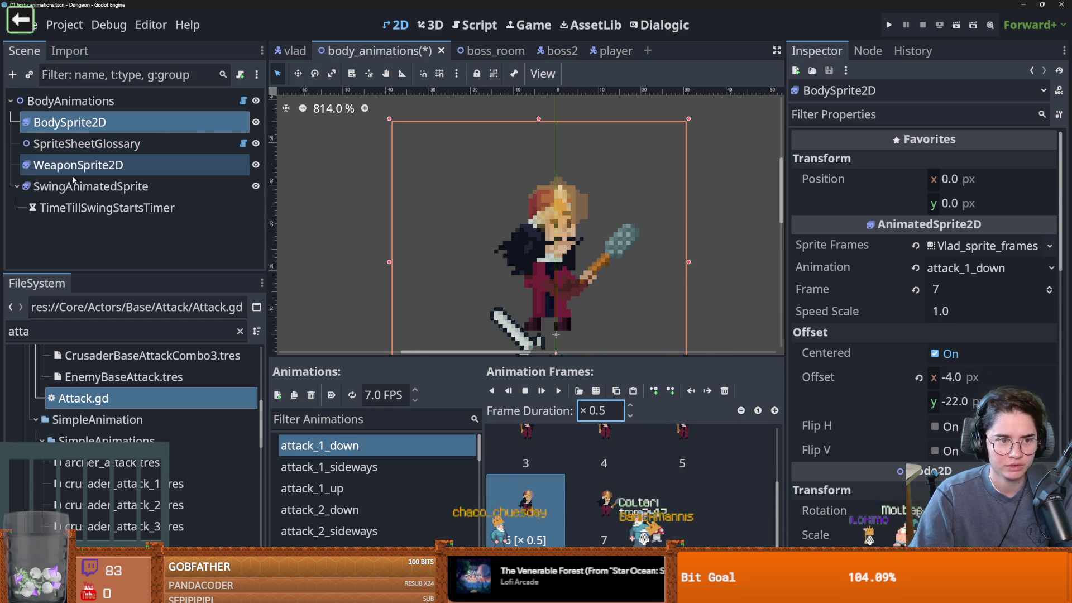
click(91, 186)
click(70, 101)
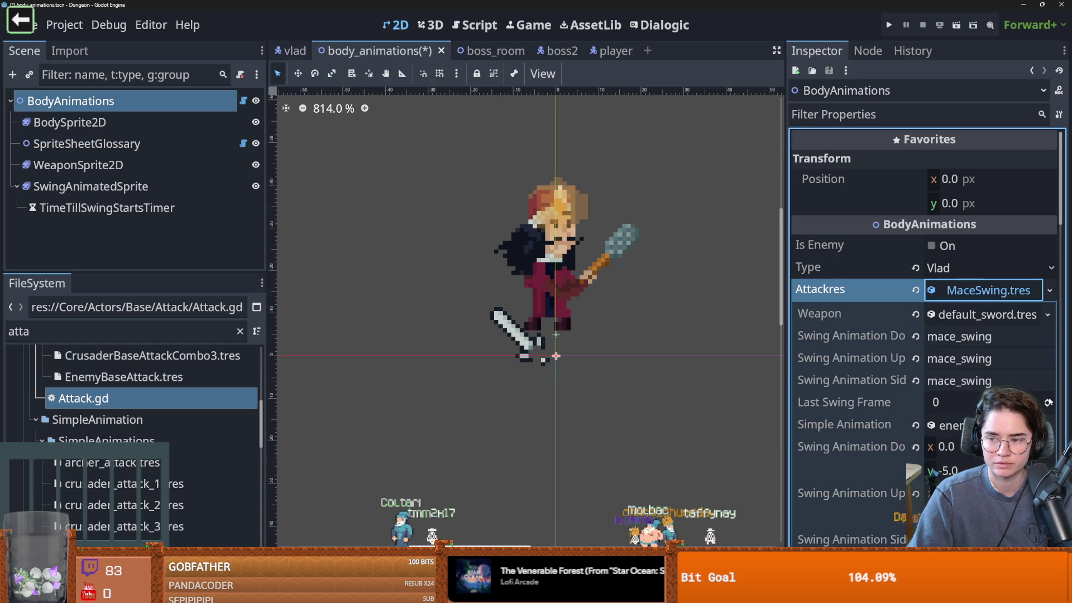
Collapse the MaceSwing.tres settings and turn on Simulate Continuously.
click(983, 297)
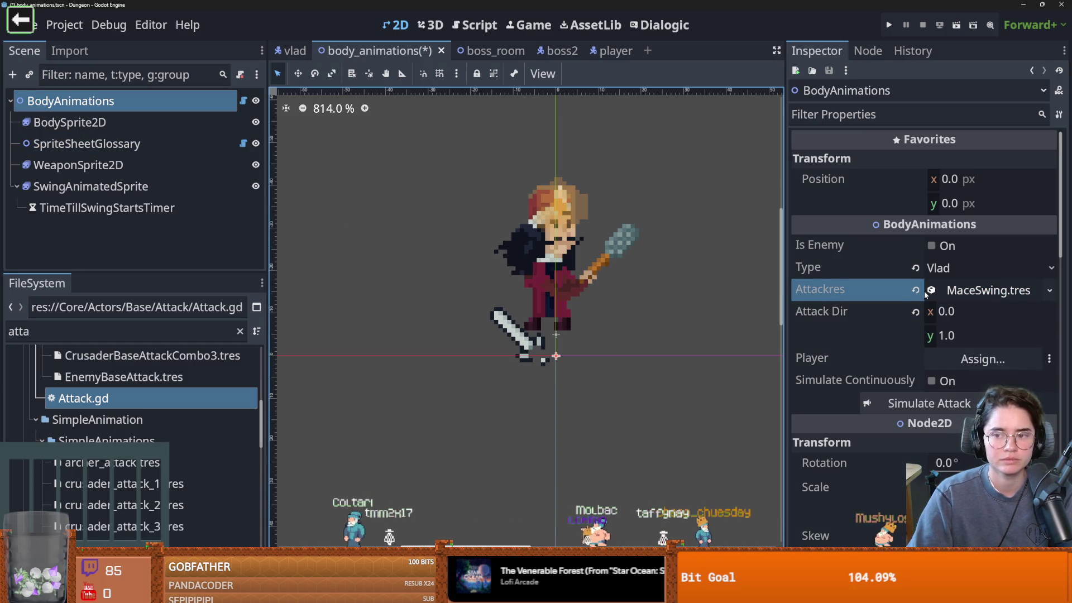
click(931, 380)
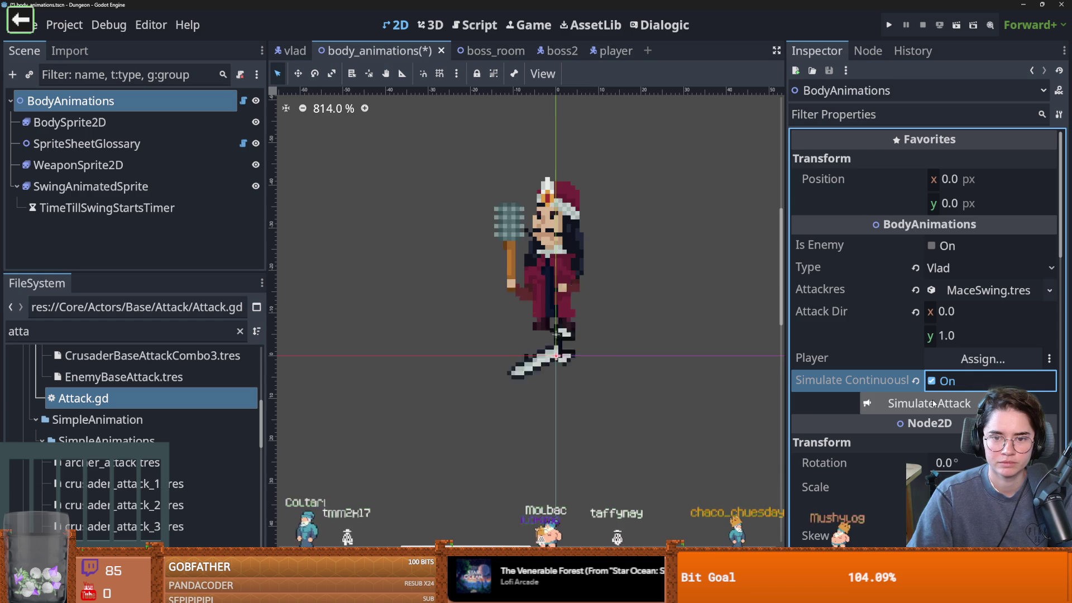
scroll(555, 312, down, 3)
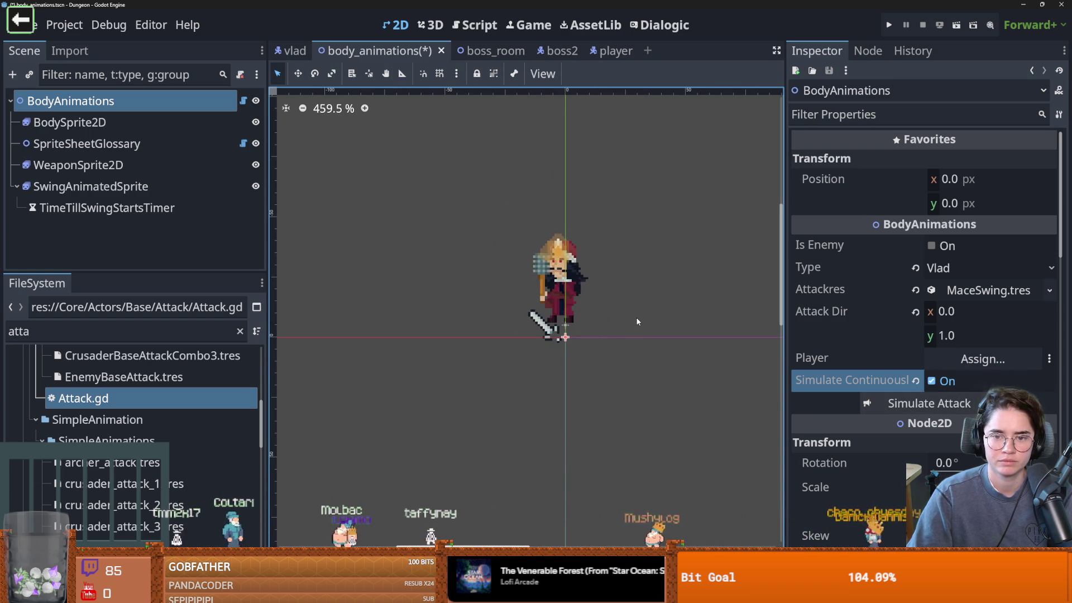
Show BodySprite2D's attack_1 animations, cycling through sideways and up back to attack_1_down.
click(162, 122)
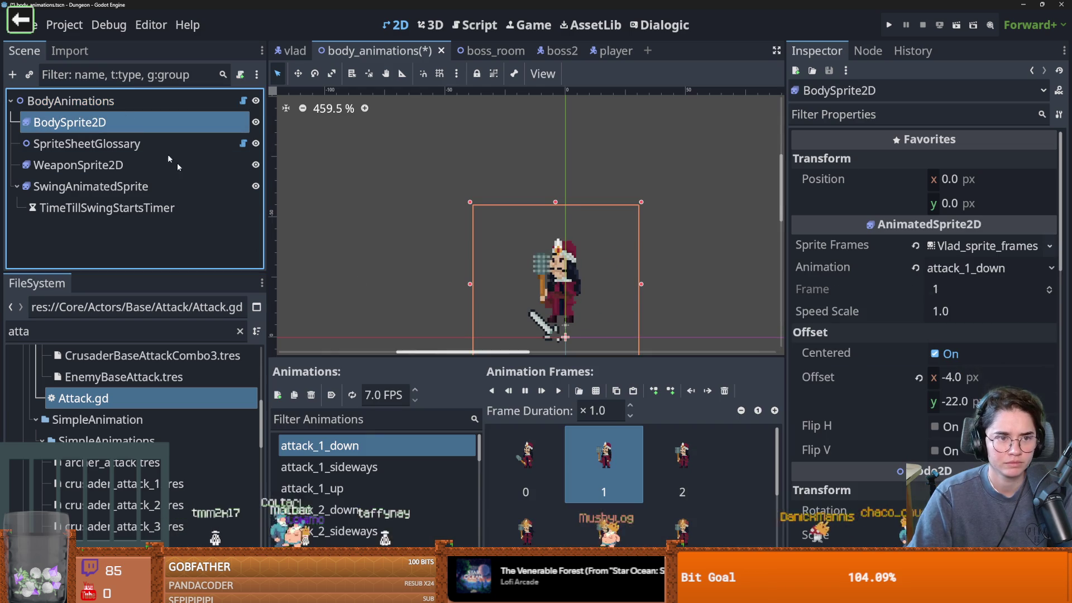
click(371, 455)
key(Escape)
click(357, 467)
click(335, 488)
click(335, 445)
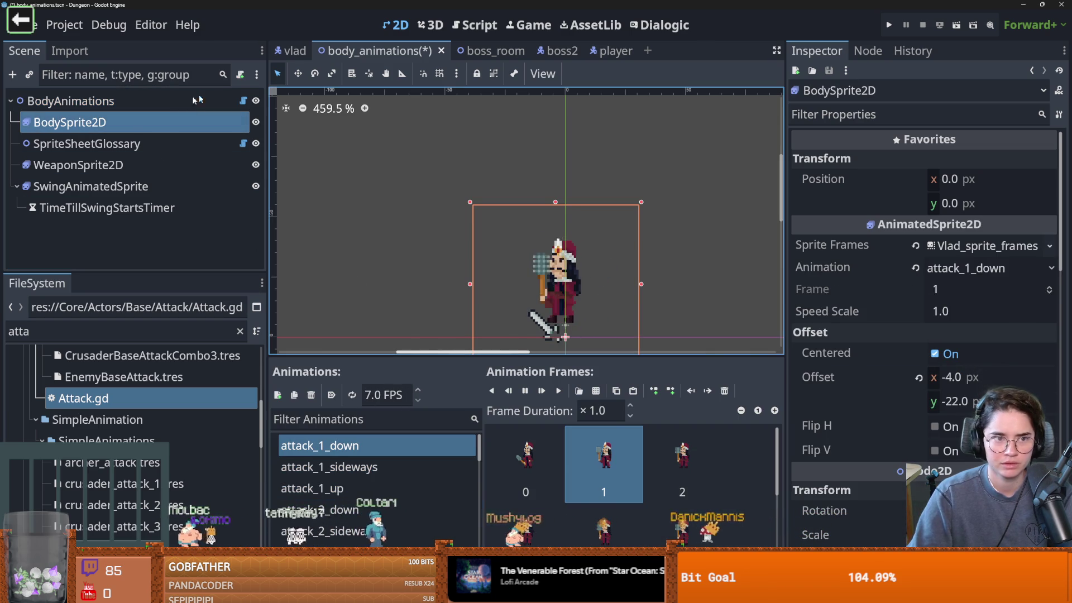
Glance at body_animations.gd, return to the 2D view and save the scene.
click(244, 101)
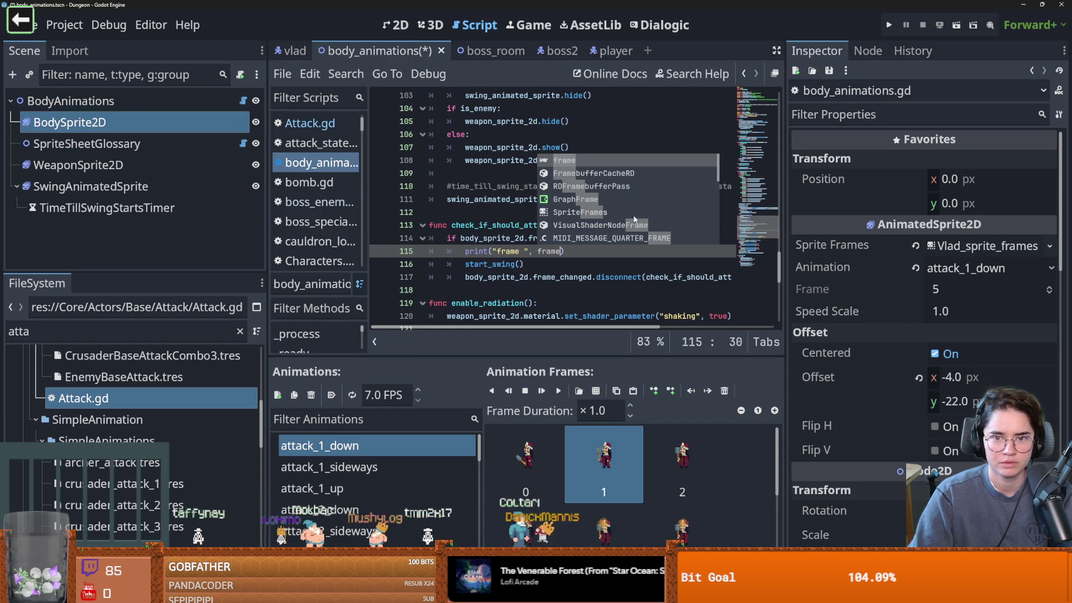
click(713, 108)
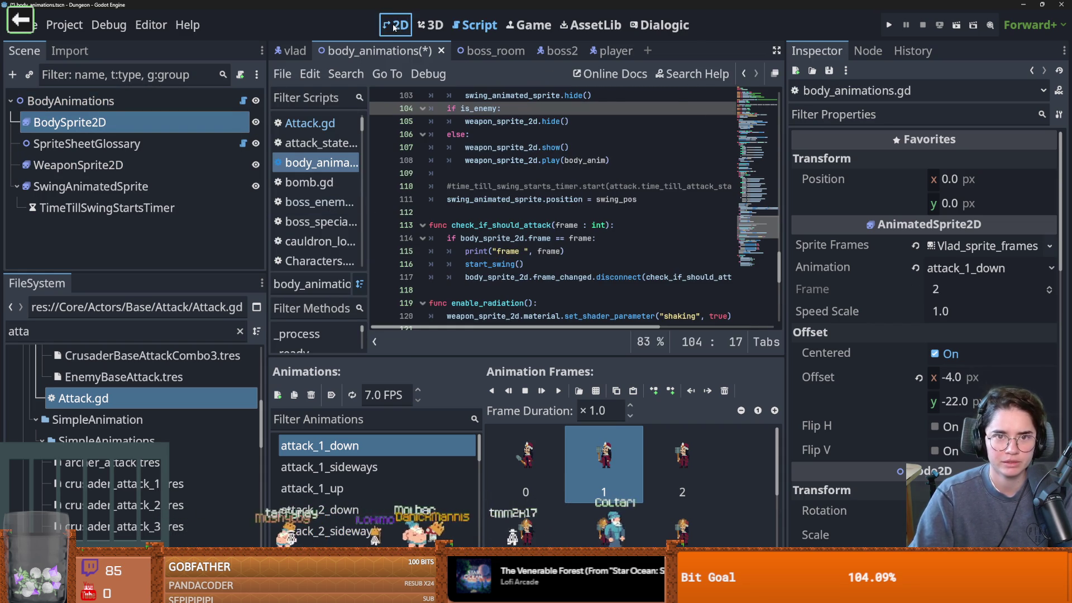
key(ctrl+F1)
key(ctrl+s)
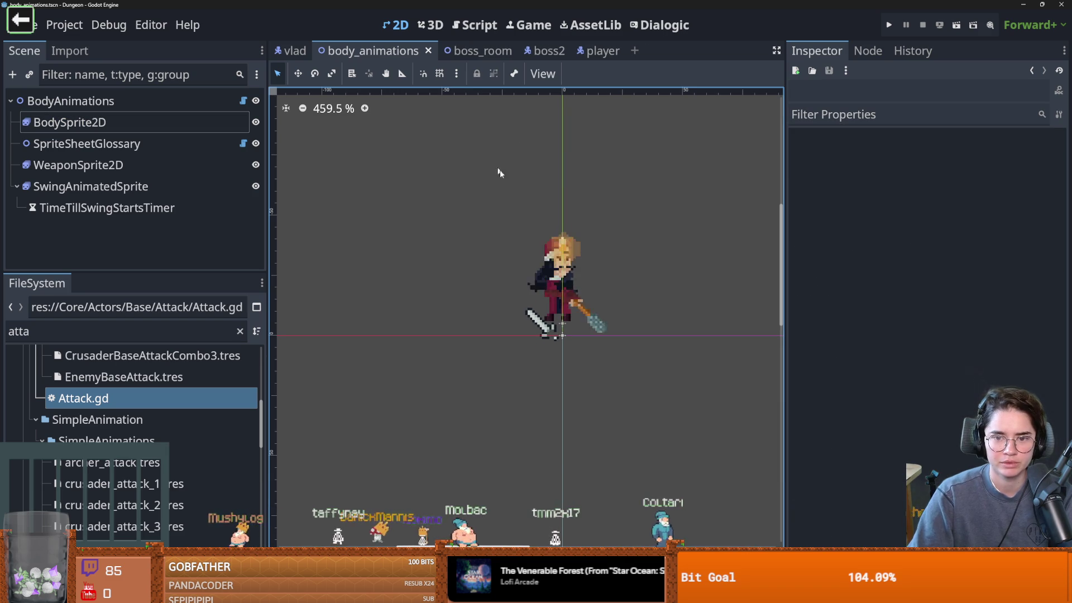
Preview the mace_swing and attack_1 sideways, up and down animations, then reselect BodyAnimations.
click(110, 130)
click(89, 187)
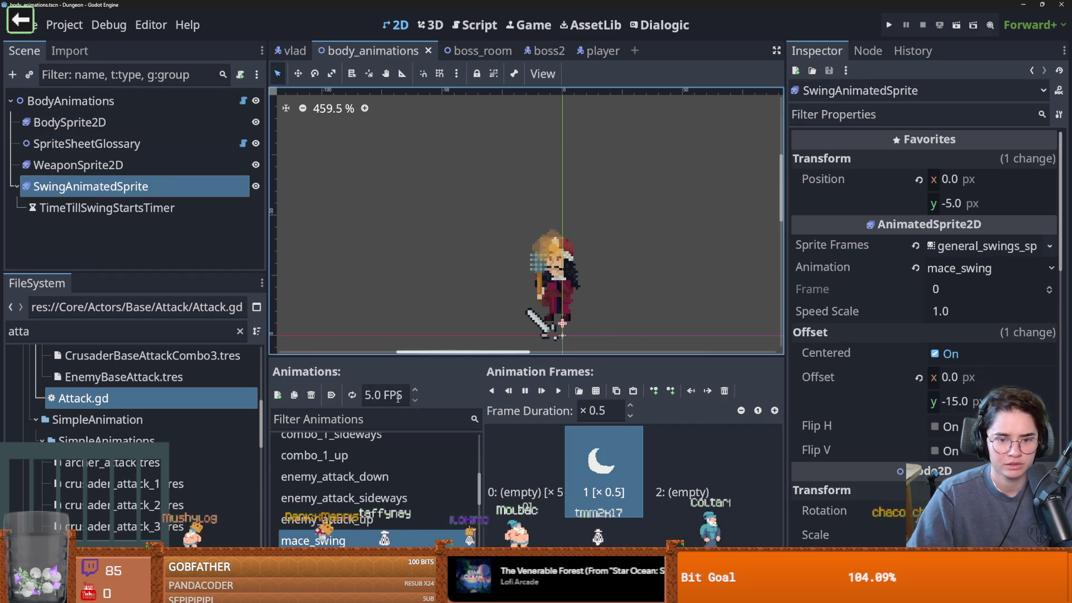
click(111, 122)
scroll(389, 438, down, 2)
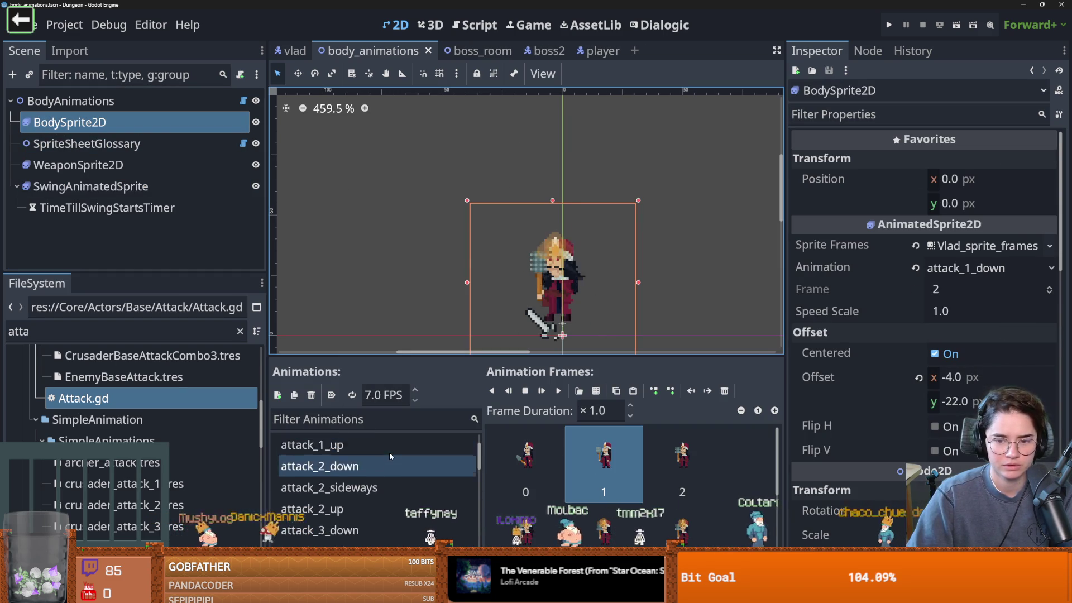
scroll(389, 451, up, 2)
click(383, 474)
click(381, 445)
click(379, 459)
click(369, 437)
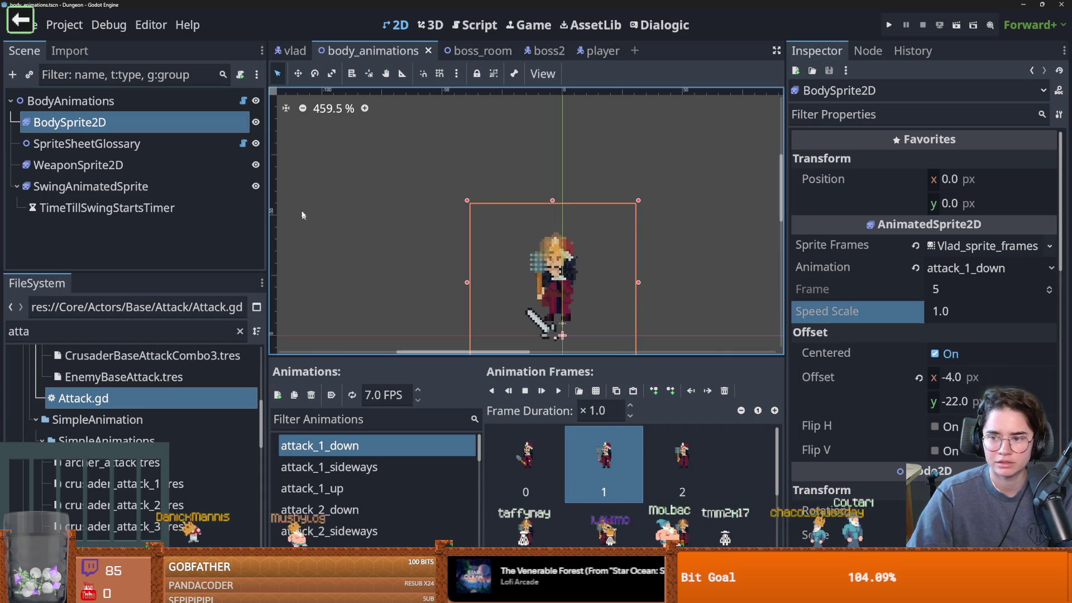
click(70, 101)
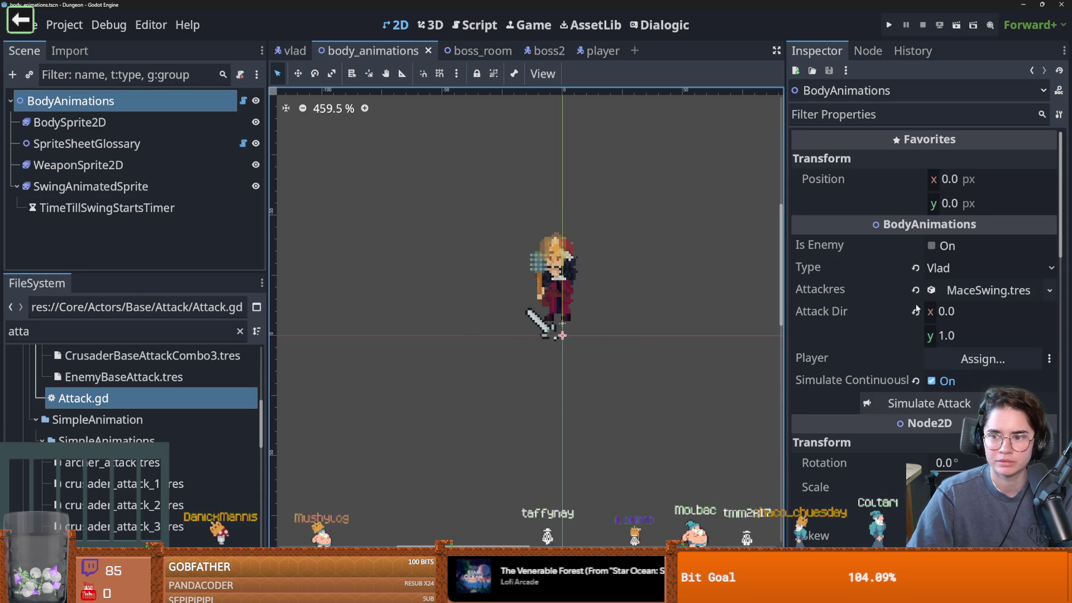
Turn off Simulate Continuously and replay the MaceSwing attack preview six times.
click(931, 381)
click(885, 401)
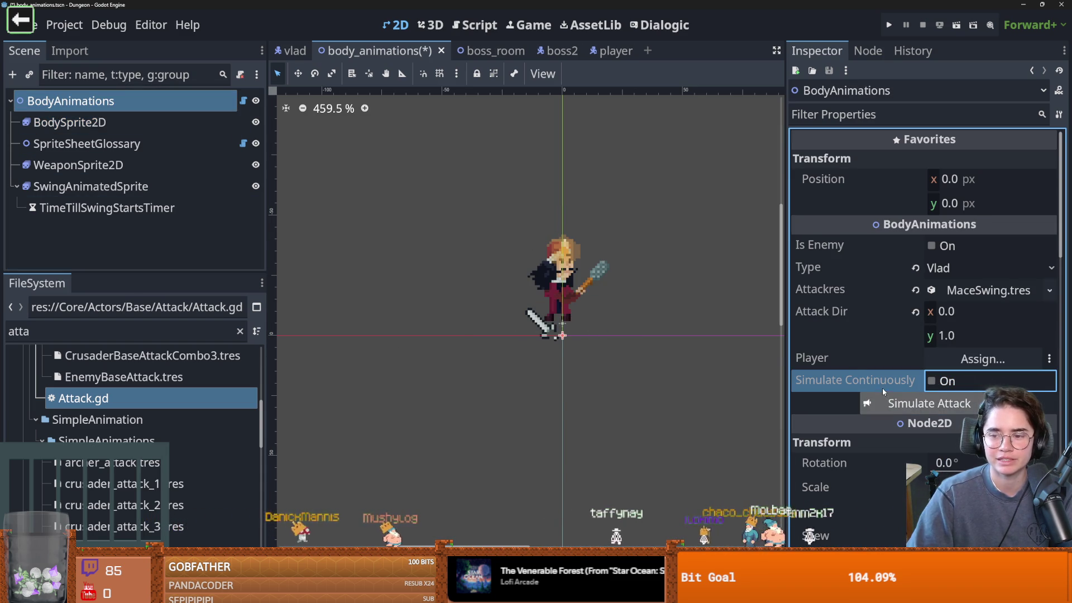
click(893, 401)
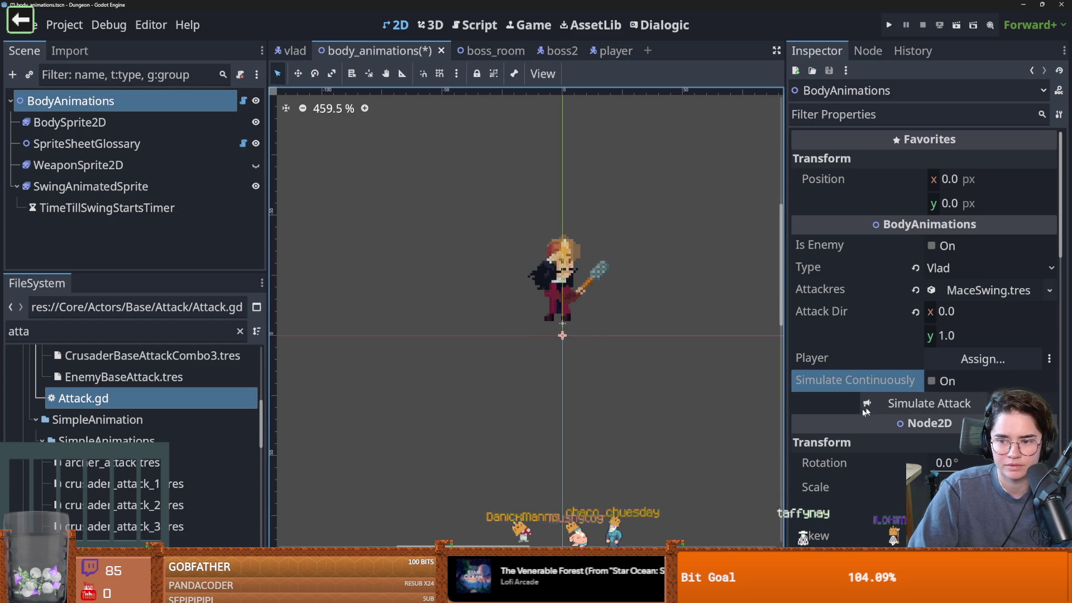
click(878, 405)
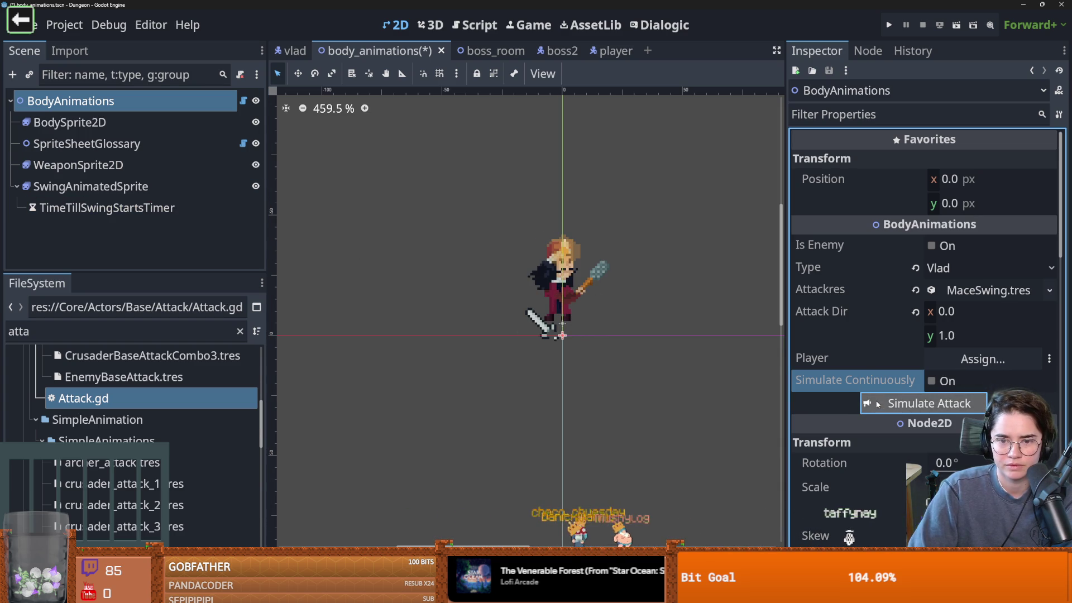
click(878, 405)
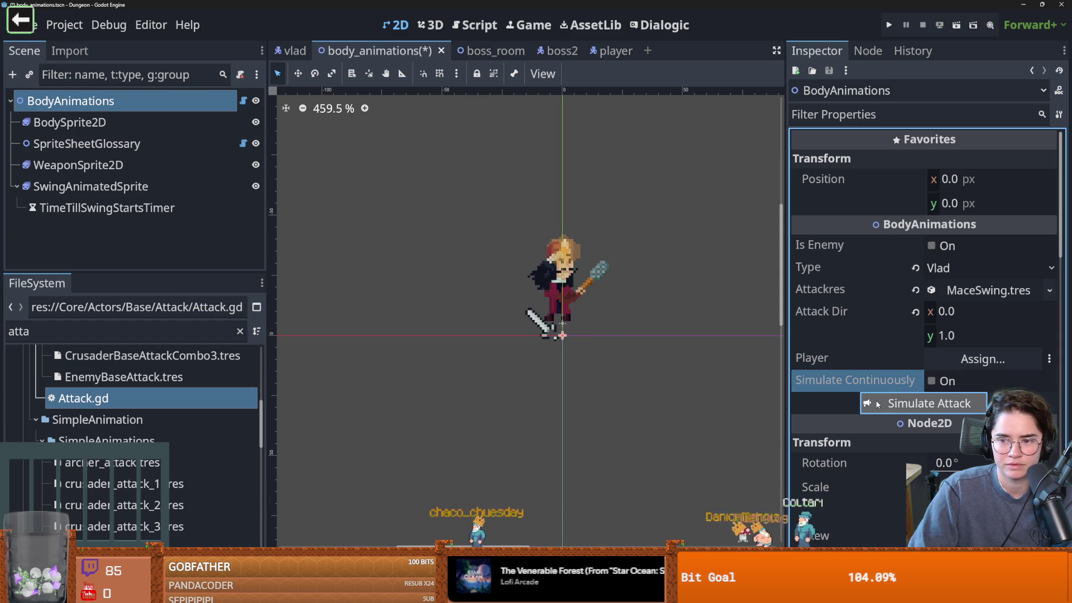
click(878, 405)
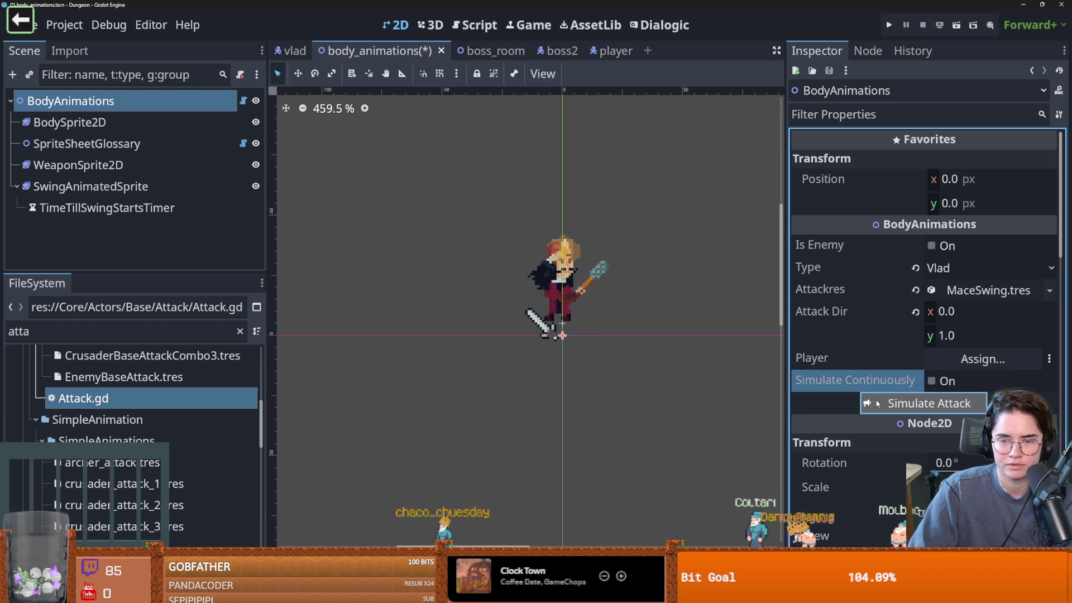
click(877, 403)
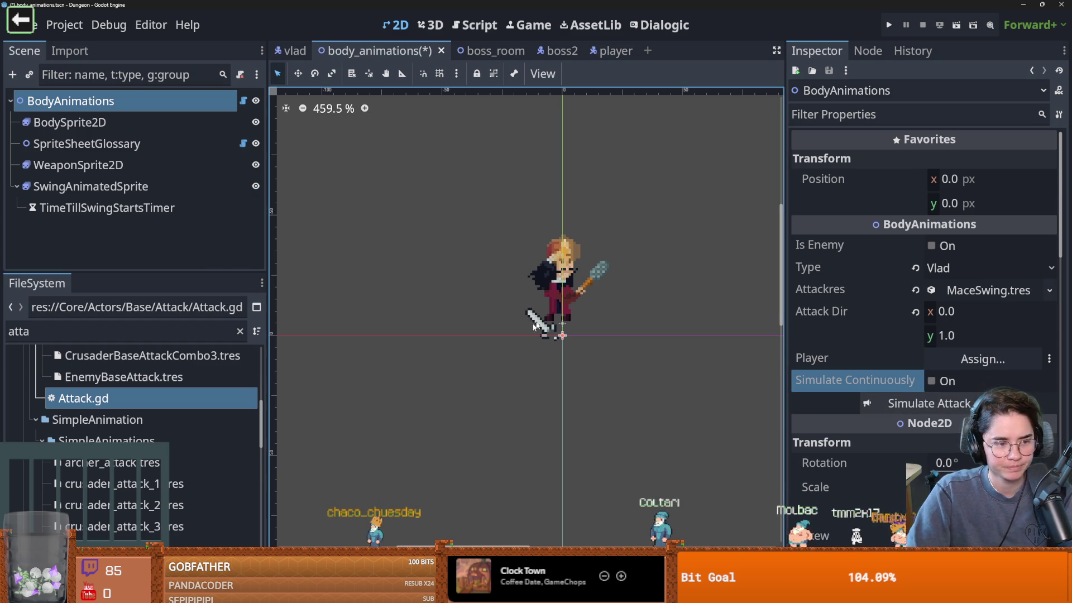
Zoom the canvas and save the body_animations scene with Ctrl+S.
scroll(535, 325, up, 3)
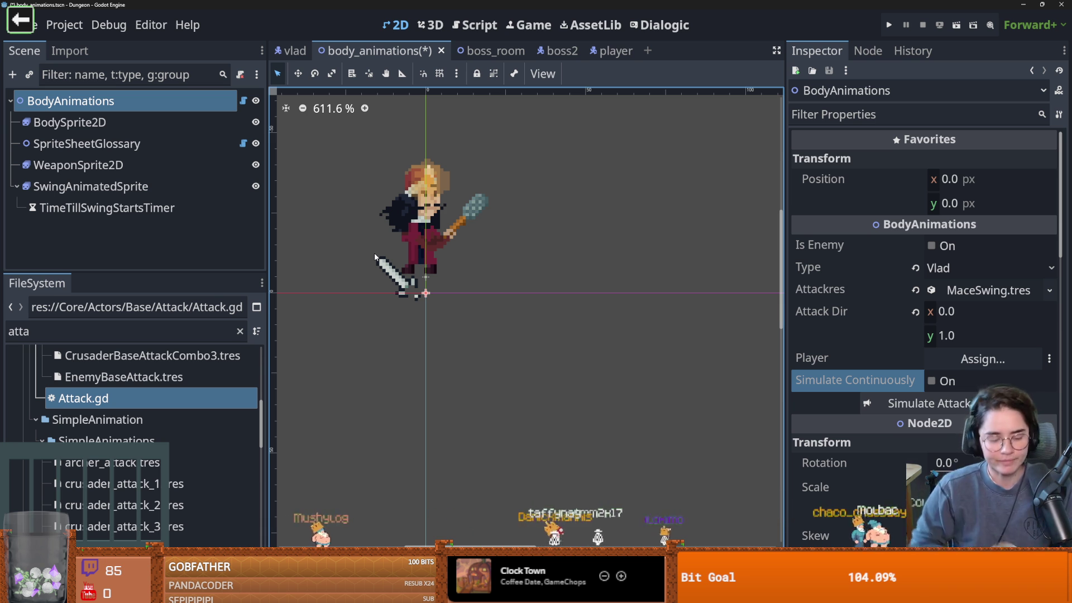
key(ctrl+s)
scroll(375, 257, up, 3)
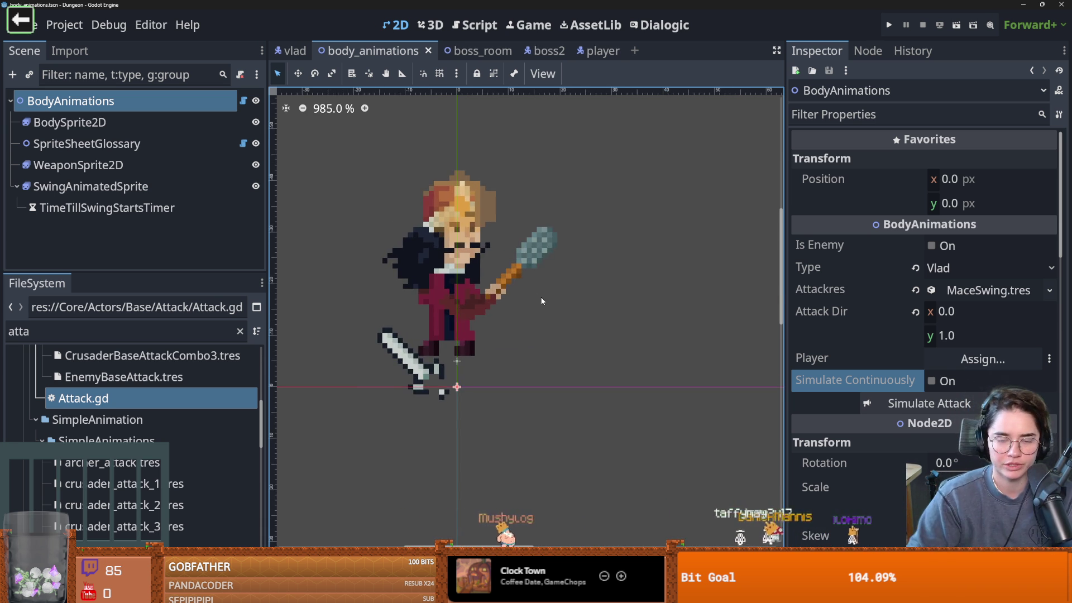
scroll(577, 393, down, 1)
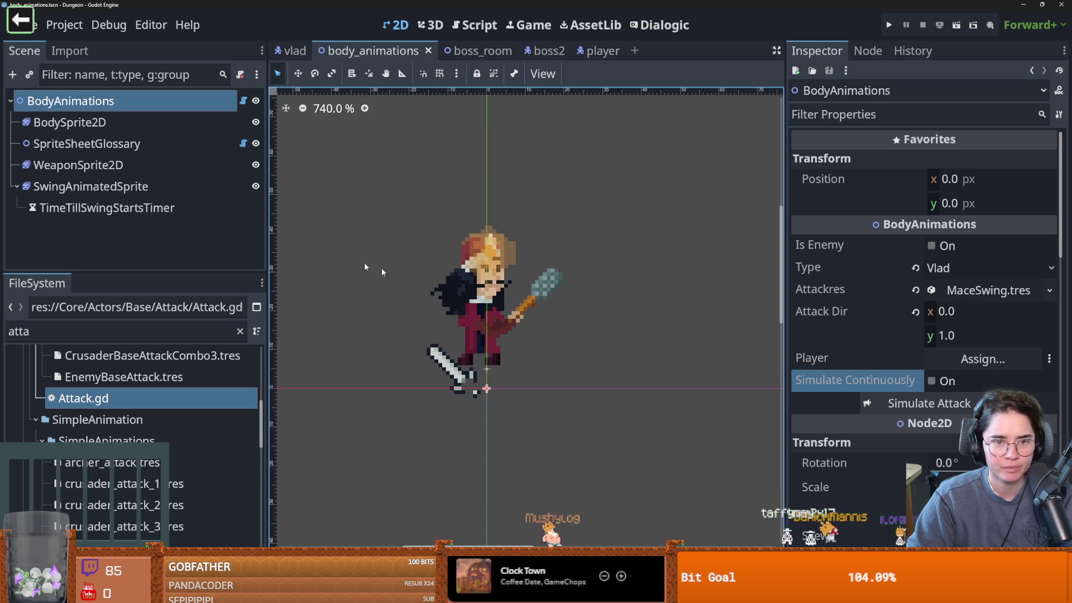
Set the SwingAnimatedSprite to display frame 1 with the crescent swing arc.
click(140, 186)
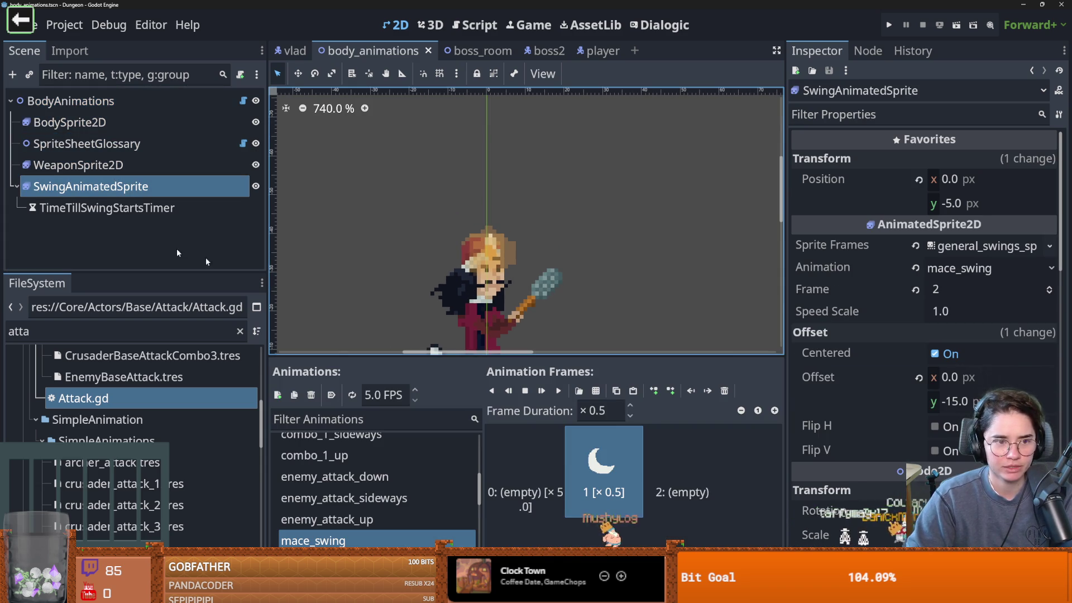
click(1049, 282)
scroll(775, 209, down, 1)
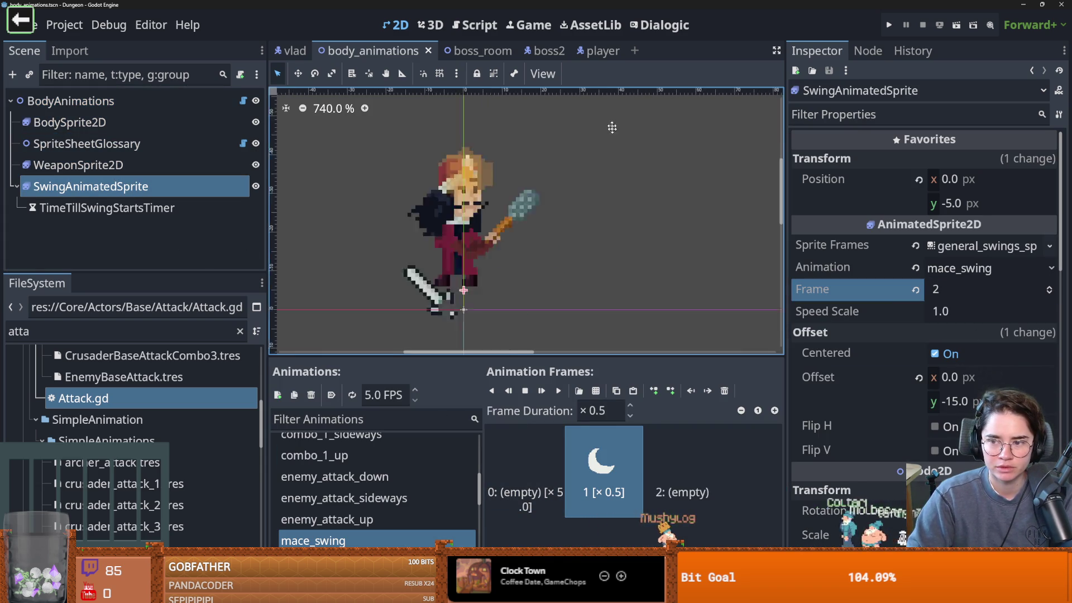
click(1050, 290)
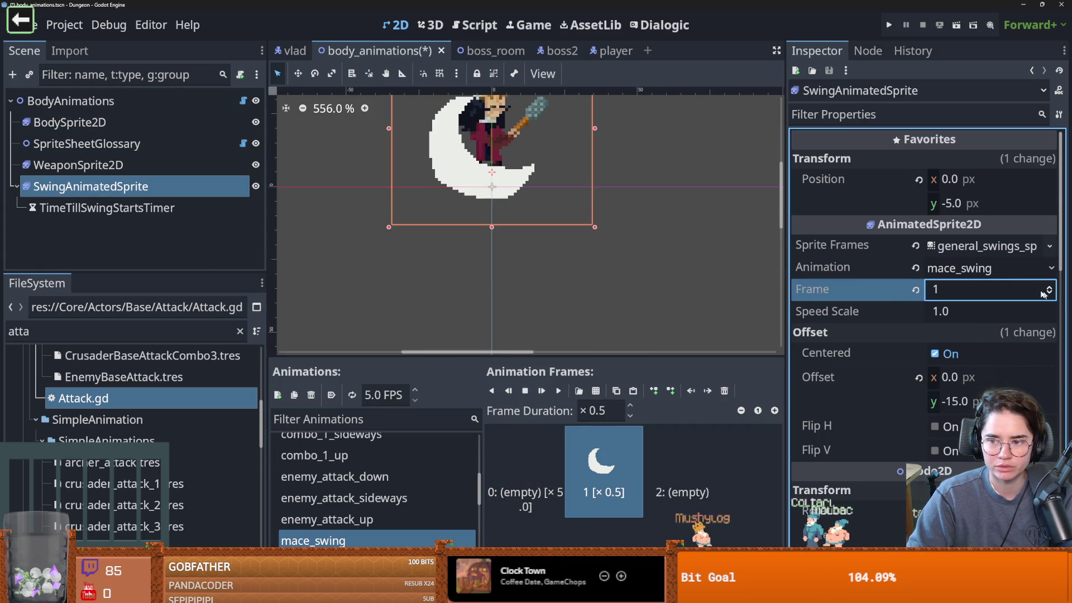
Add a CollisionShape2D child under BodyAnimations with a CircleShape2D shape.
right_click(148, 98)
click(219, 137)
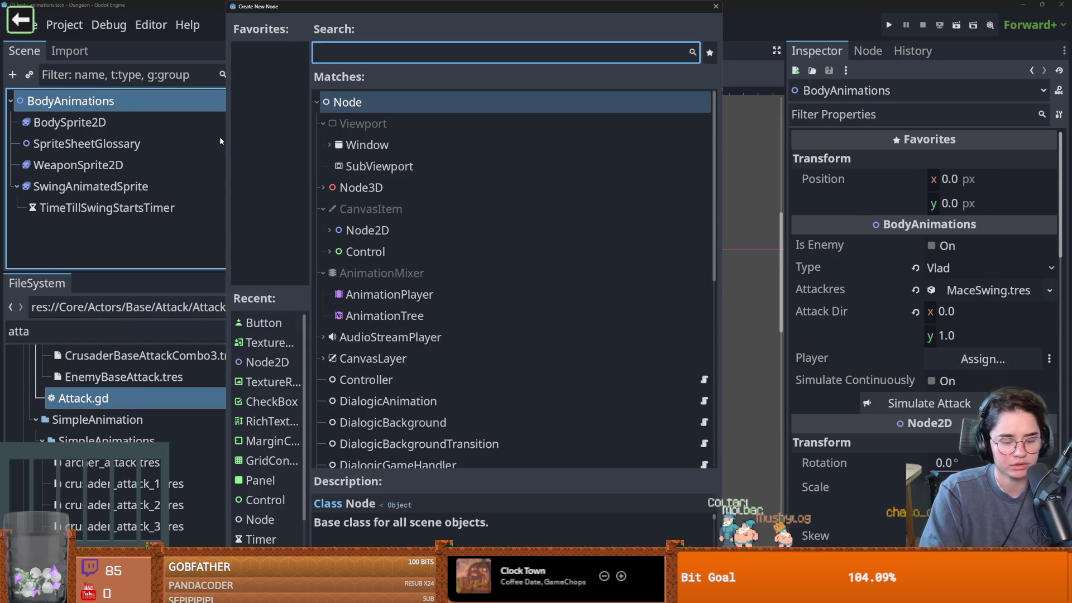
text(collision)
key(Return)
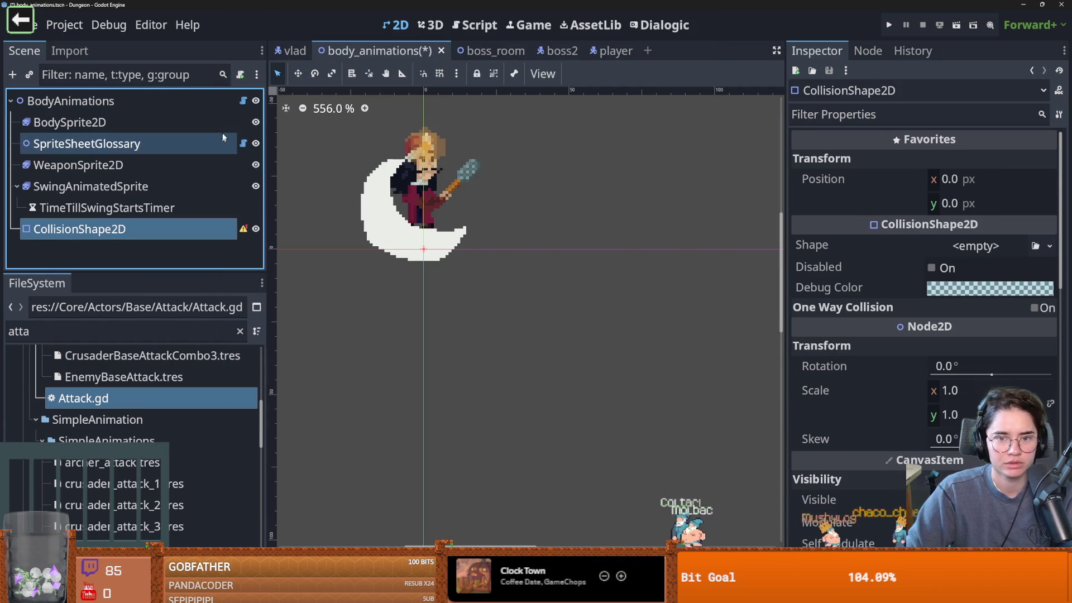
click(977, 249)
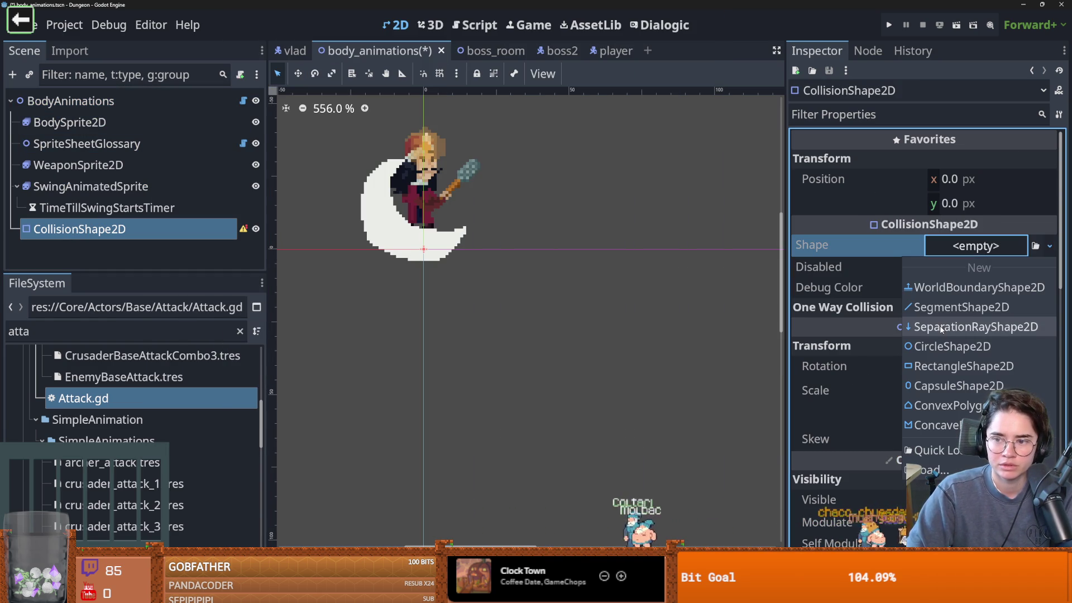
click(944, 345)
Position the collision circle over the swing arc at (-3, -14).
mouse_move(459, 277)
mouse_down()
mouse_move(418, 216)
mouse_move(490, 227)
mouse_move(476, 231)
mouse_move(515, 248)
mouse_move(473, 260)
mouse_move(488, 248)
mouse_up()
key(ctrl+z)
scroll(146, 420, up, 2)
scroll(147, 425, down, 2)
scroll(40, 424, up, 3)
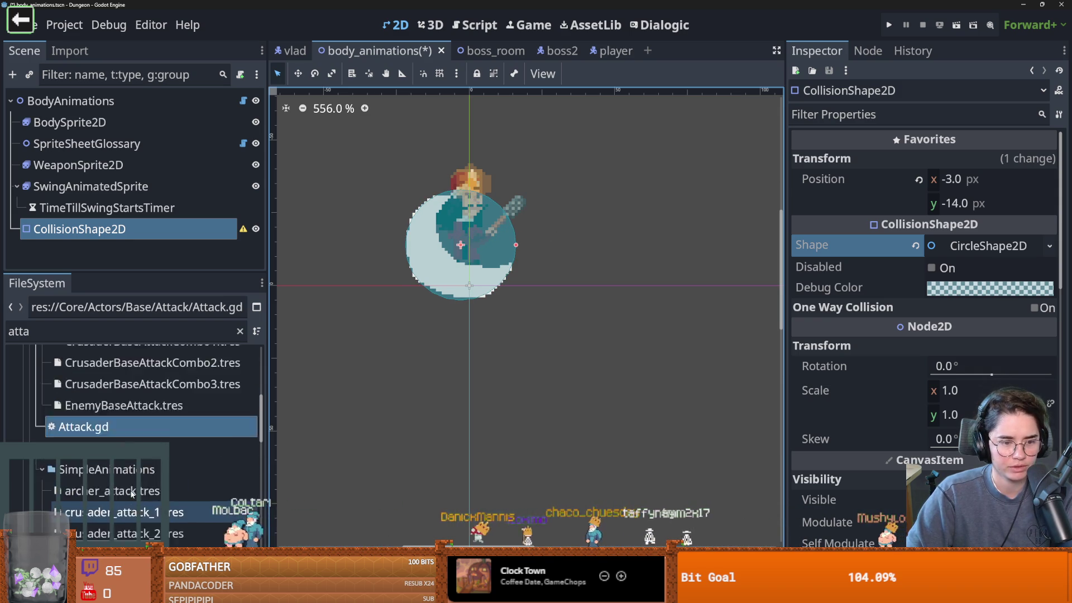
click(42, 434)
Open MaceSwing.tres and create a new SwingCollisionShape for the sideways swing.
click(42, 434)
click(241, 331)
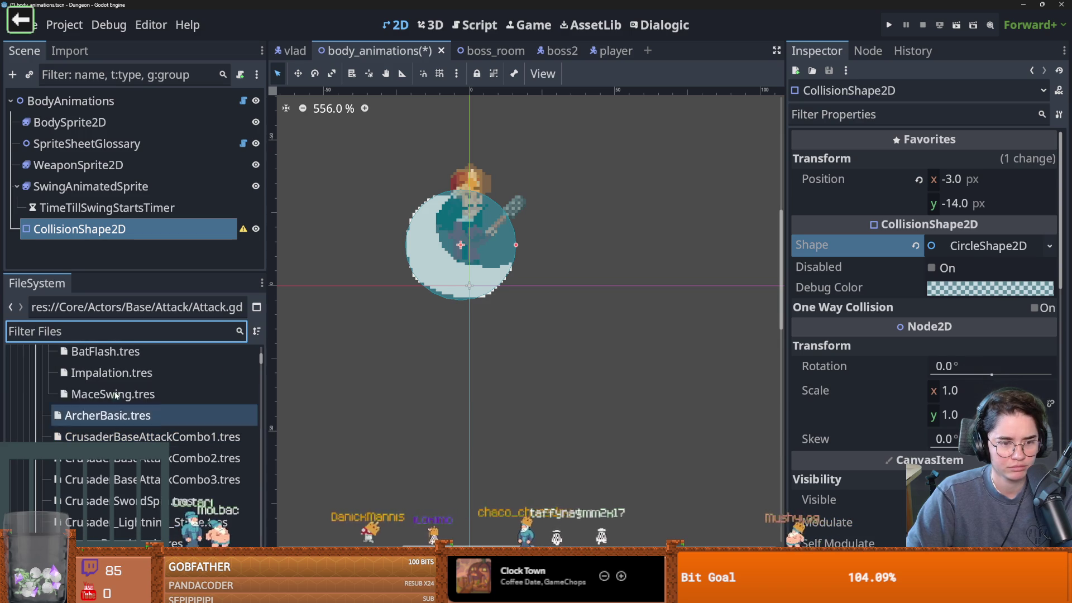
click(112, 394)
scroll(949, 307, down, 3)
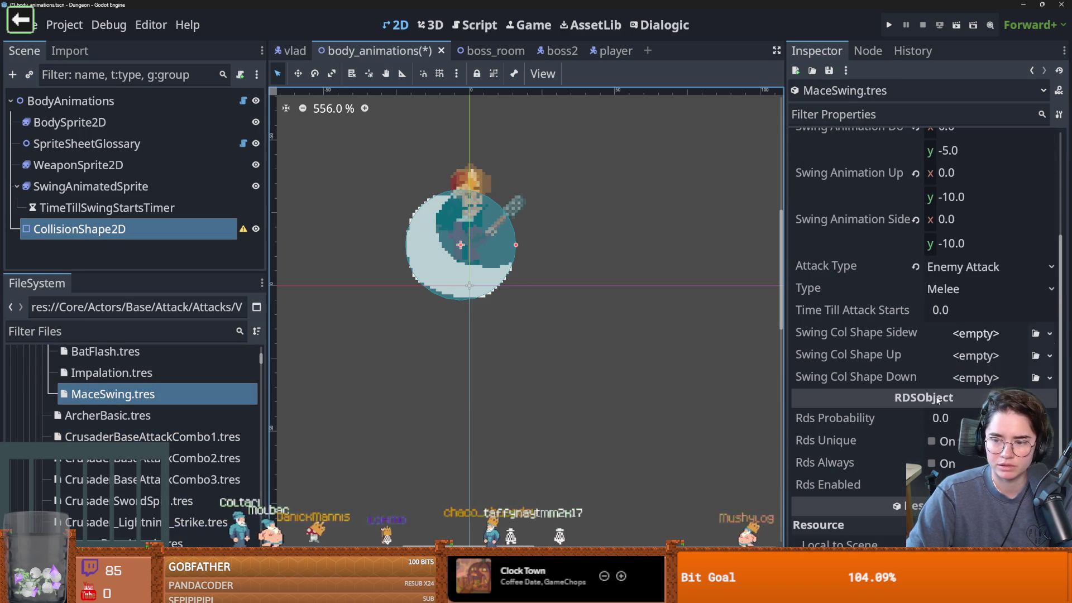
click(972, 334)
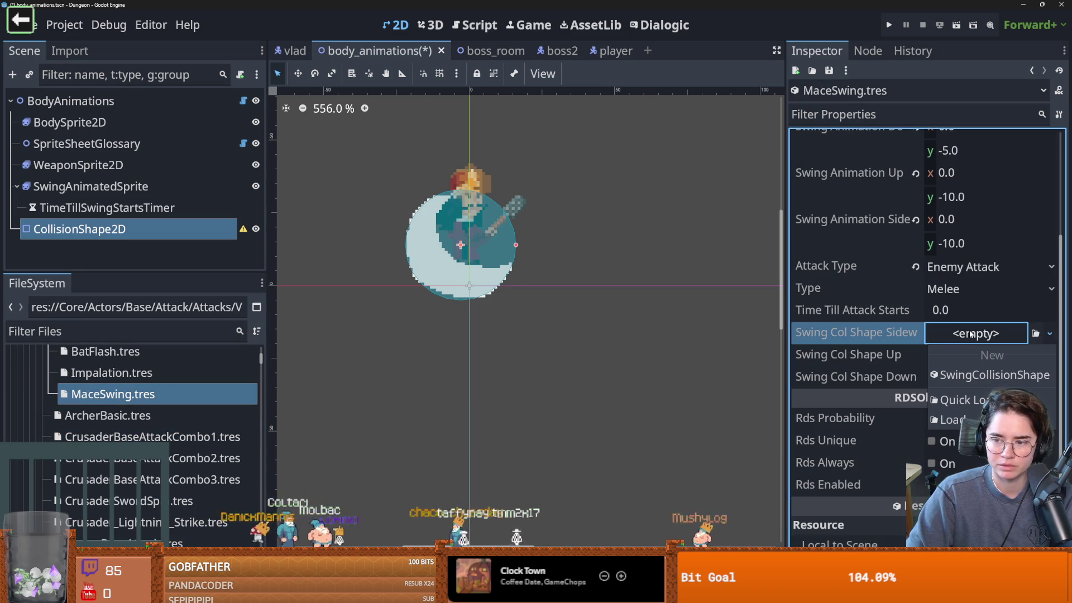
click(949, 335)
click(975, 335)
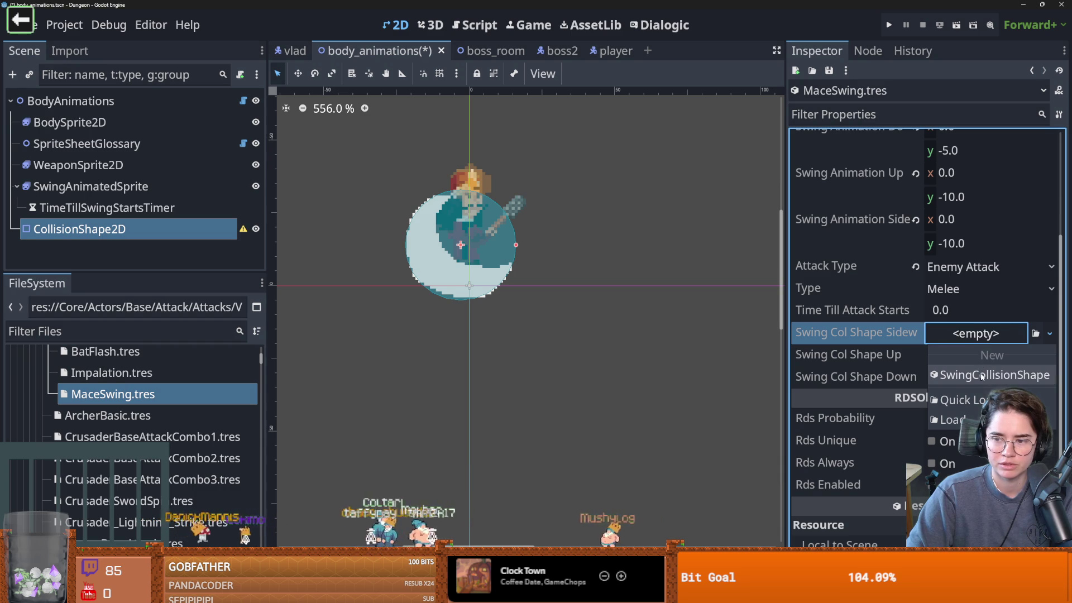
click(982, 375)
click(967, 335)
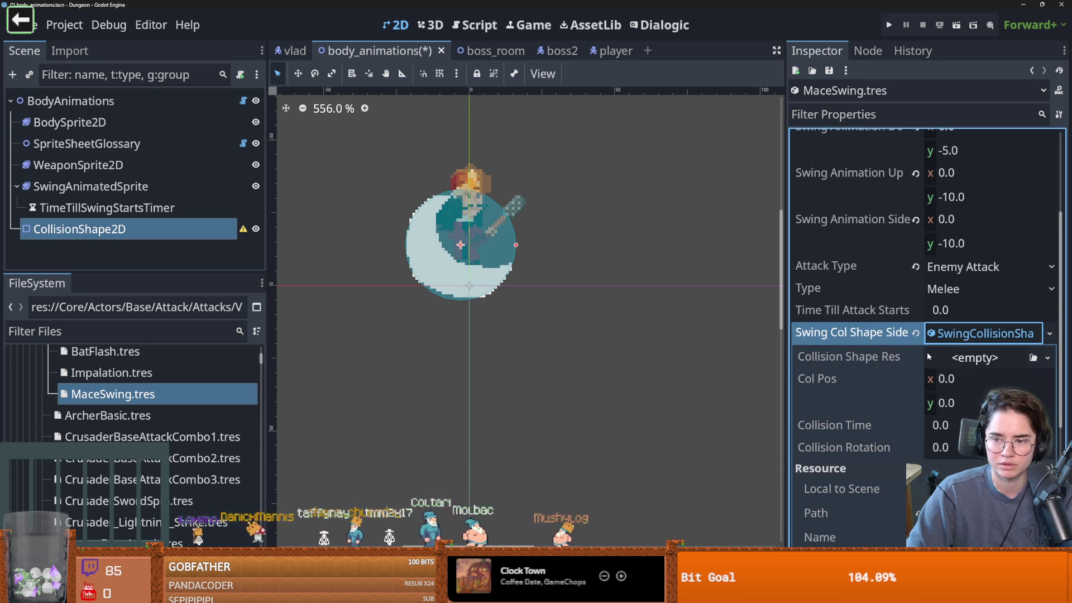
click(976, 359)
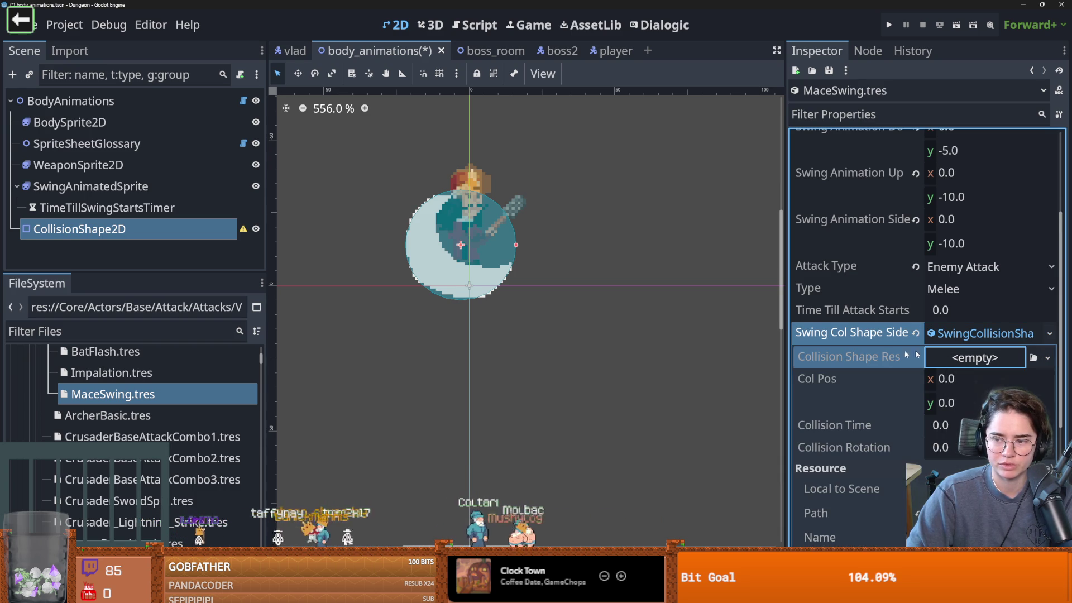
Compare the CollisionShape2D's circle shape options with the sideways swing collision shape's options.
right_click(106, 231)
click(106, 230)
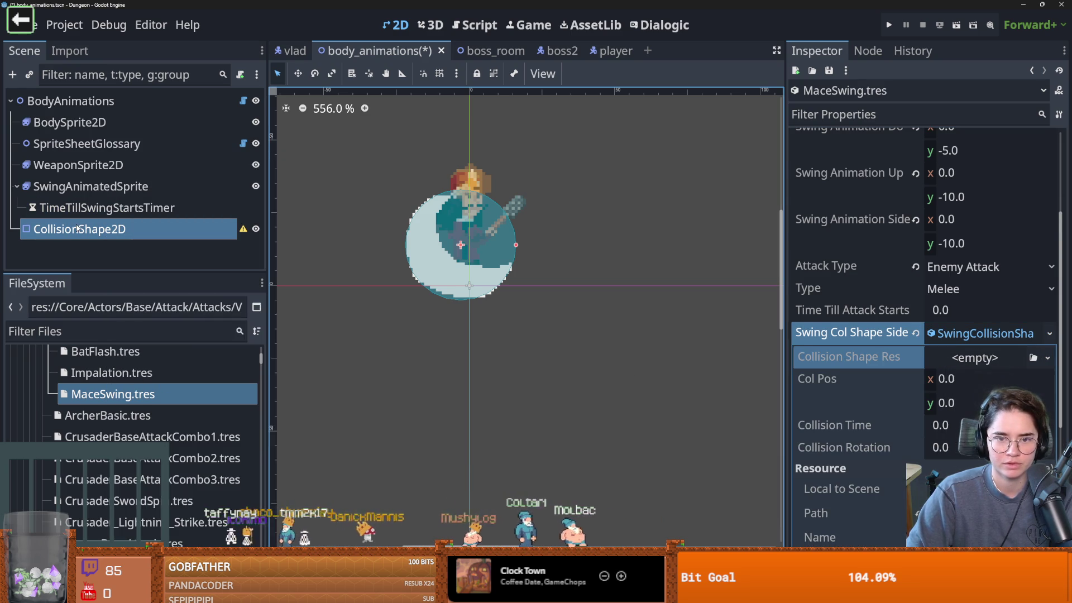
click(106, 230)
click(1031, 247)
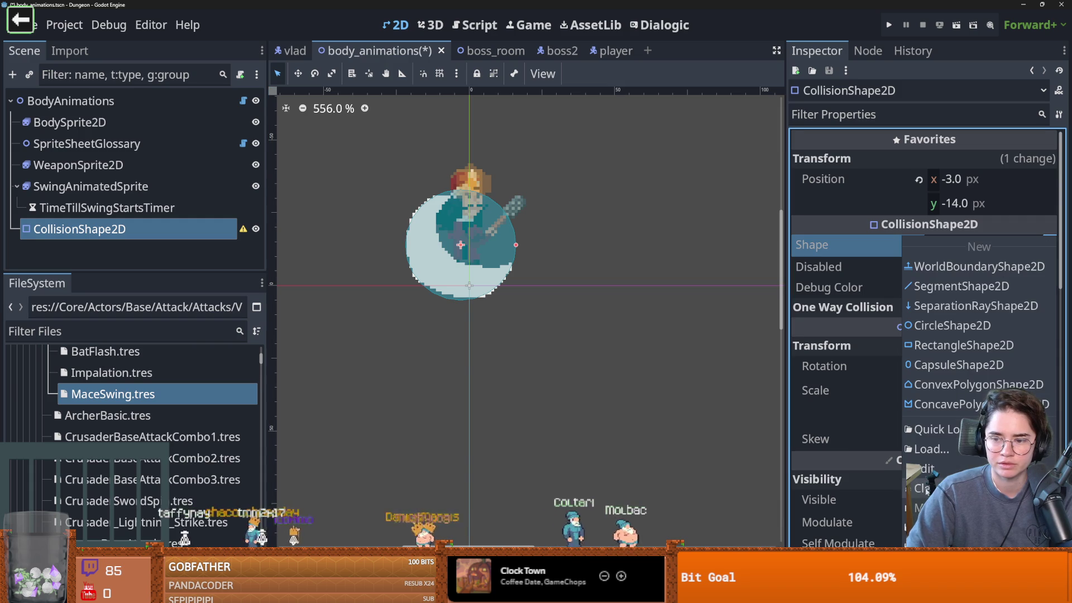
key(Escape)
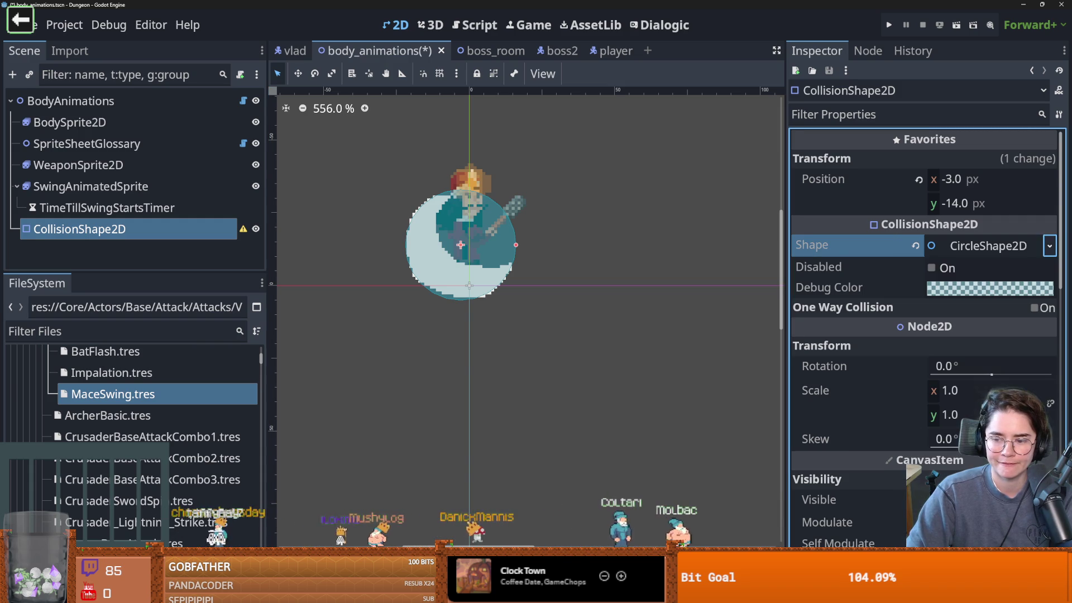
click(143, 388)
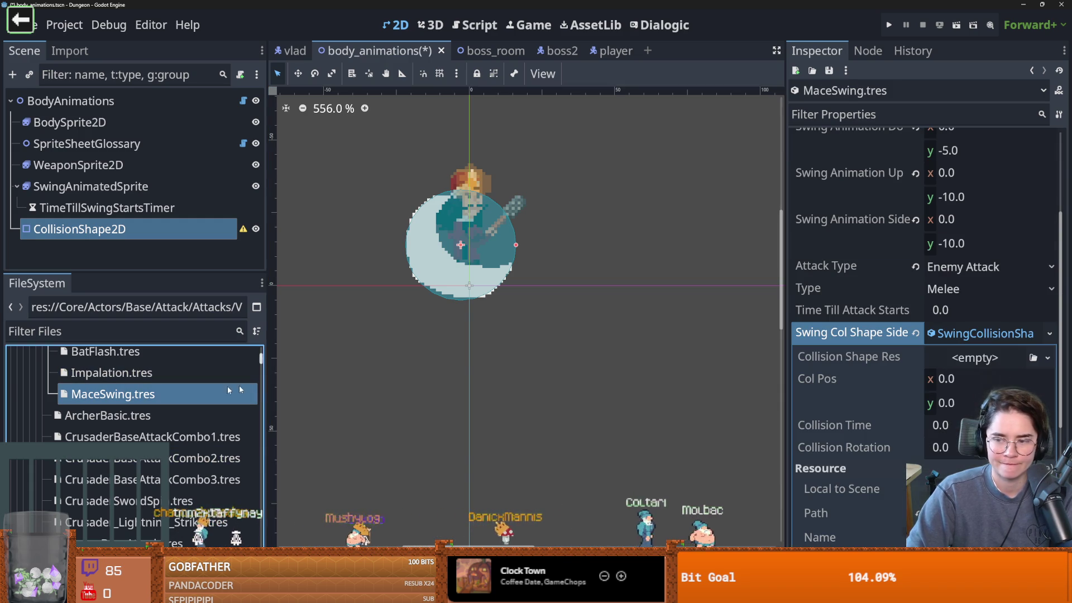
click(1048, 360)
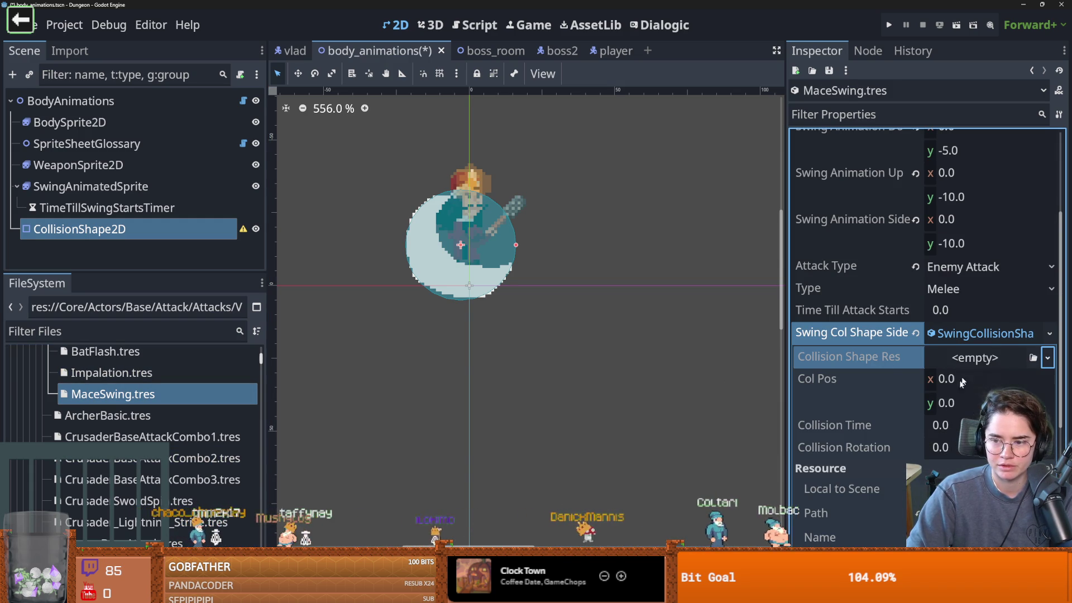
click(986, 333)
click(986, 333)
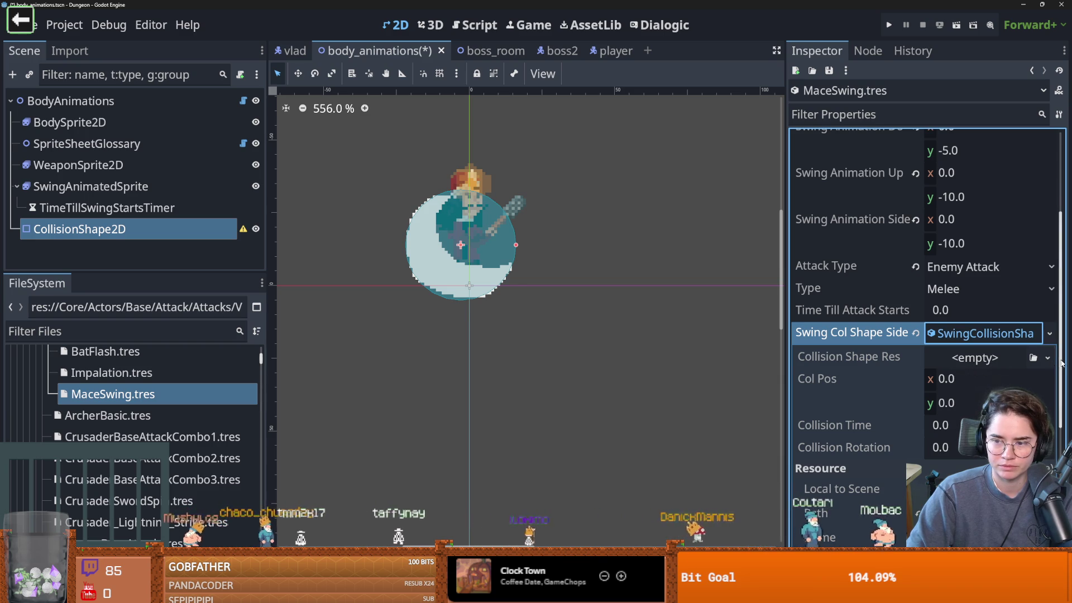
click(964, 359)
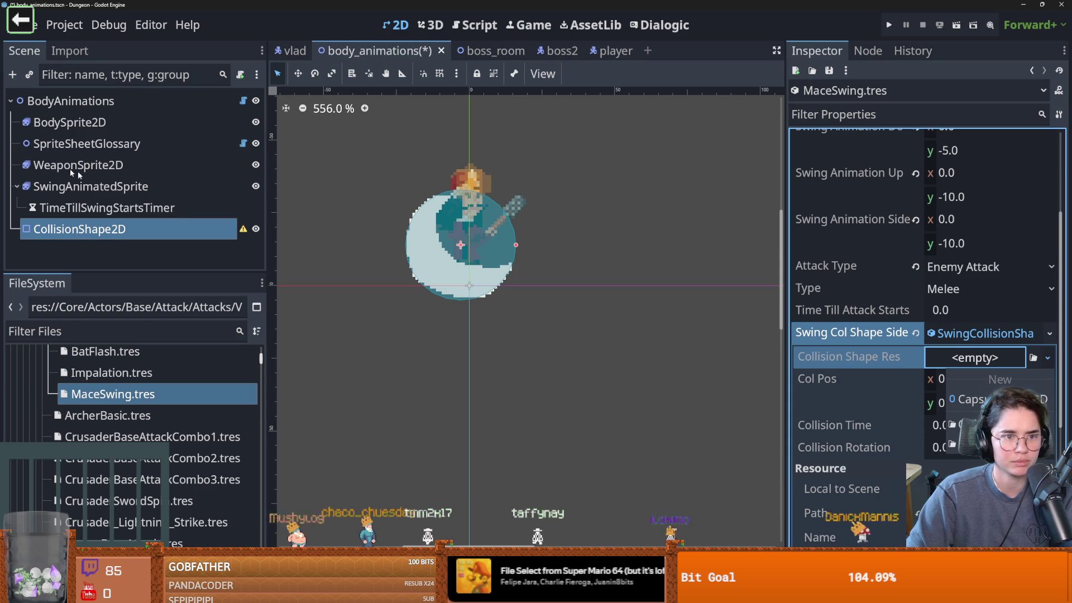
click(100, 223)
Clear the CollisionShape2D's circle shape and bring up the list of new shape types.
click(100, 226)
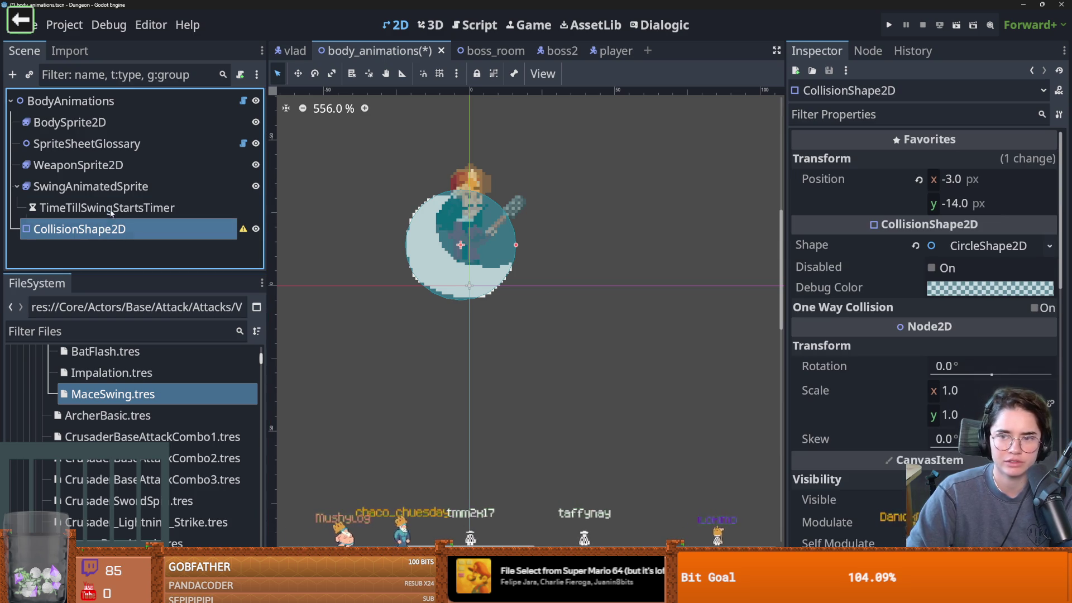
click(987, 247)
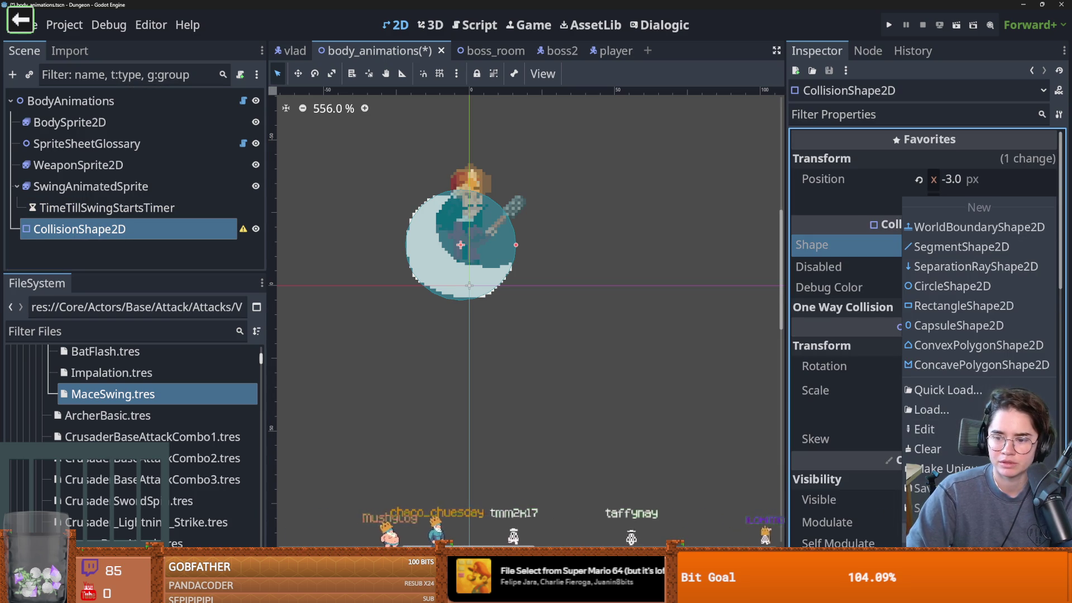
key(Escape)
click(112, 393)
click(1048, 359)
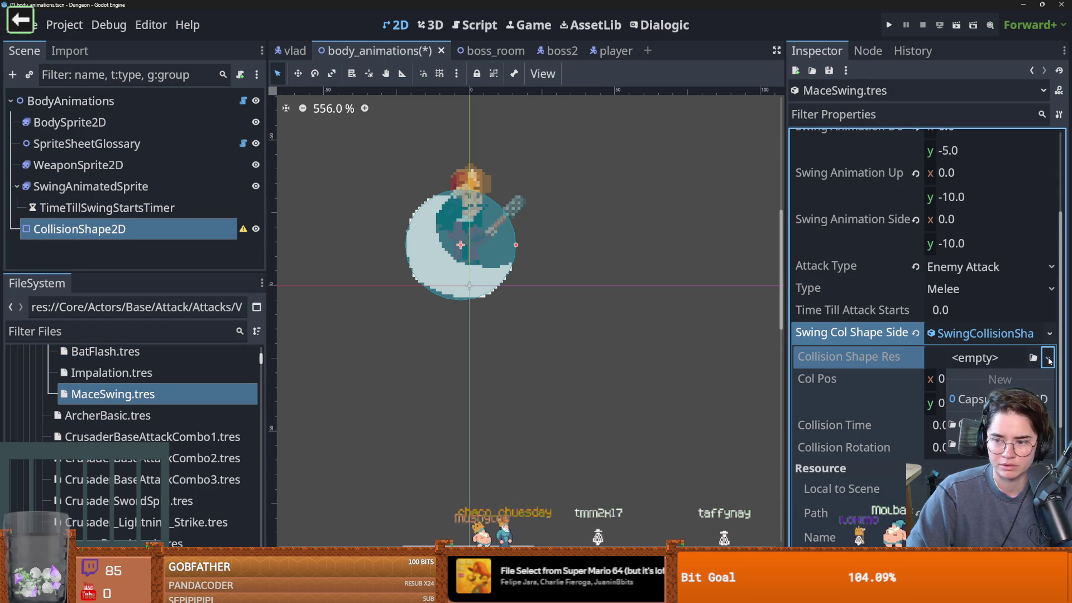
click(171, 222)
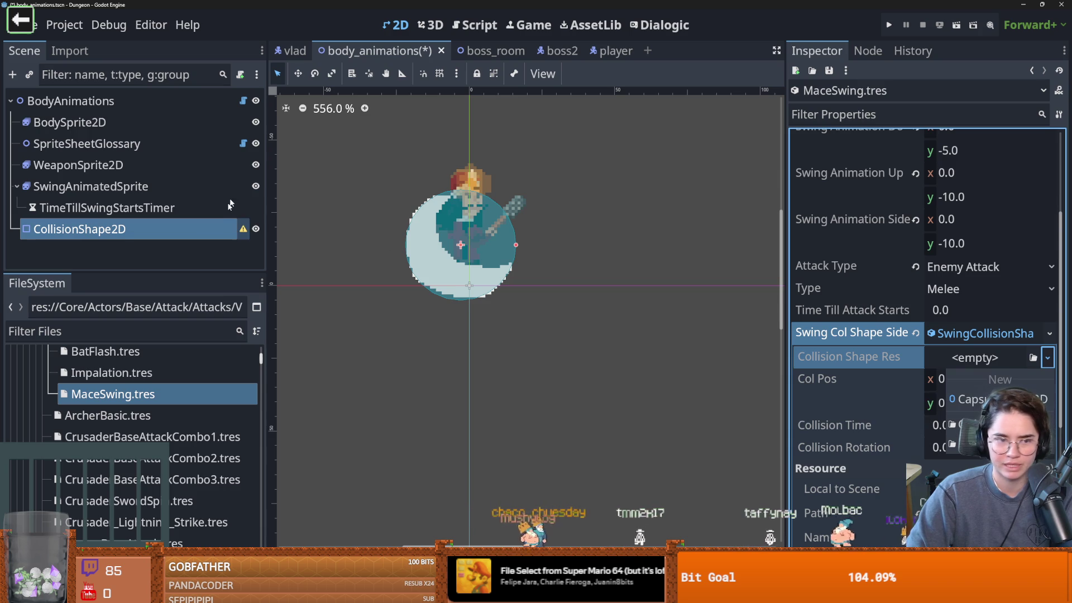
click(168, 208)
click(177, 228)
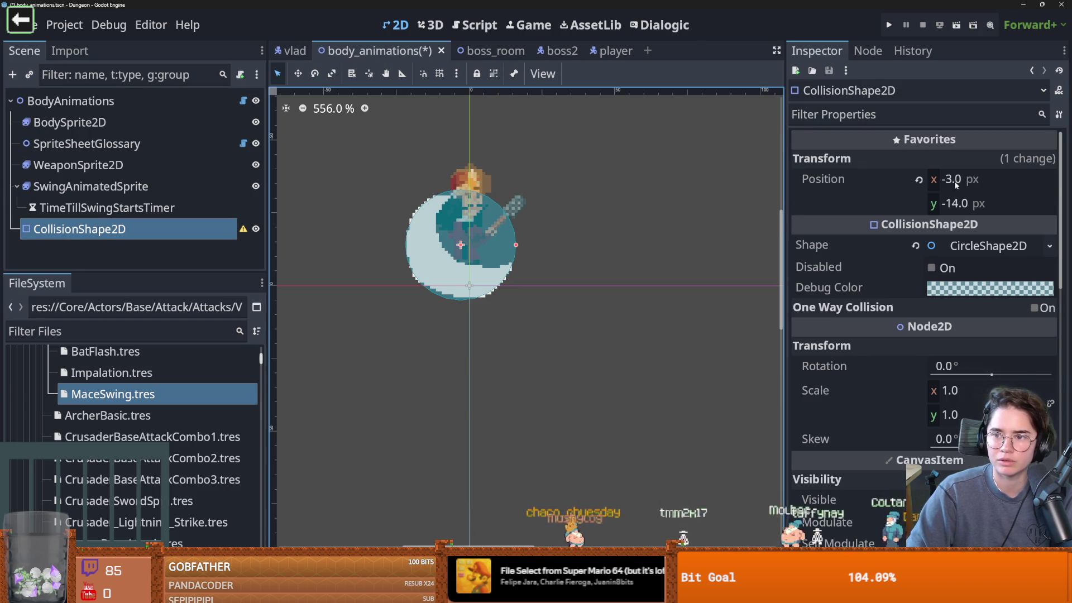
click(916, 245)
click(1049, 246)
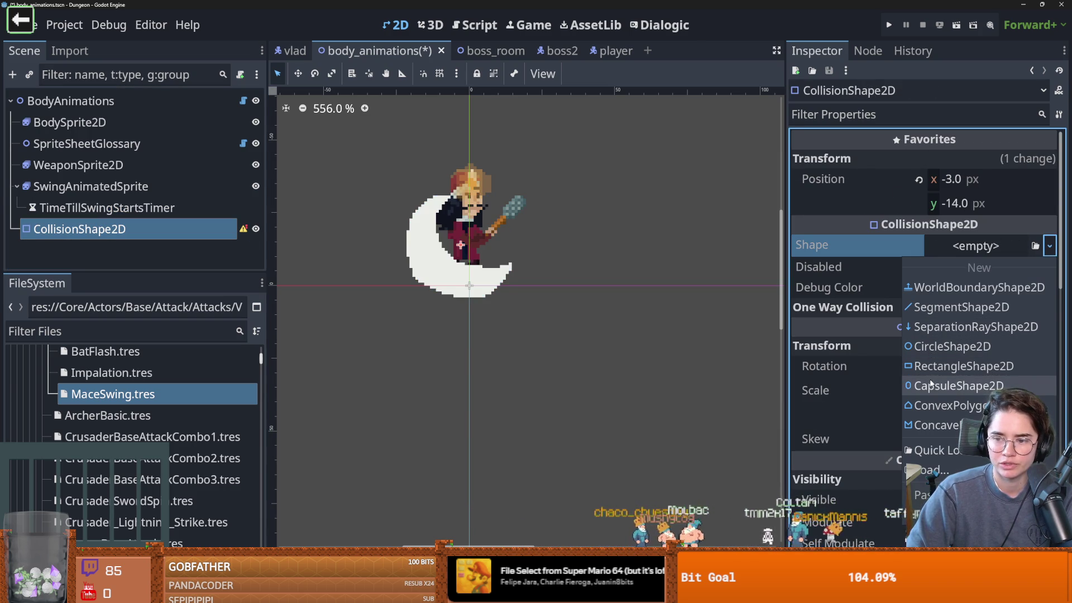
Make the shape a CapsuleShape2D rotated -47°, widen its radius, and place it at (-1, -16).
click(956, 385)
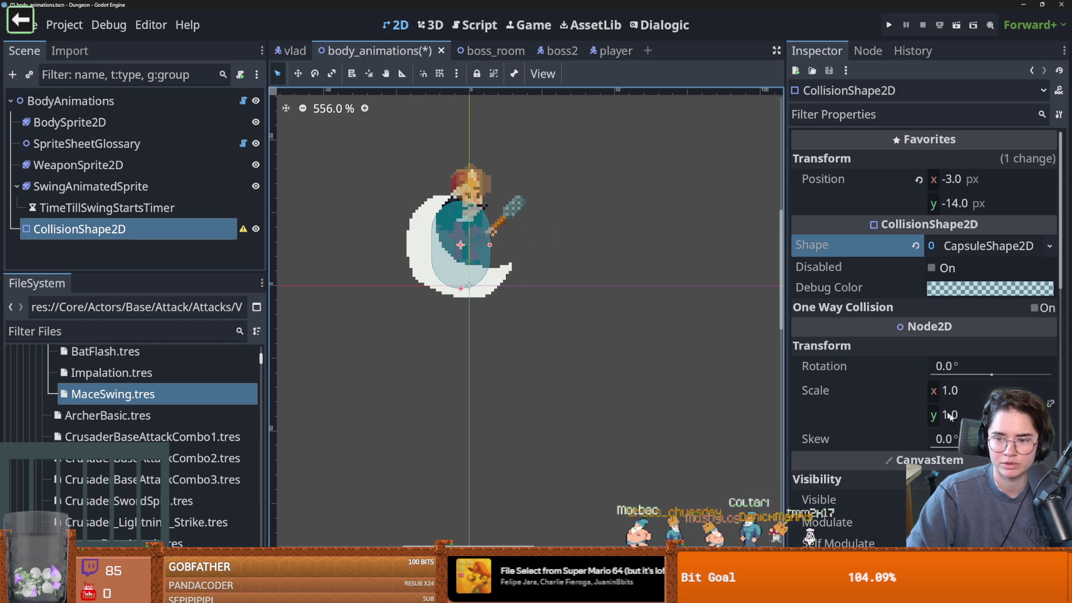
click(987, 377)
drag(987, 378, 969, 377)
drag(480, 224, 506, 214)
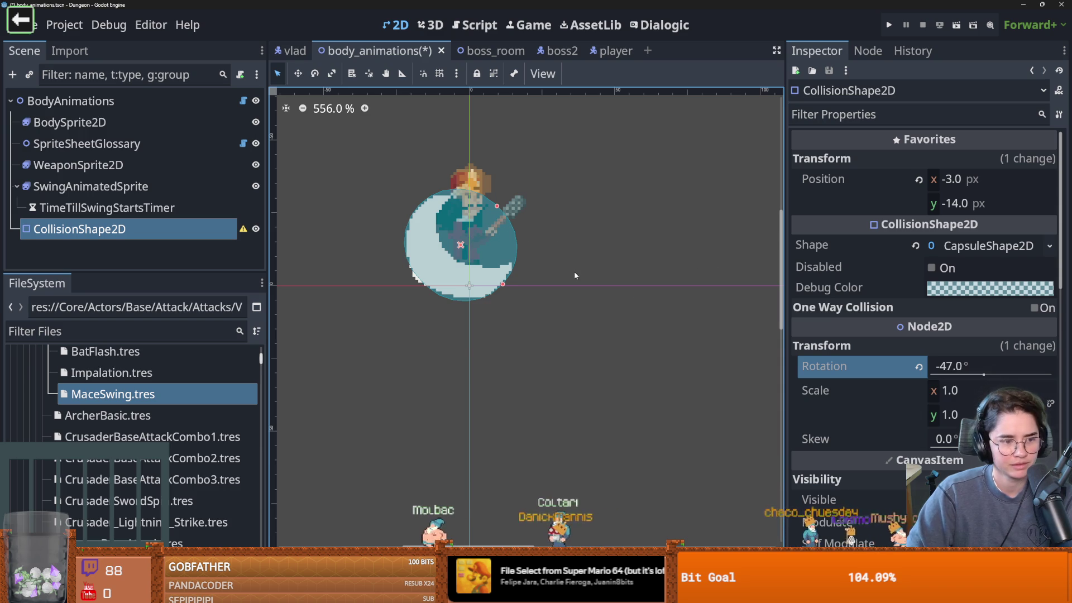
scroll(487, 252, up, 1)
scroll(487, 252, up, 1)
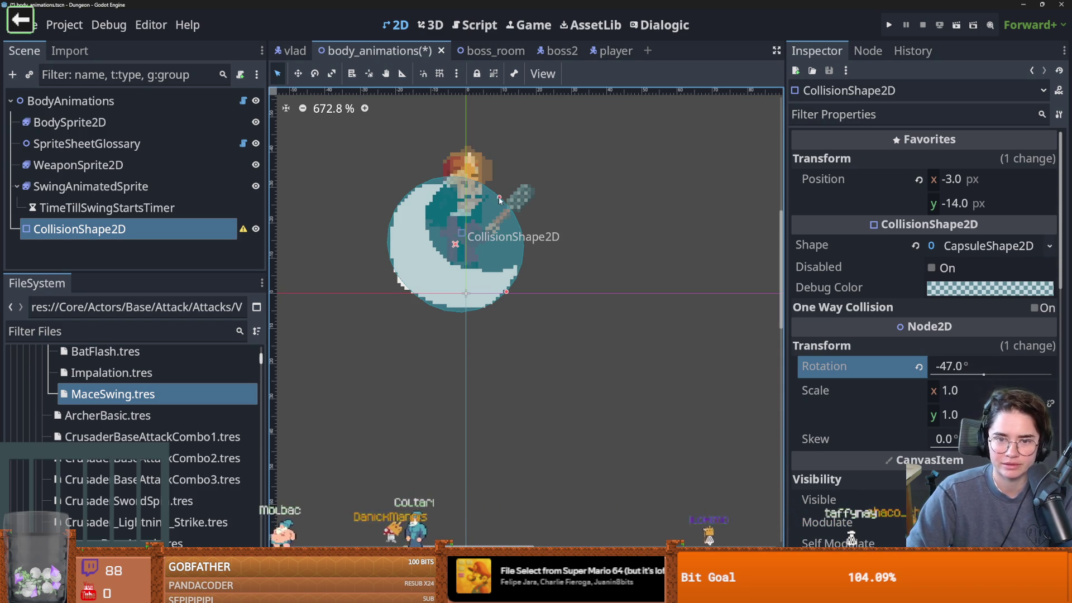
drag(495, 205, 502, 198)
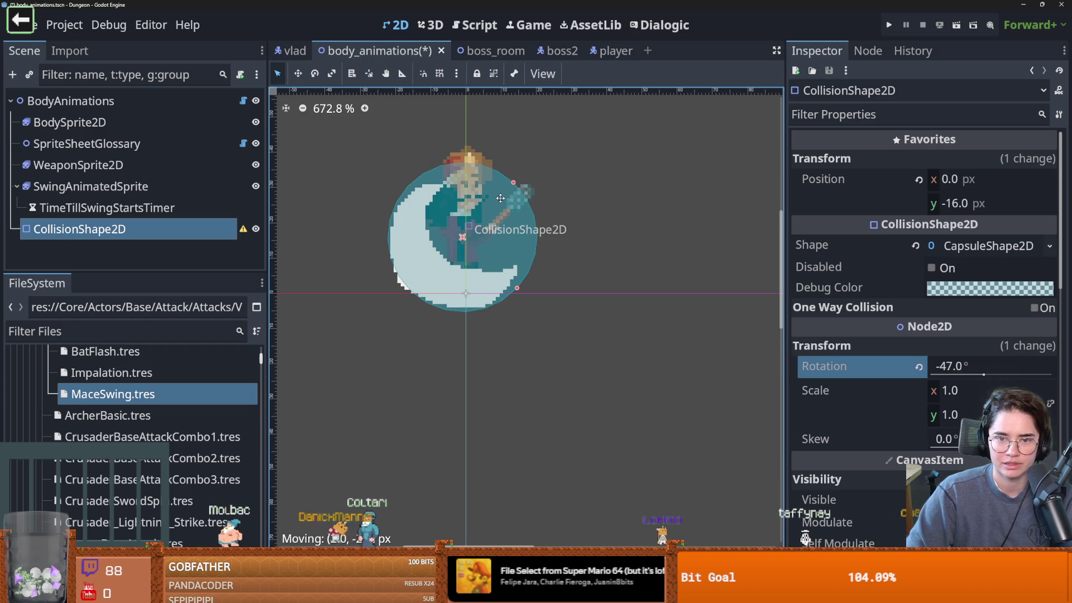
Copy the capsule shape into MaceSwing.tres's side swing Collision Shape Res.
click(1050, 246)
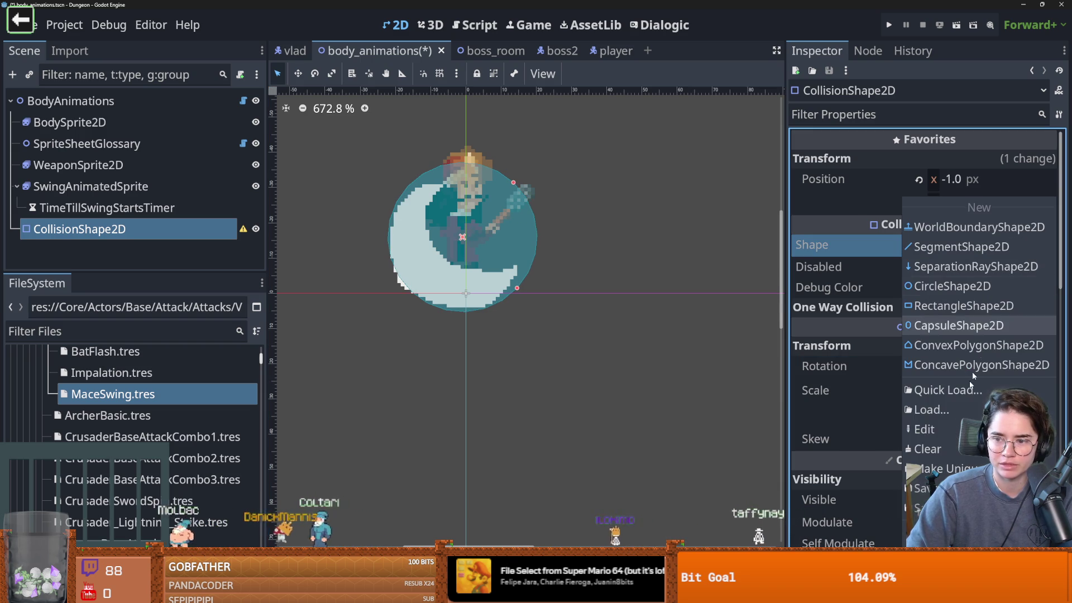
key(Escape)
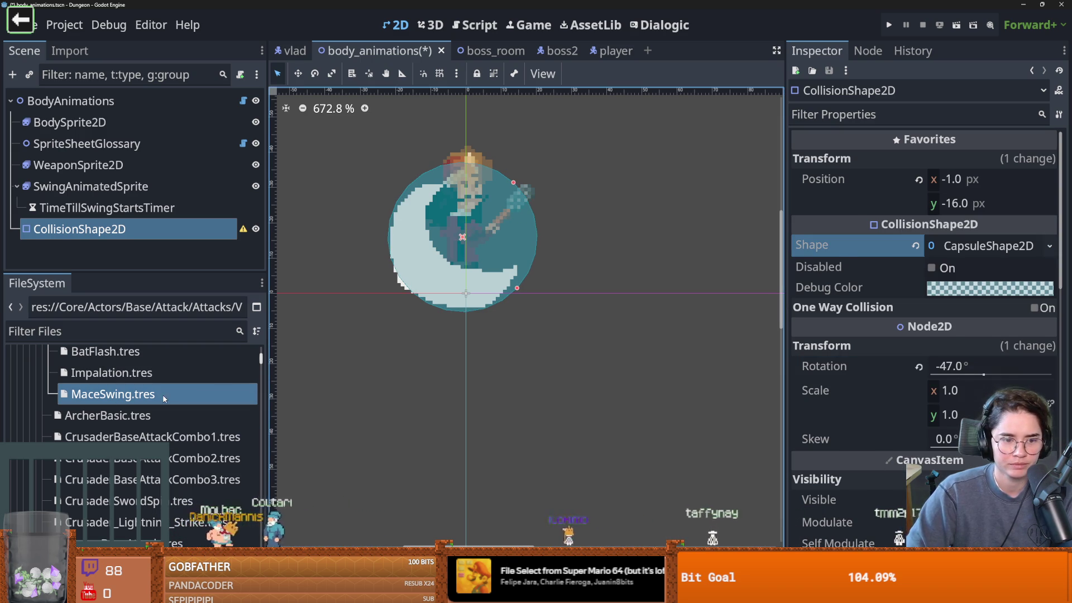
click(111, 394)
click(1047, 358)
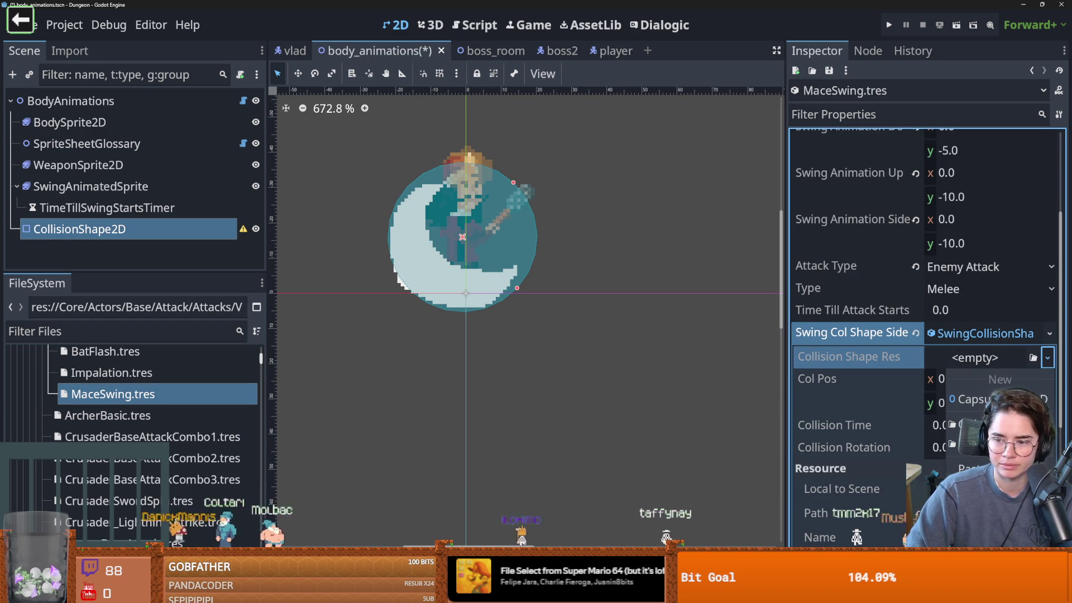
click(974, 399)
key(ctrl+z)
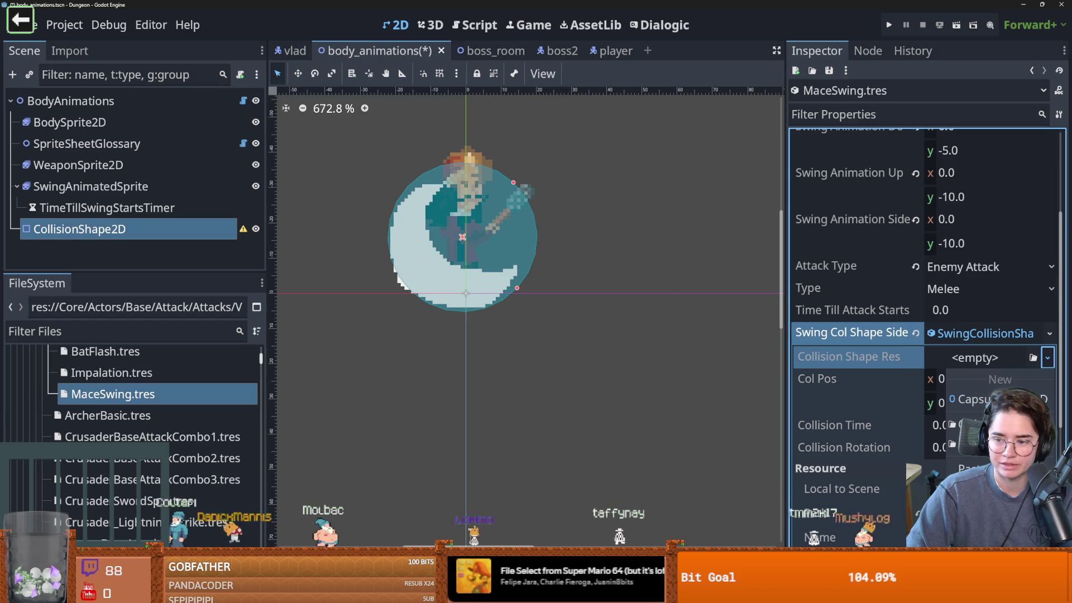
click(1048, 361)
click(974, 413)
Make the pasted capsule unique and copy the node's position (-1, -16) into Col Pos.
click(481, 387)
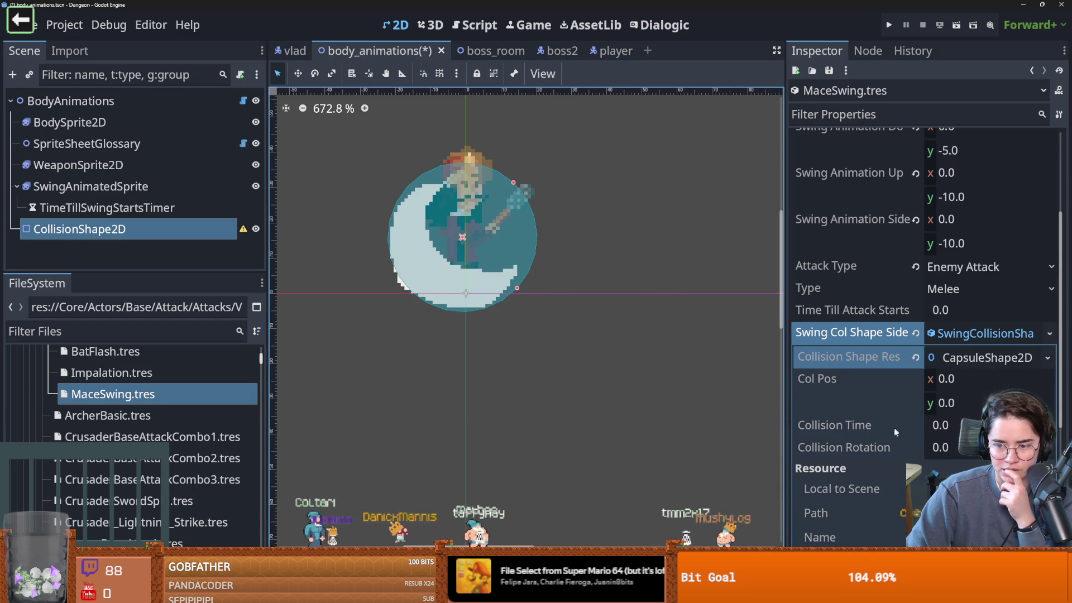
click(162, 223)
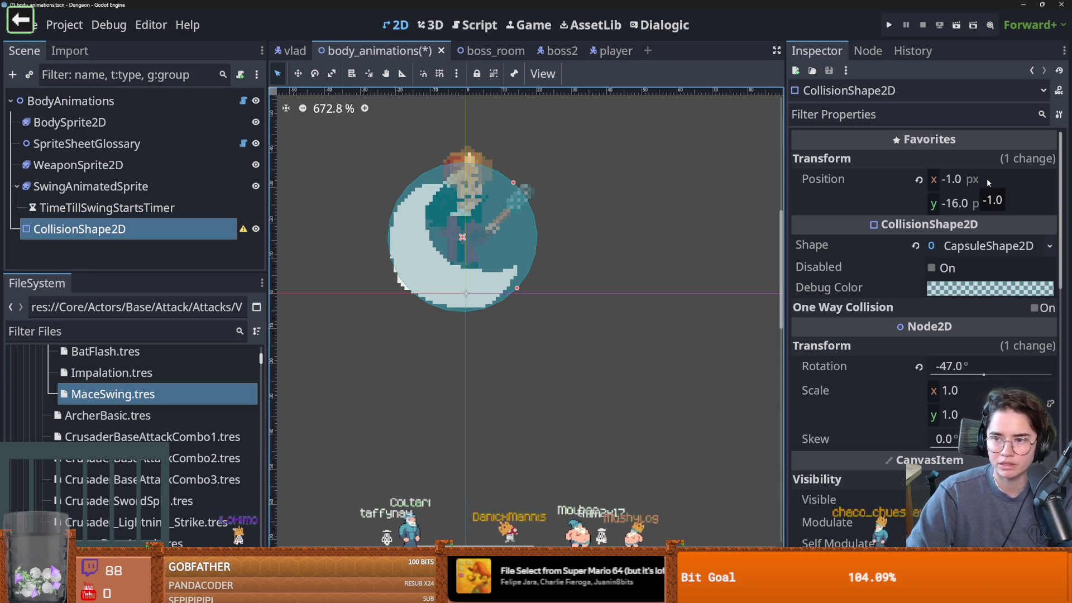
right_click(883, 188)
key(Escape)
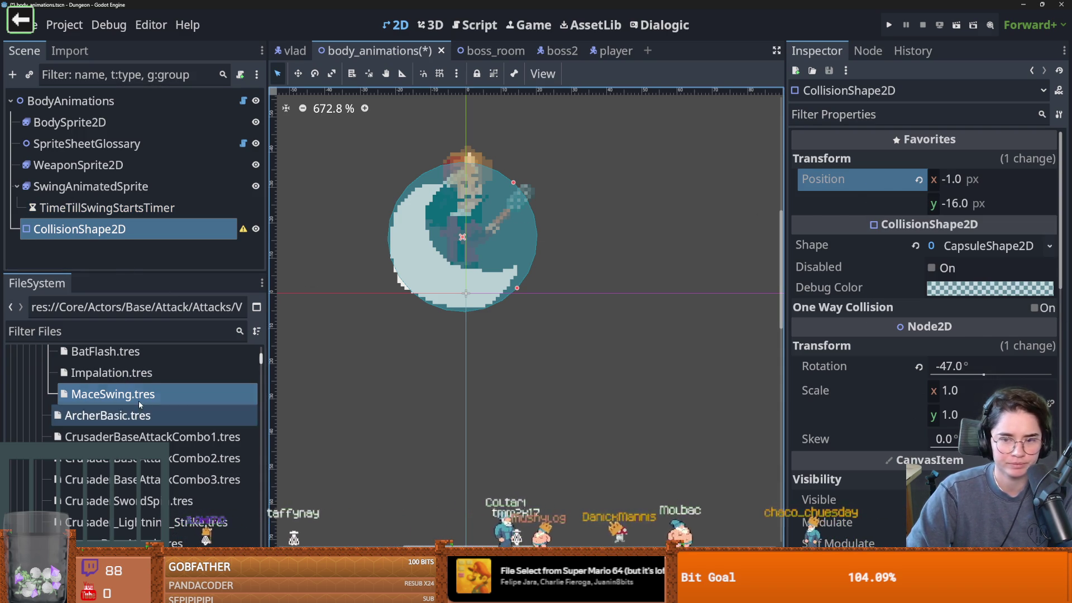
click(138, 398)
right_click(874, 386)
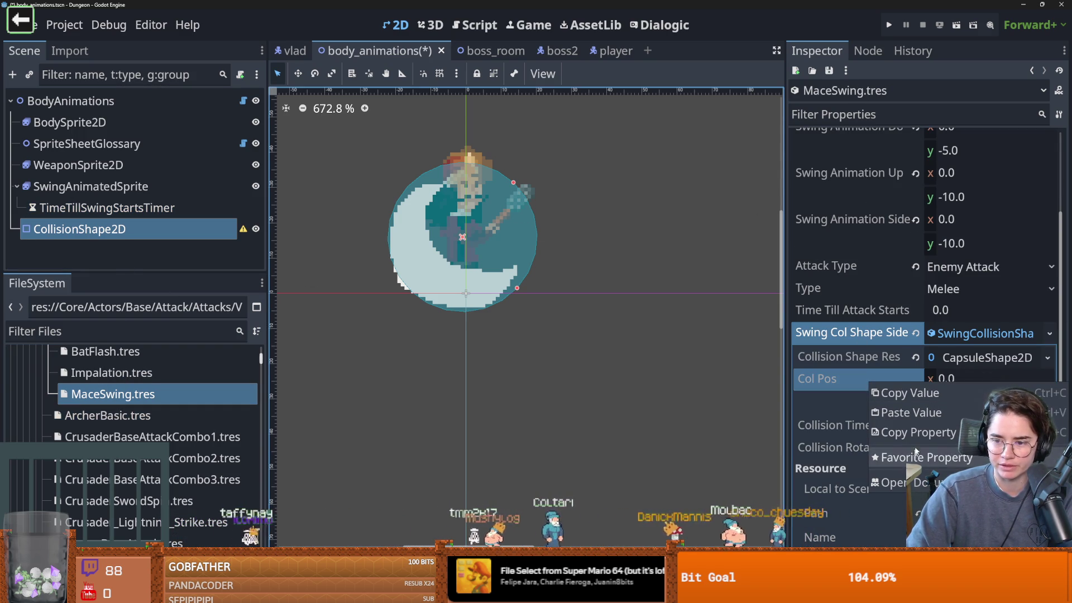
click(911, 412)
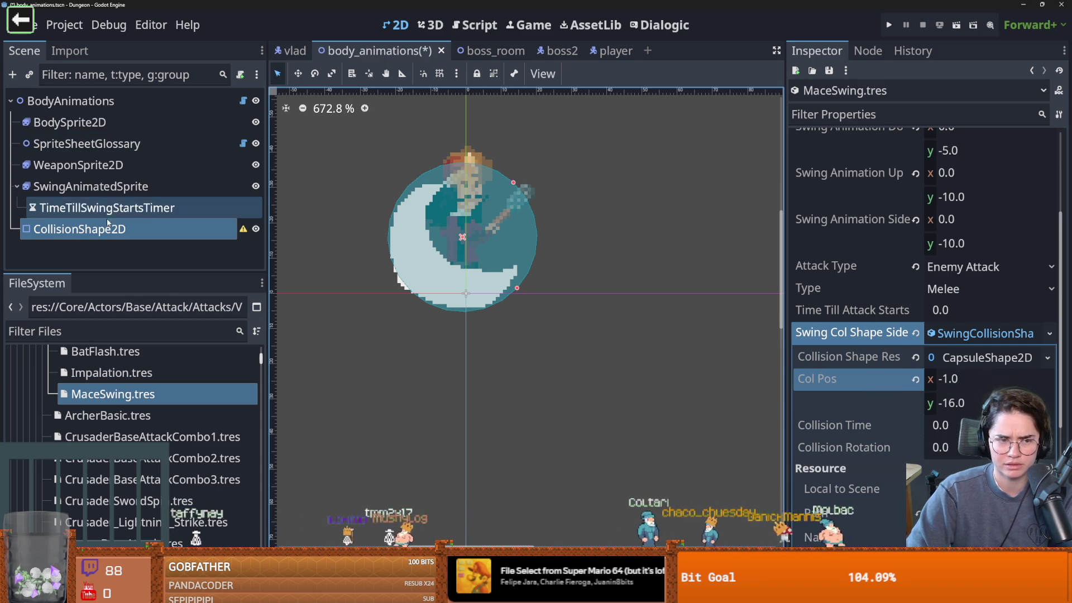
Set MaceSwing.tres's Collision Rotation to -47 and save the scene.
click(79, 229)
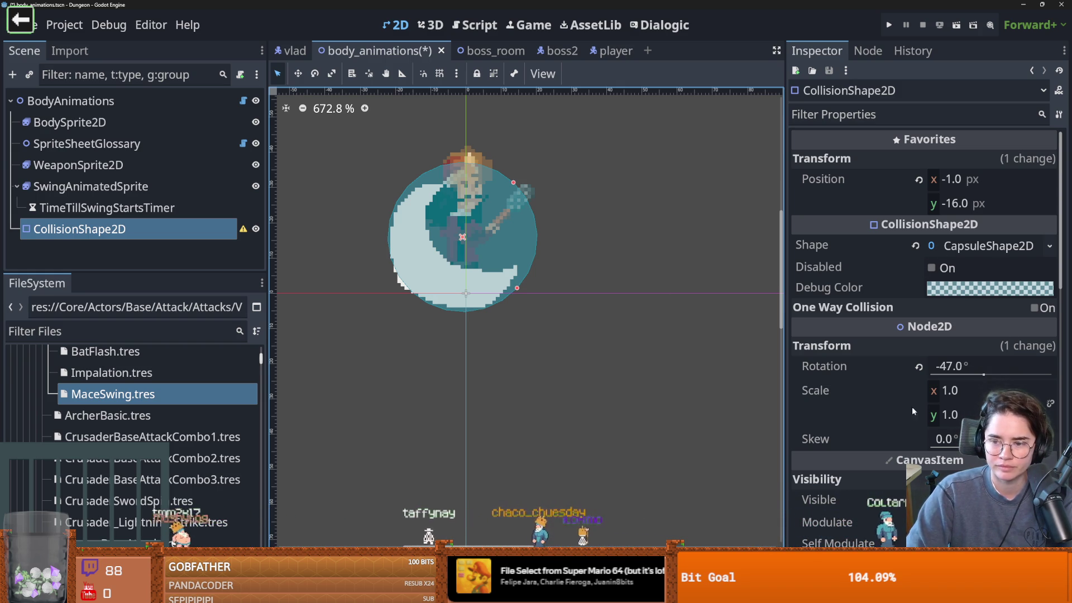
click(977, 364)
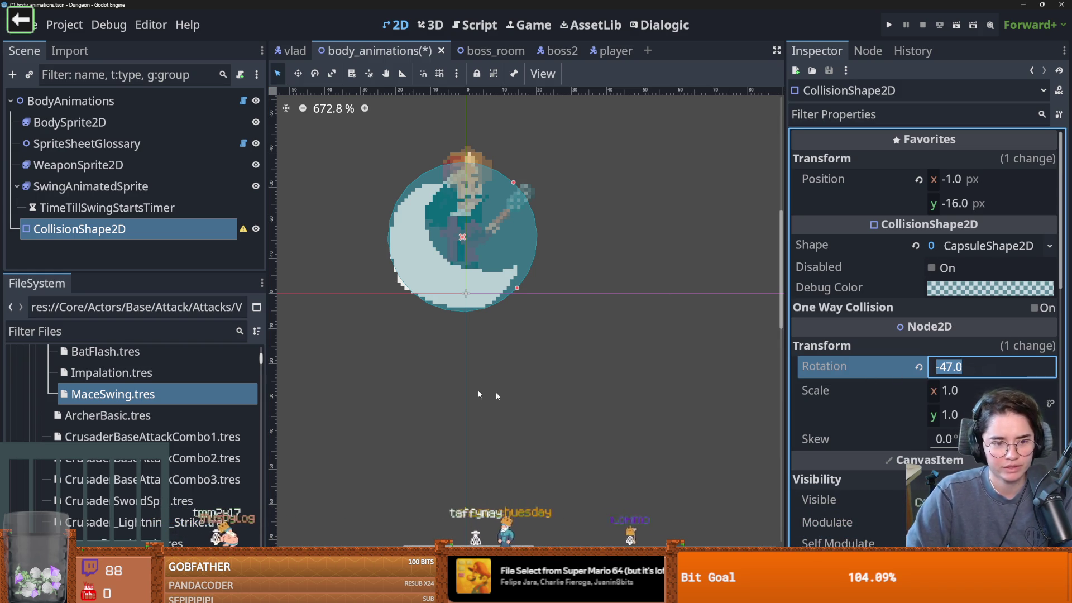
click(112, 394)
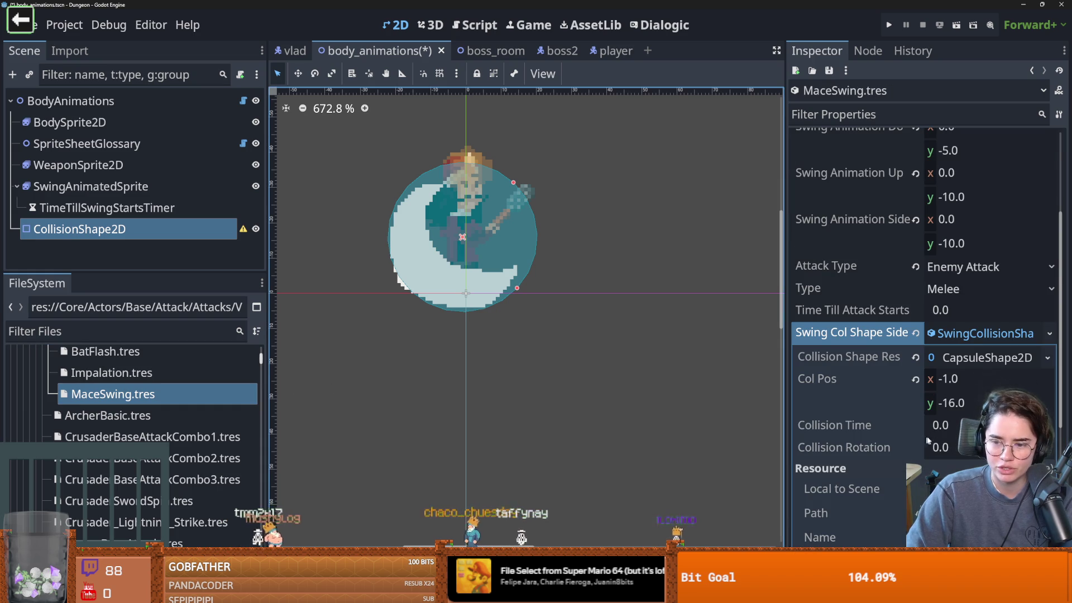
click(944, 447)
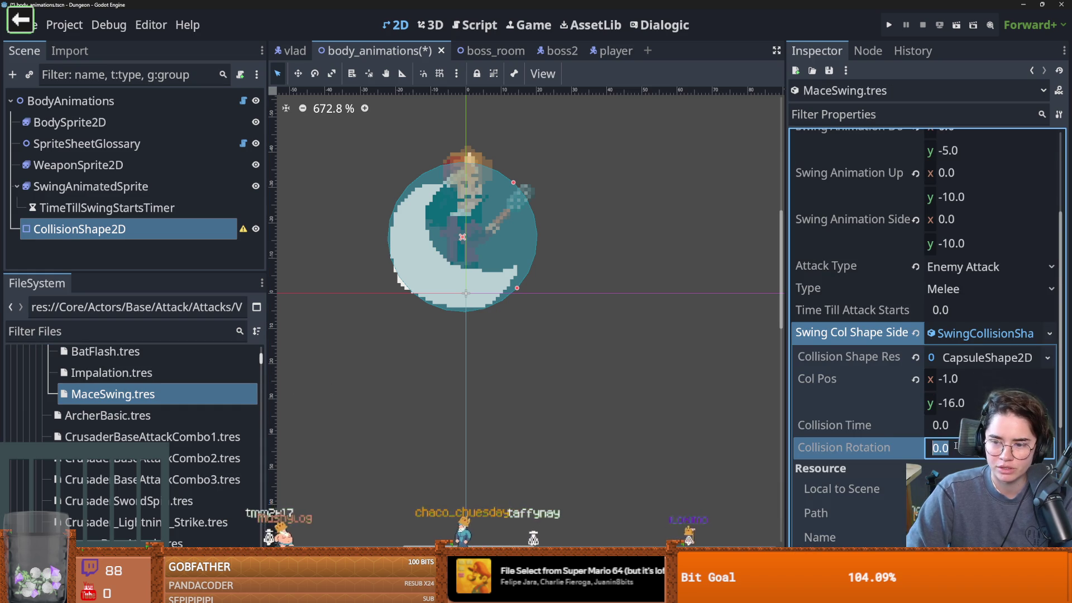
click(880, 433)
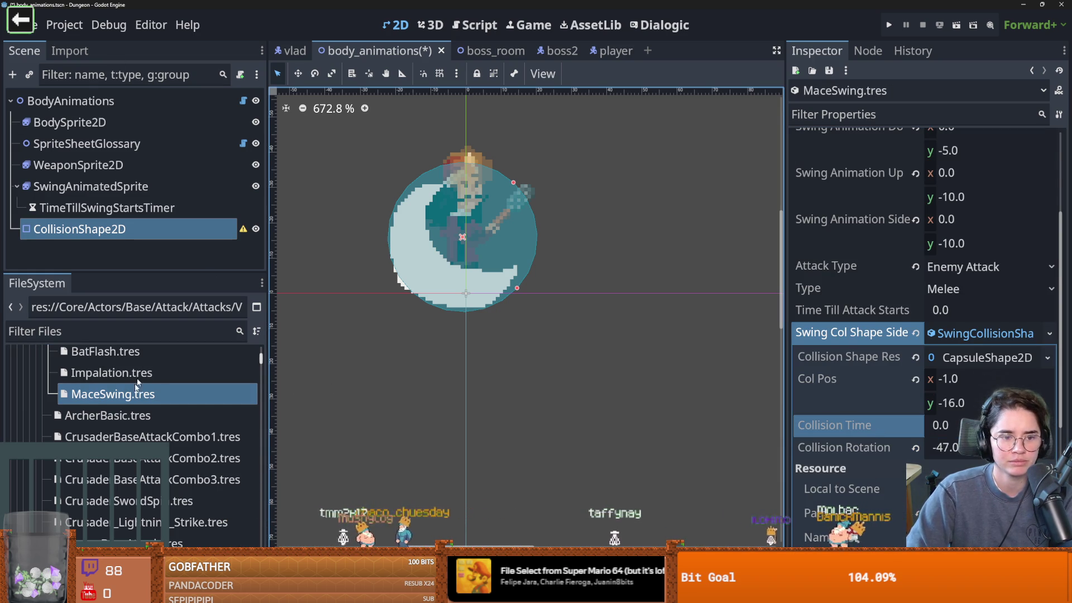
scroll(138, 395, up, 3)
scroll(137, 391, down, 5)
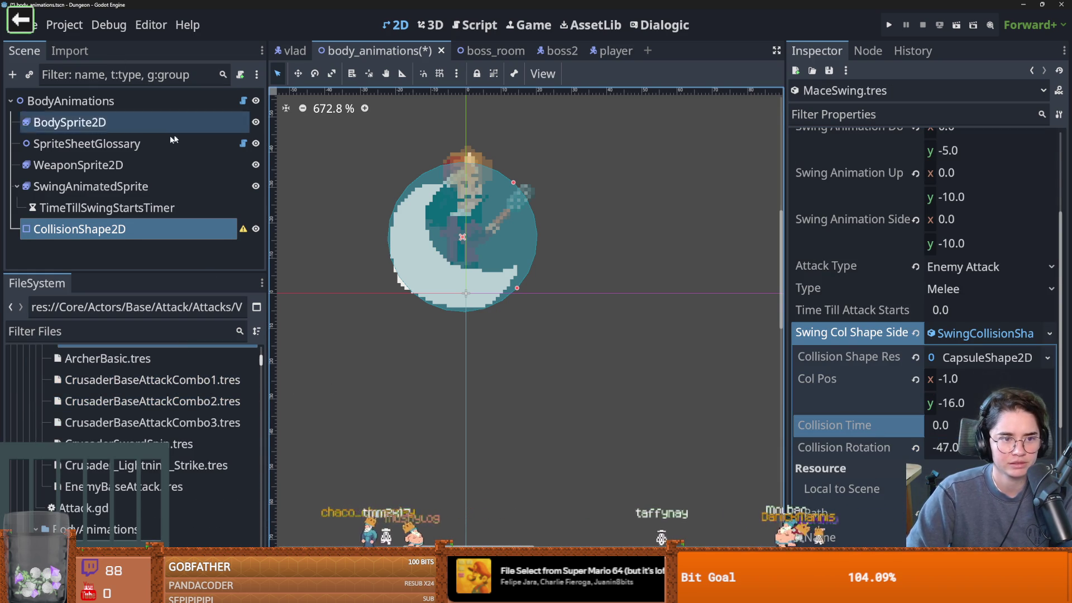
key(ctrl+s)
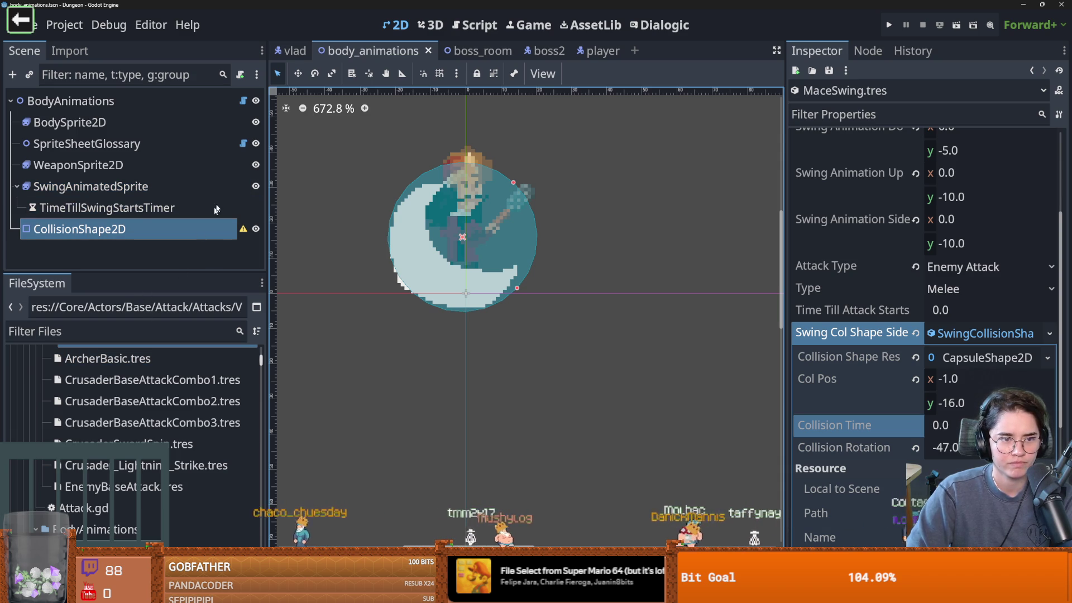
click(243, 143)
Reveal swing_area.tscn from the SWING_AREA preload in body_animations.gd and open it.
click(244, 101)
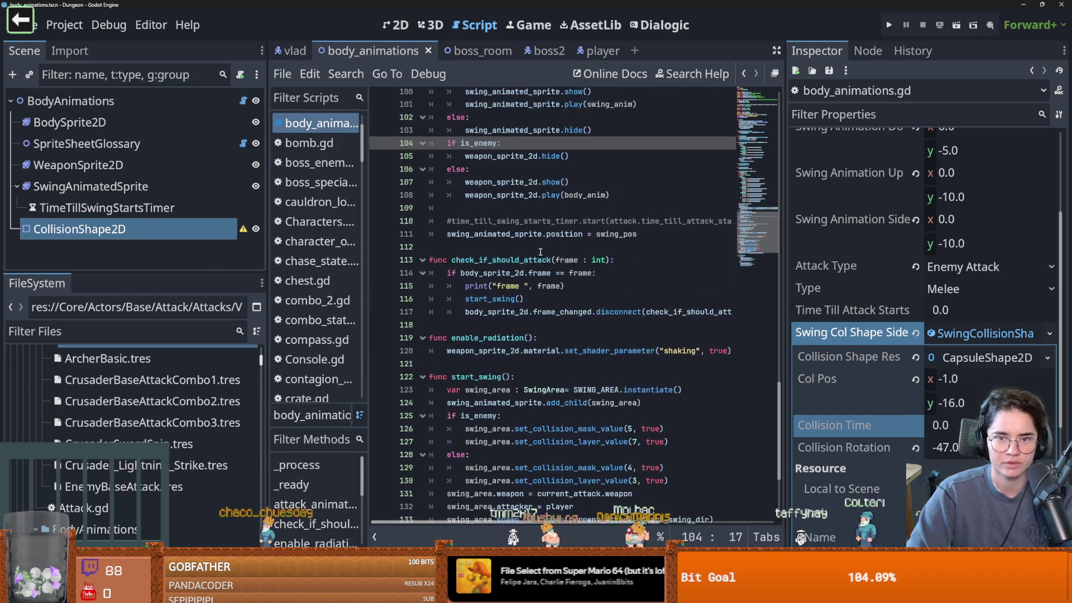
scroll(775, 339, up, 20)
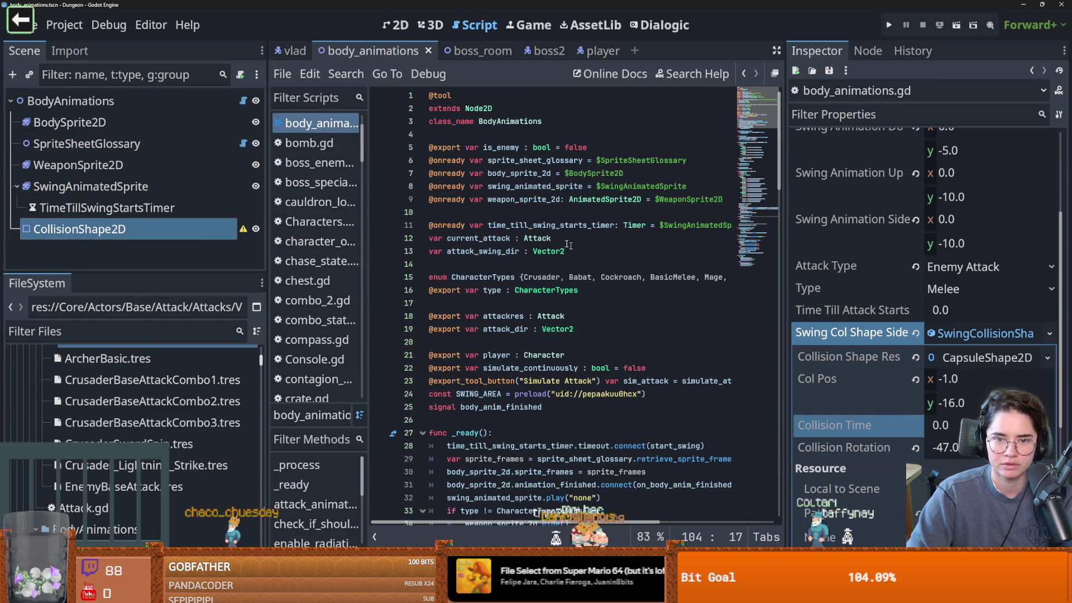
scroll(562, 247, right, 5)
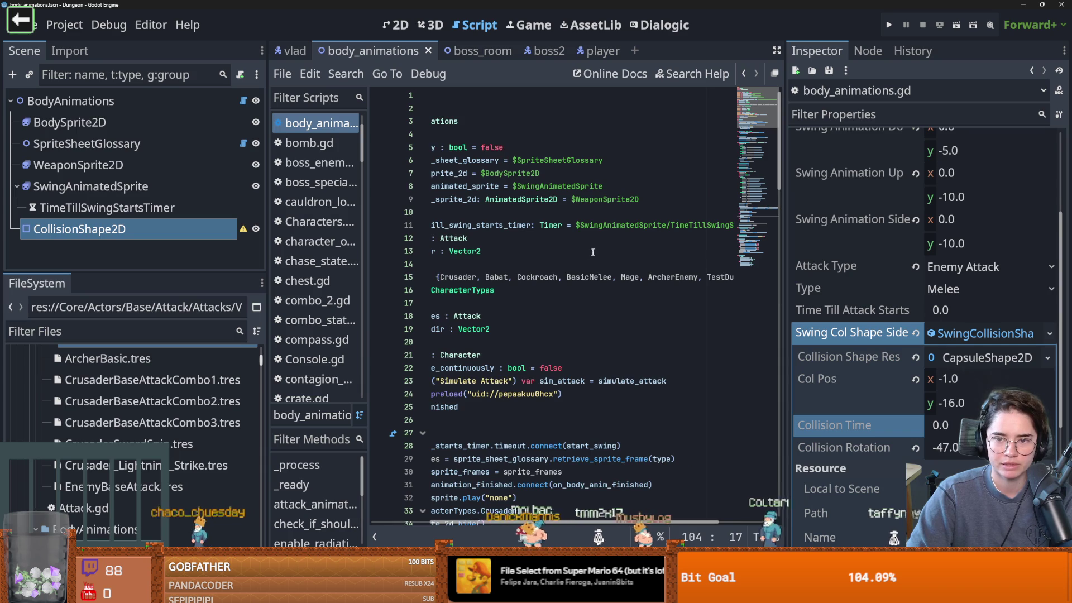
scroll(593, 252, down, 1)
scroll(597, 255, left, 5)
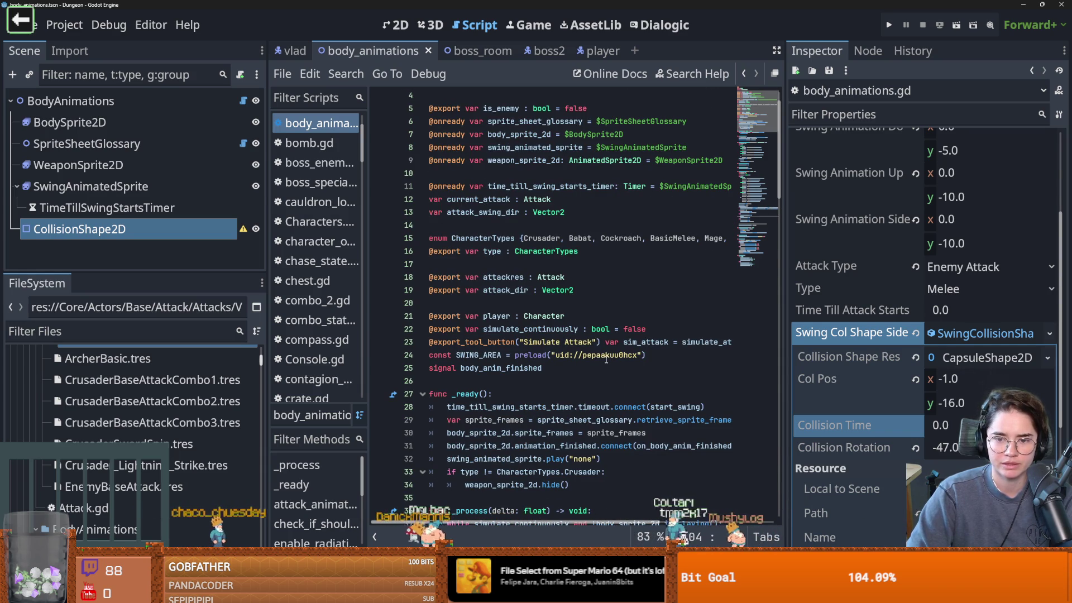
mouse_move(607, 359)
click(659, 438)
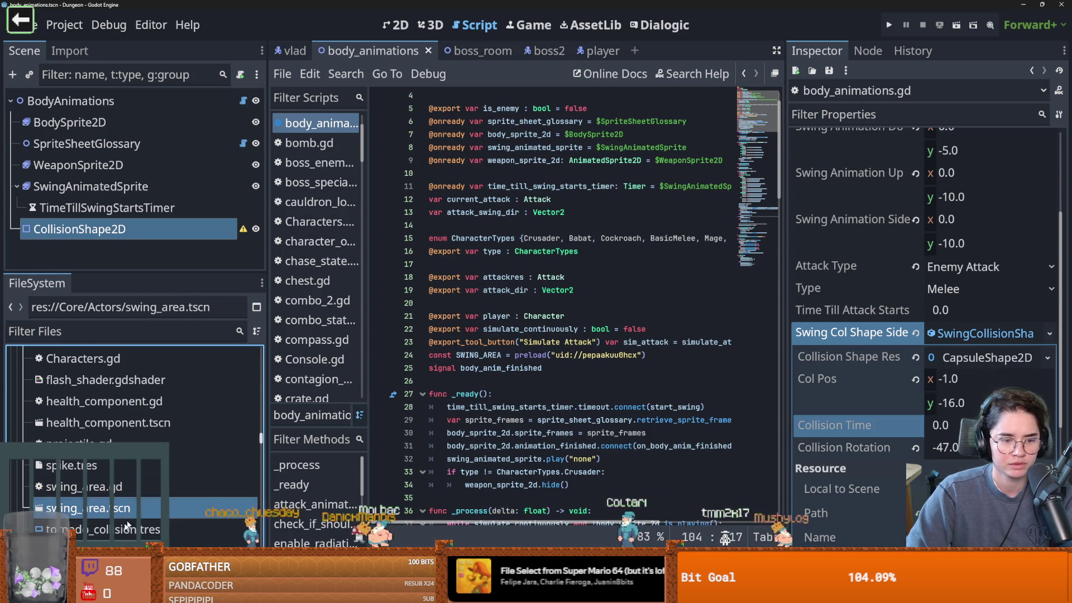
double_click(117, 520)
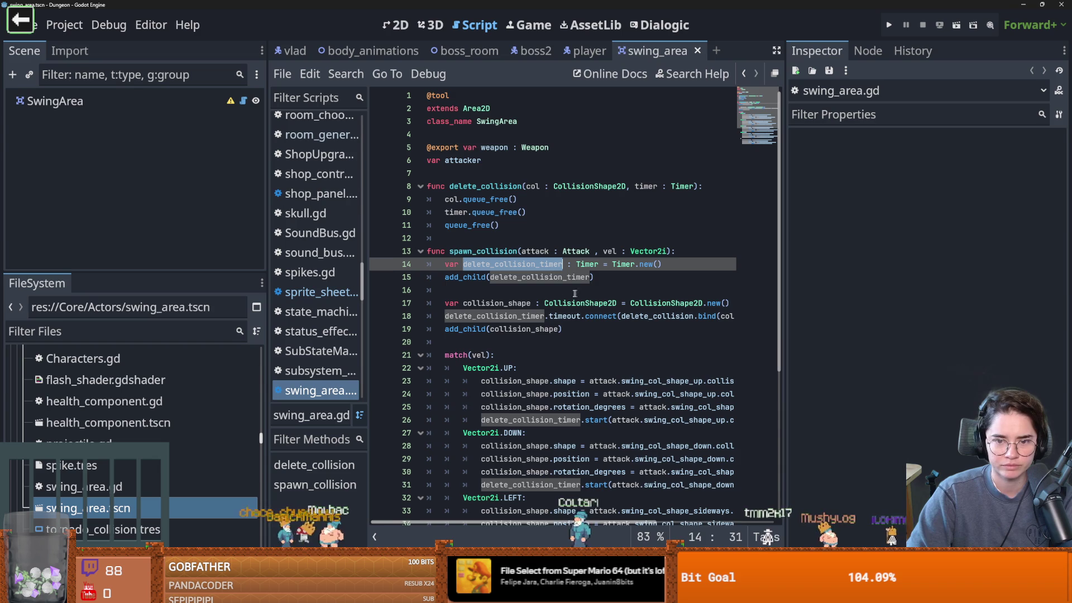
Trace collision_time, swing_col_shape_up and delete_collision_timer through swing_area.gd's spawn_collision code.
key(F3)
key(F3)
key(F3)
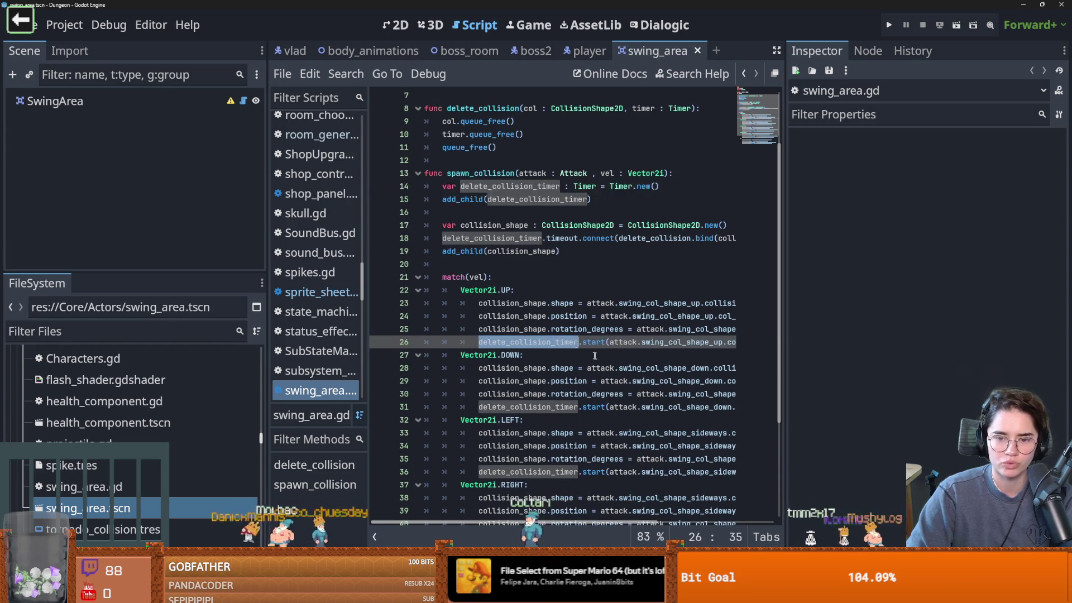
double_click(657, 347)
scroll(636, 348, left, 3)
scroll(625, 348, right, 3)
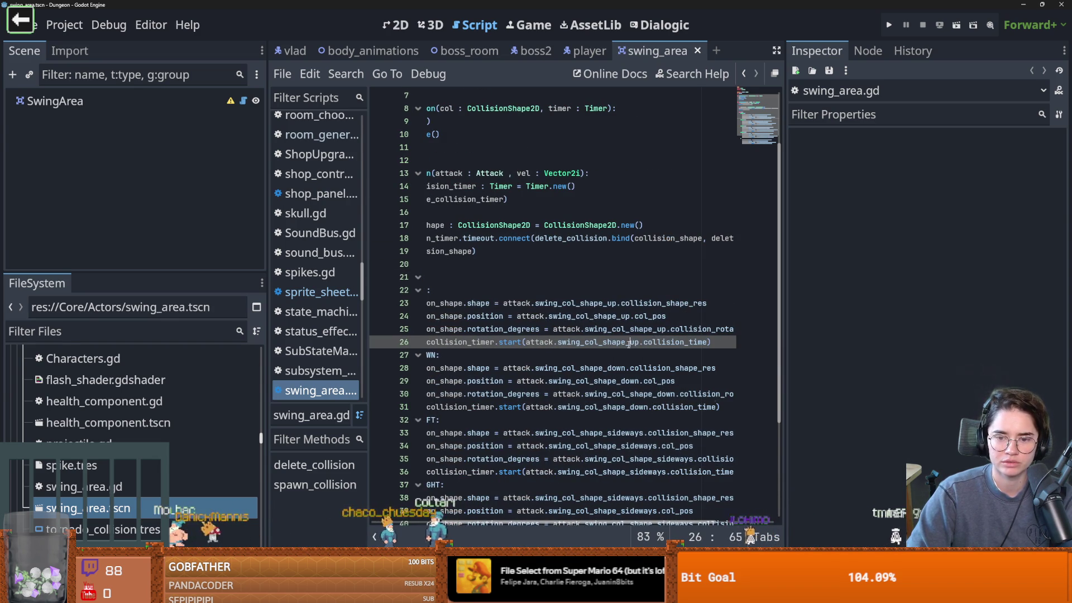
double_click(598, 346)
scroll(533, 340, left, 3)
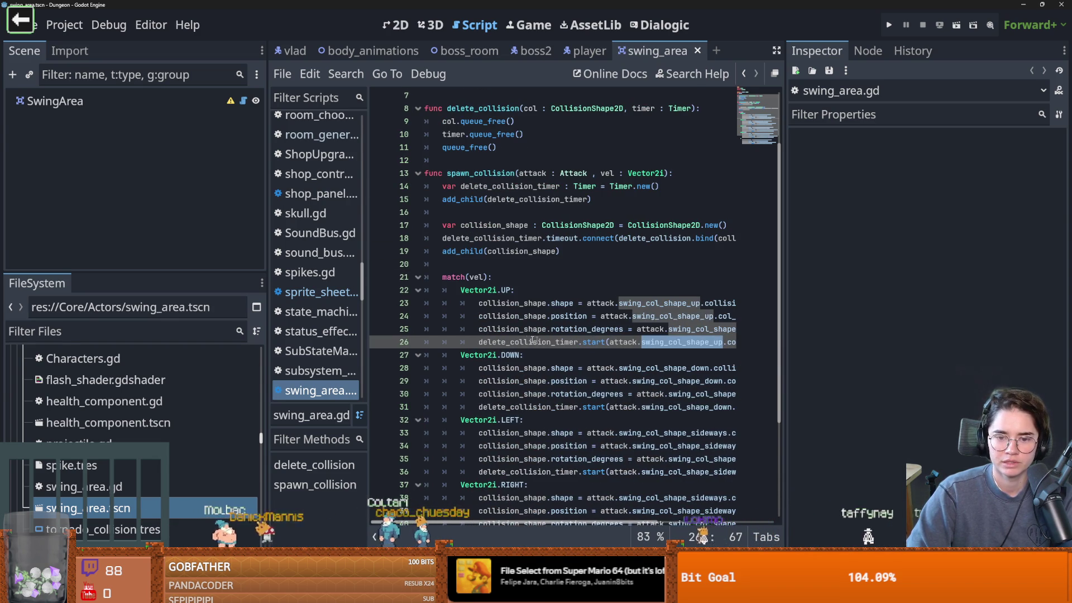
Highlight every delete_collision_timer use, then filter project files by 'attackmace'.
double_click(535, 341)
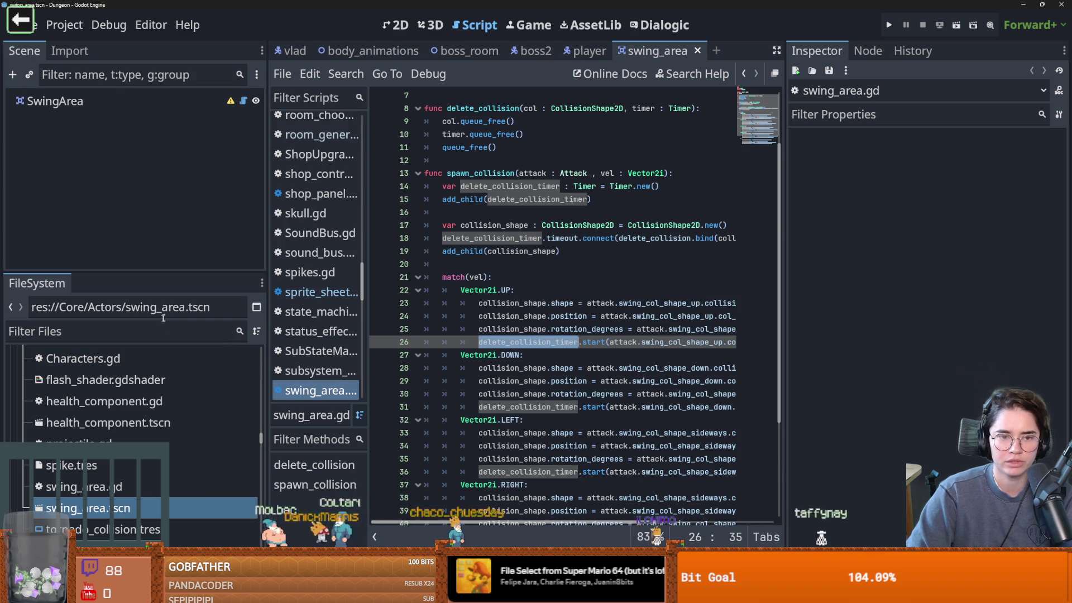
click(106, 329)
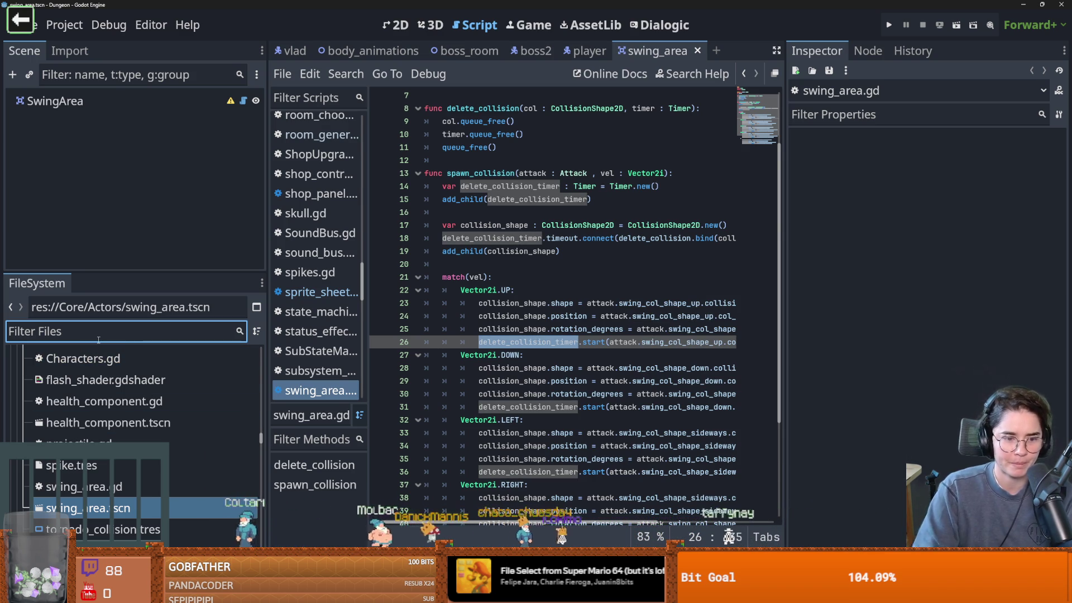
text(attack)
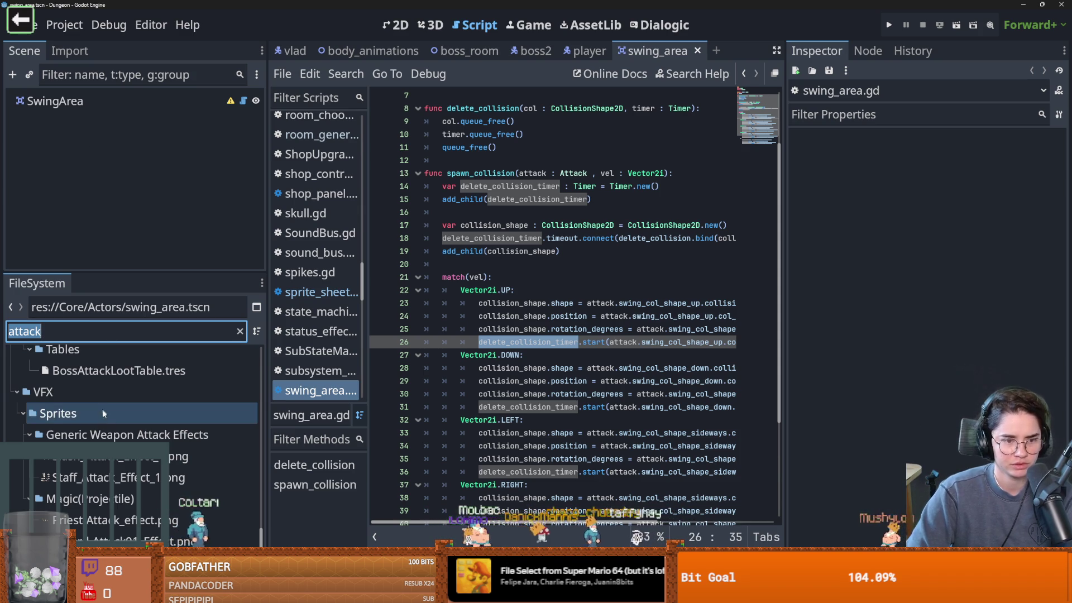
text(mace)
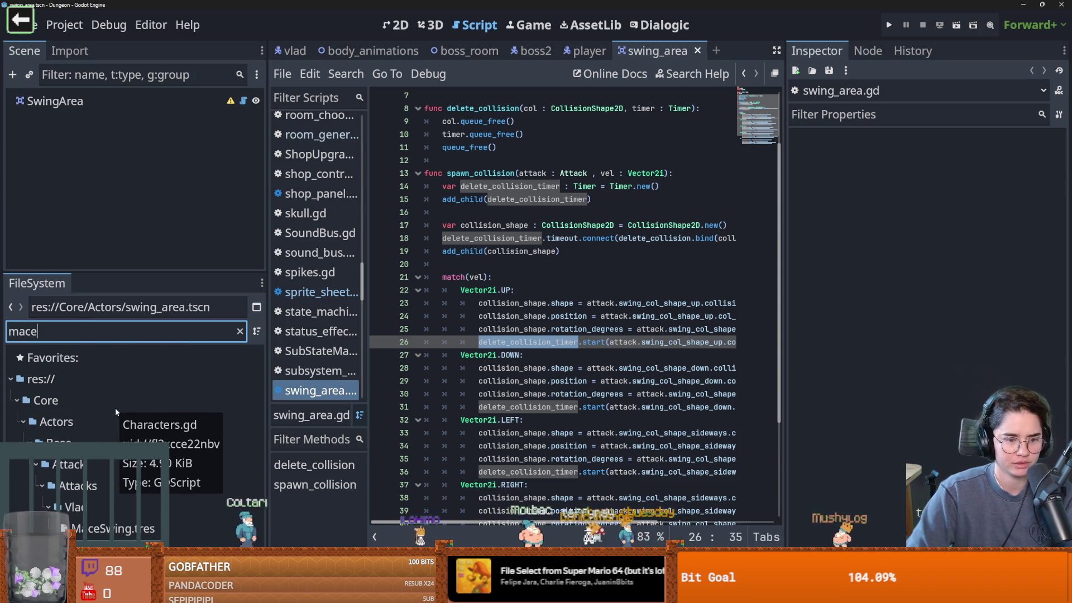
Filter the FileSystem for 'swing' and open the SwingCollisionShape.gd script.
click(112, 528)
click(978, 334)
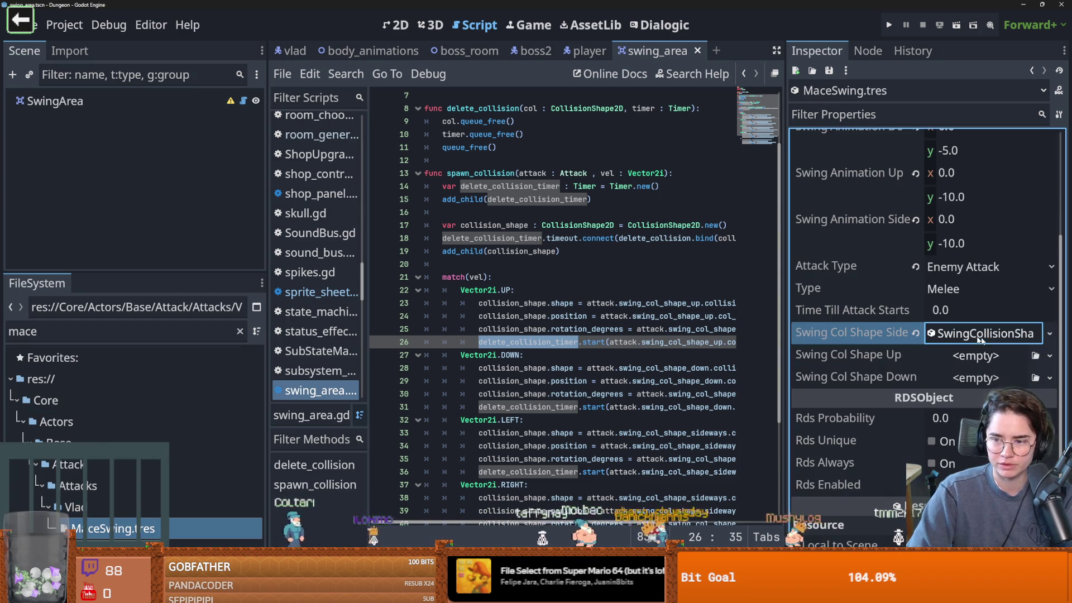
click(104, 330)
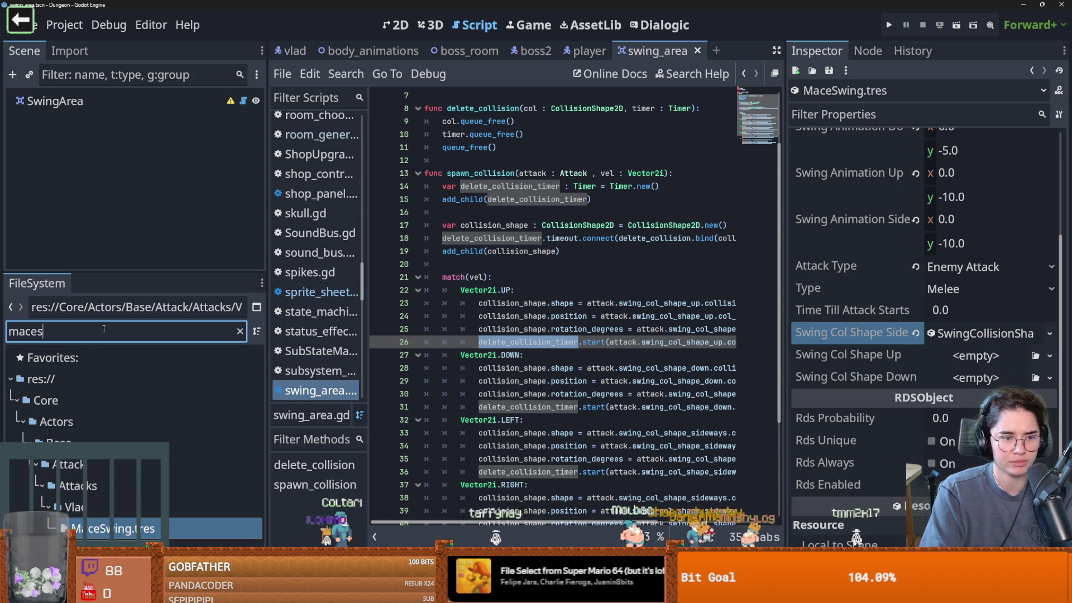
text(swing)
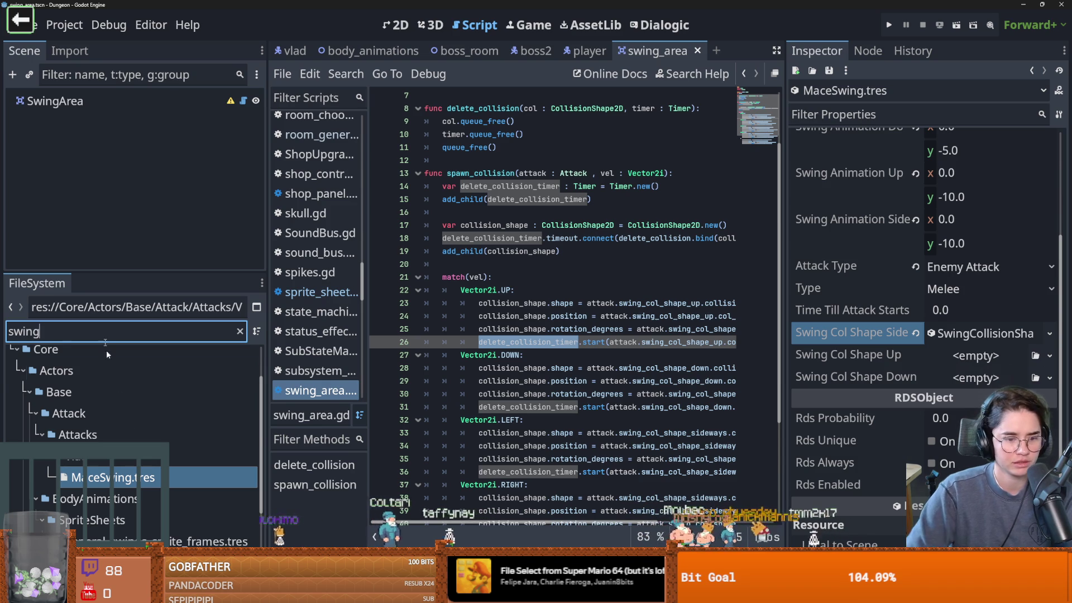
scroll(188, 501, down, 3)
double_click(176, 519)
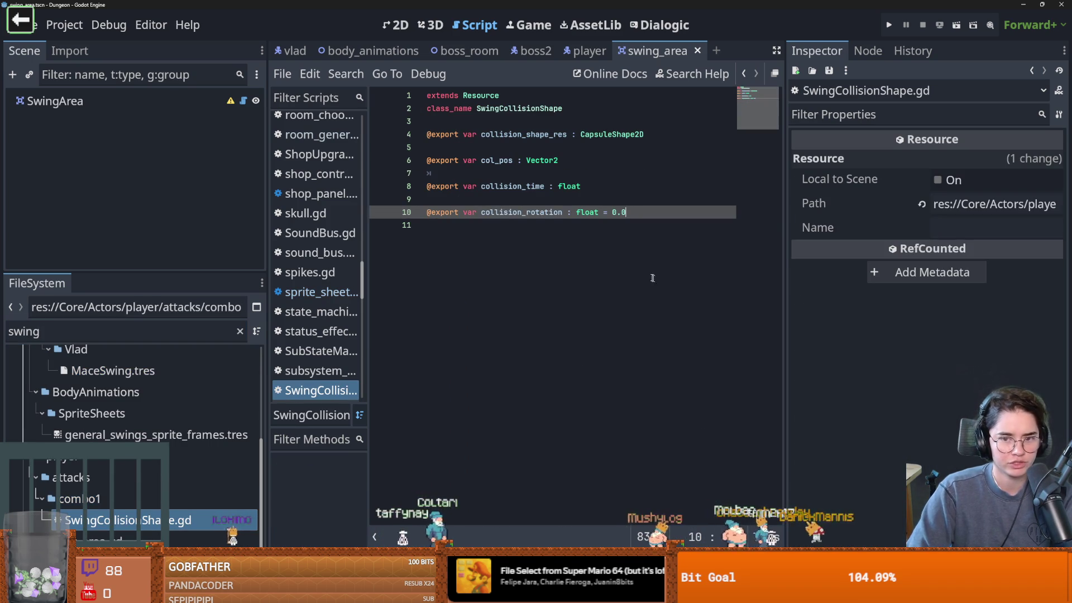
drag(834, 264, 935, 264)
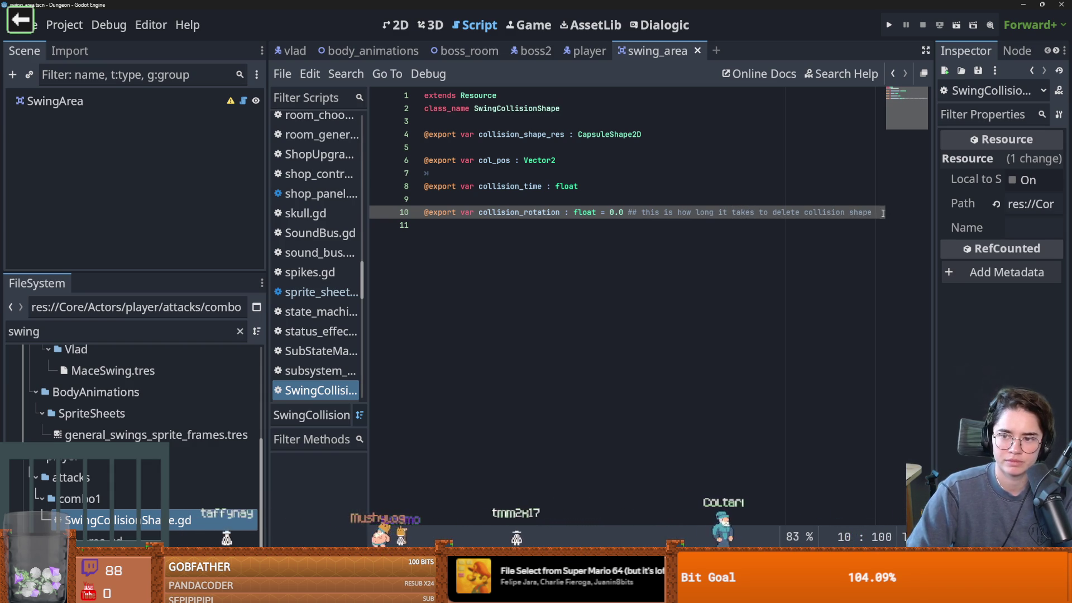
Move the comment onto collision_time as a ## doc comment, save, and reopen MaceSwing.tres.
drag(883, 212, 634, 212)
key(BackSpace)
click(623, 190)
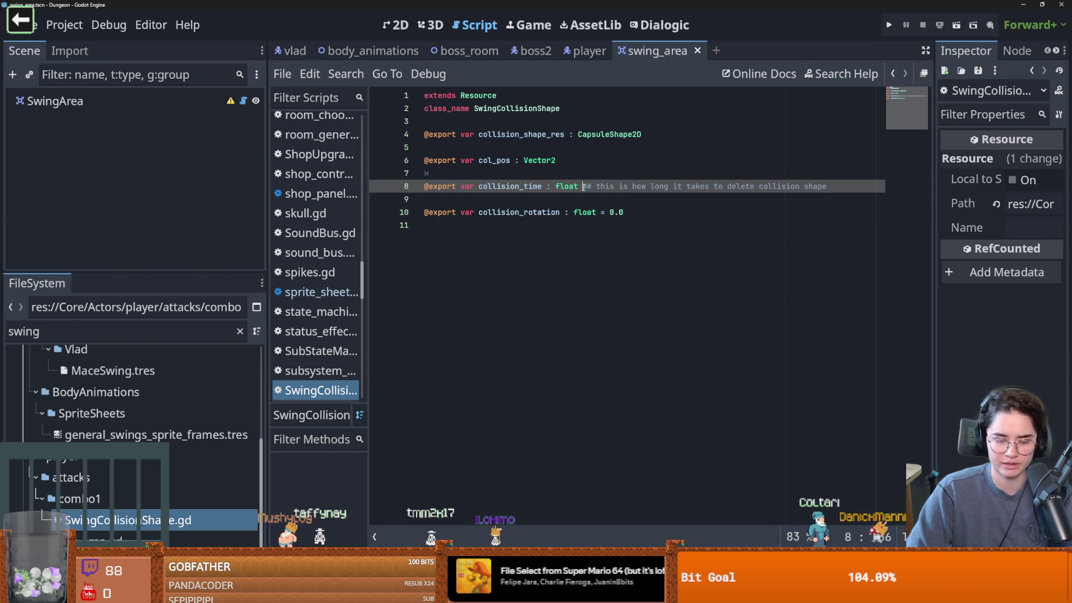
key(ctrl+s)
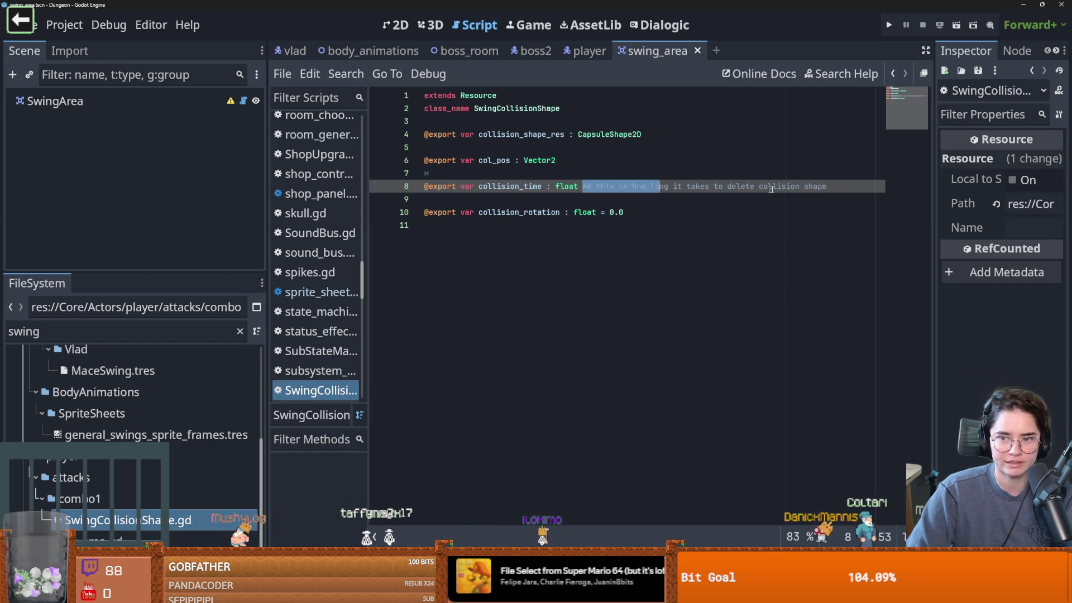
drag(772, 188, 829, 188)
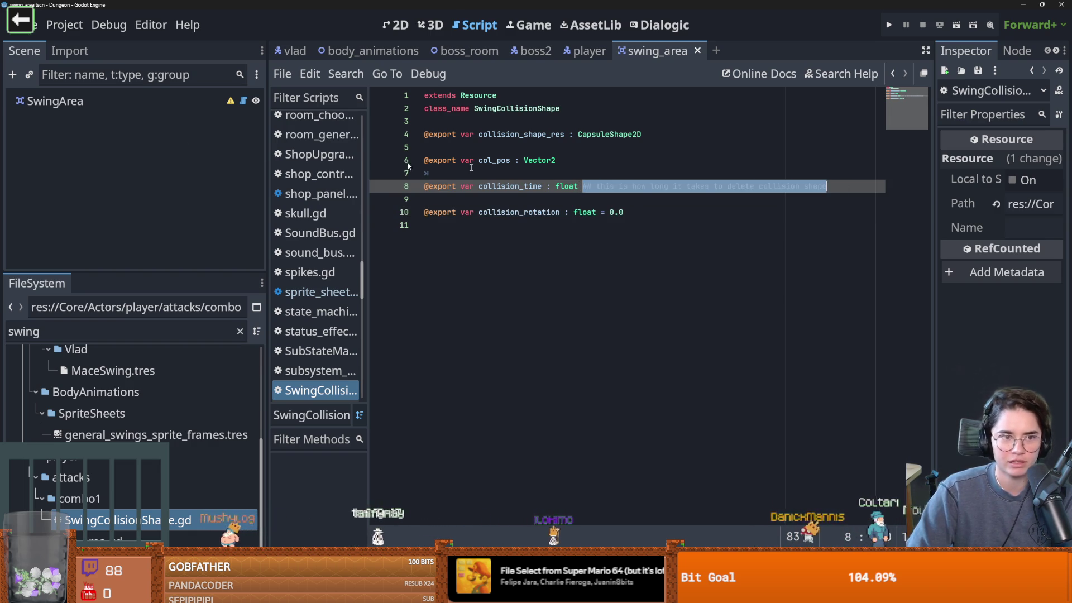
click(132, 371)
drag(934, 351, 674, 351)
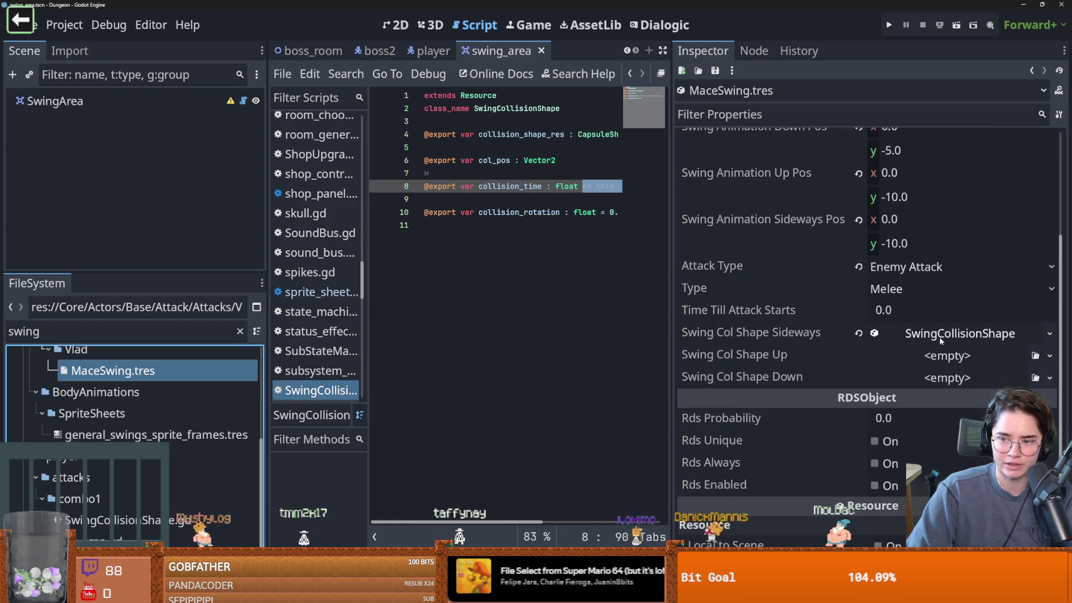
Expand Swing Col Shape Sideways and re-save the script after reading collision_time's doc comment.
click(959, 222)
mouse_move(746, 315)
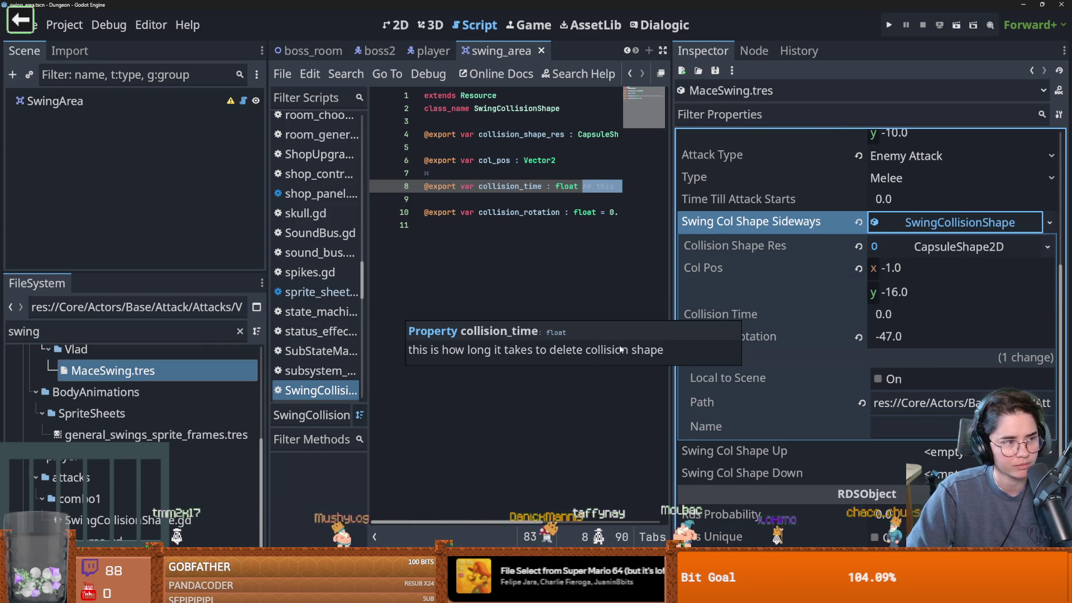
click(617, 187)
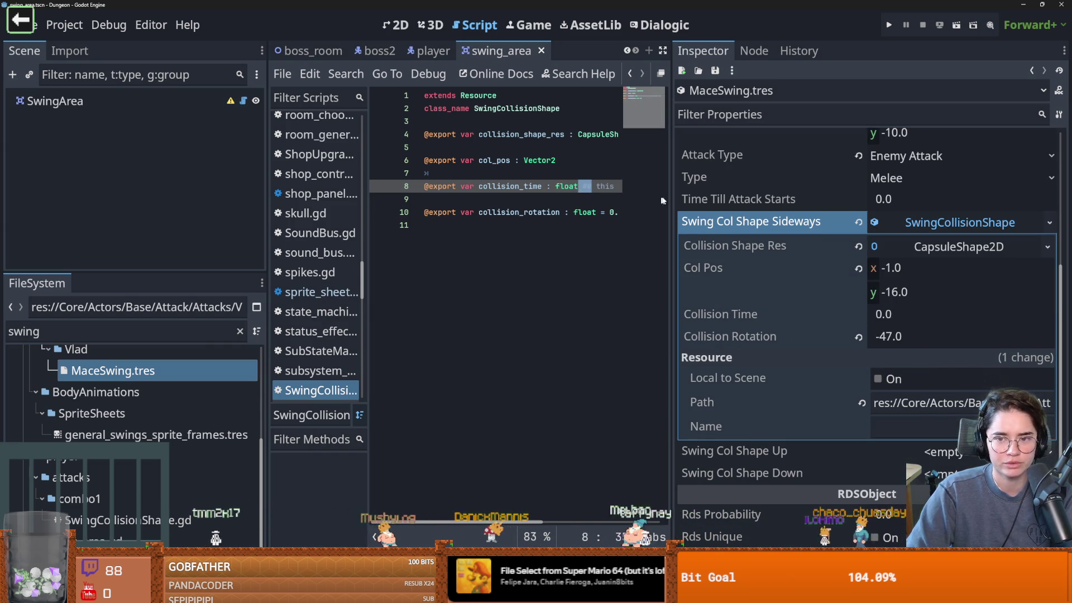
drag(670, 197, 931, 197)
key(ctrl+s)
Set the sideways shape's Collision Time to 0.5 and save MaceSwing.tres.
drag(268, 214, 177, 214)
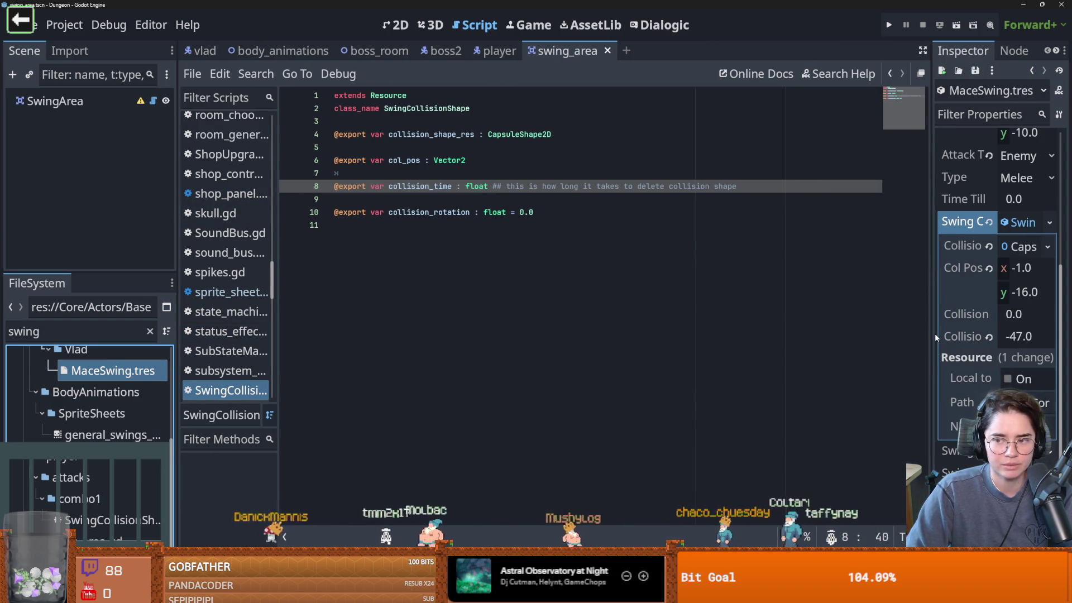
drag(931, 335, 750, 300)
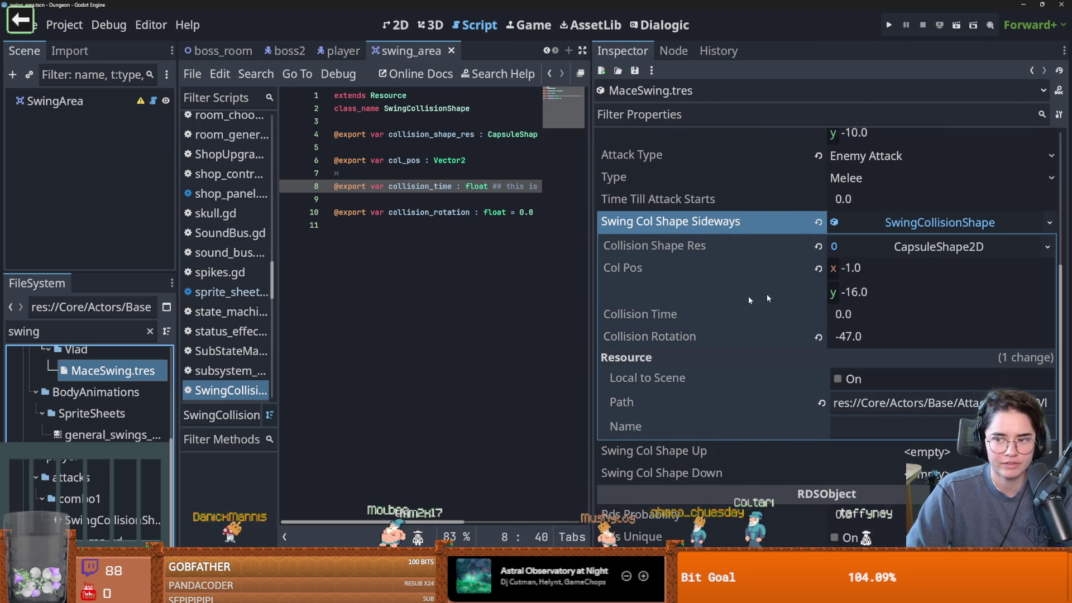
click(855, 319)
text(5)
key(Return)
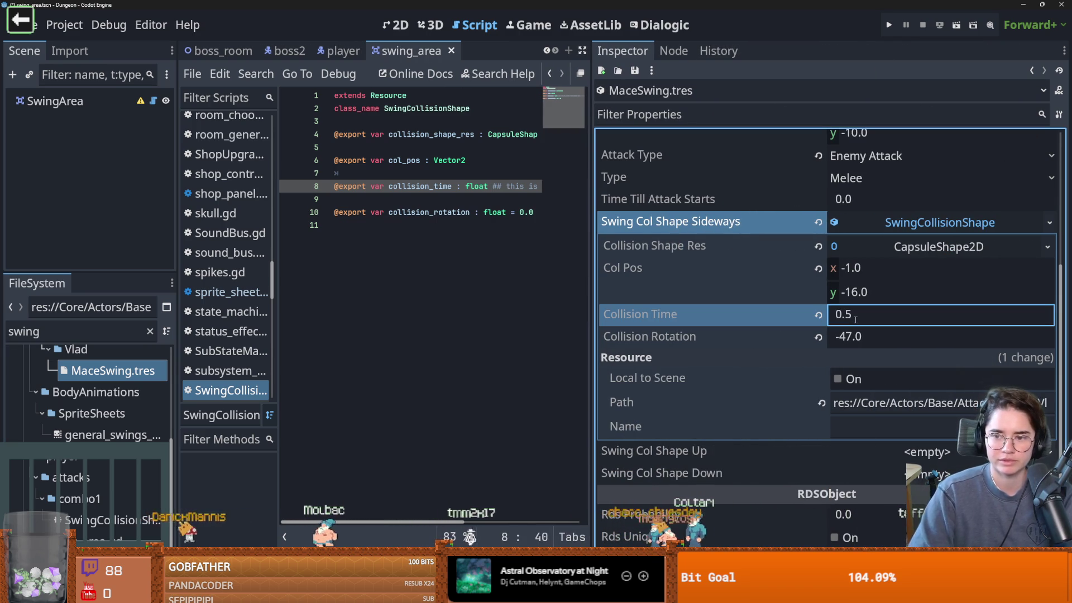
key(ctrl+s)
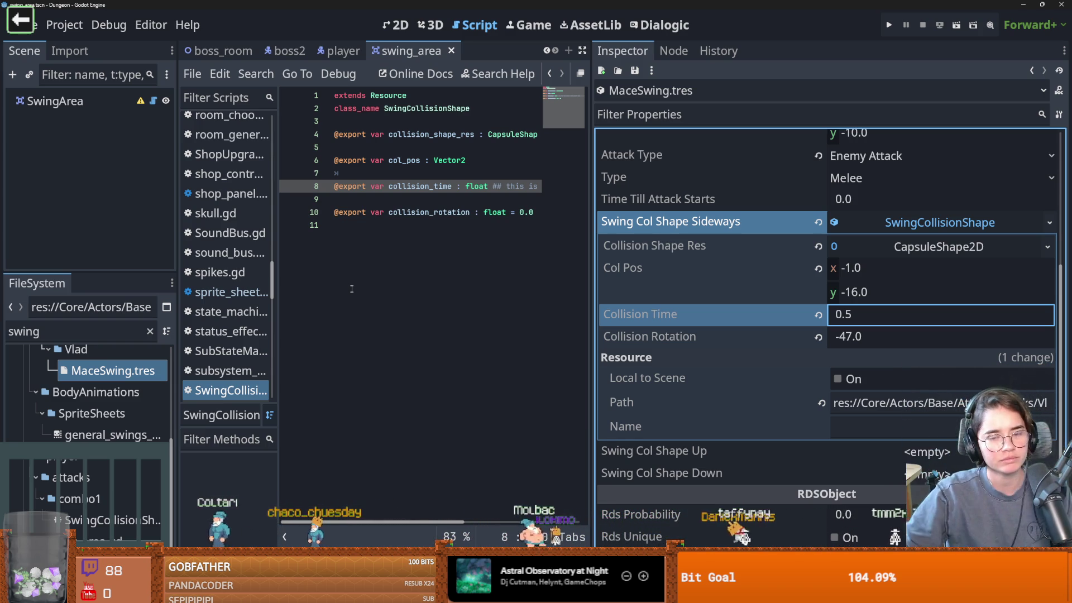
click(351, 289)
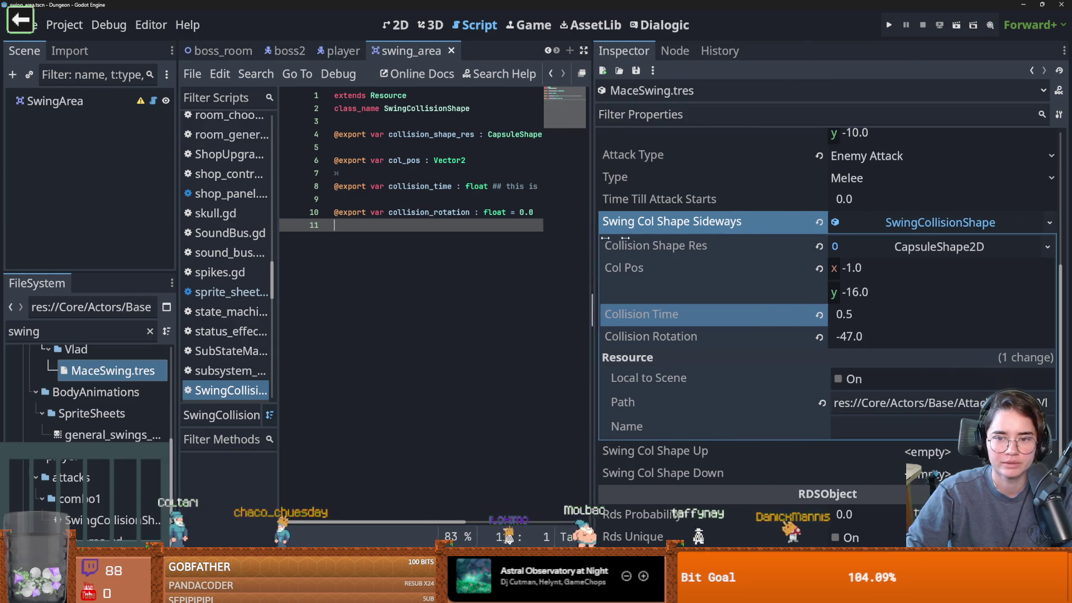
Save the script and collapse MaceSwing's sideways collision shape in the Inspector.
drag(592, 235, 818, 235)
key(ctrl+s)
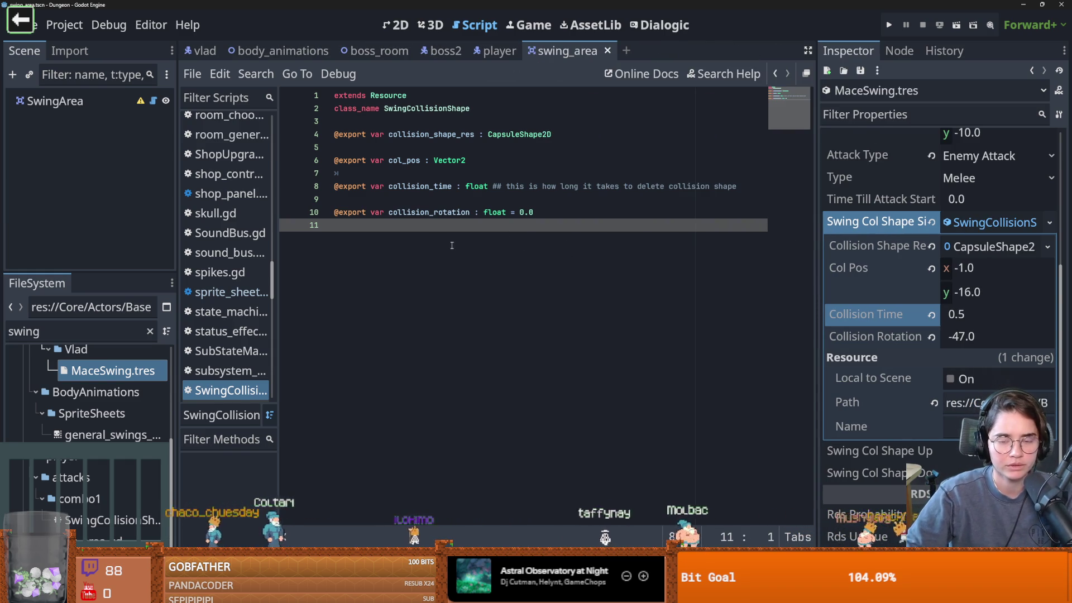
click(112, 371)
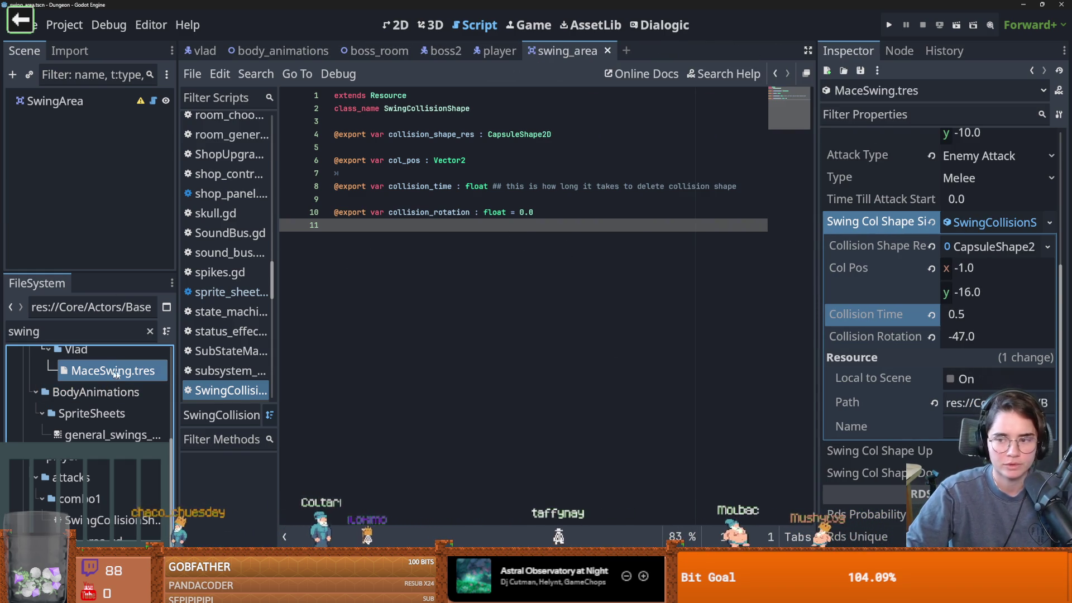
drag(820, 320, 632, 320)
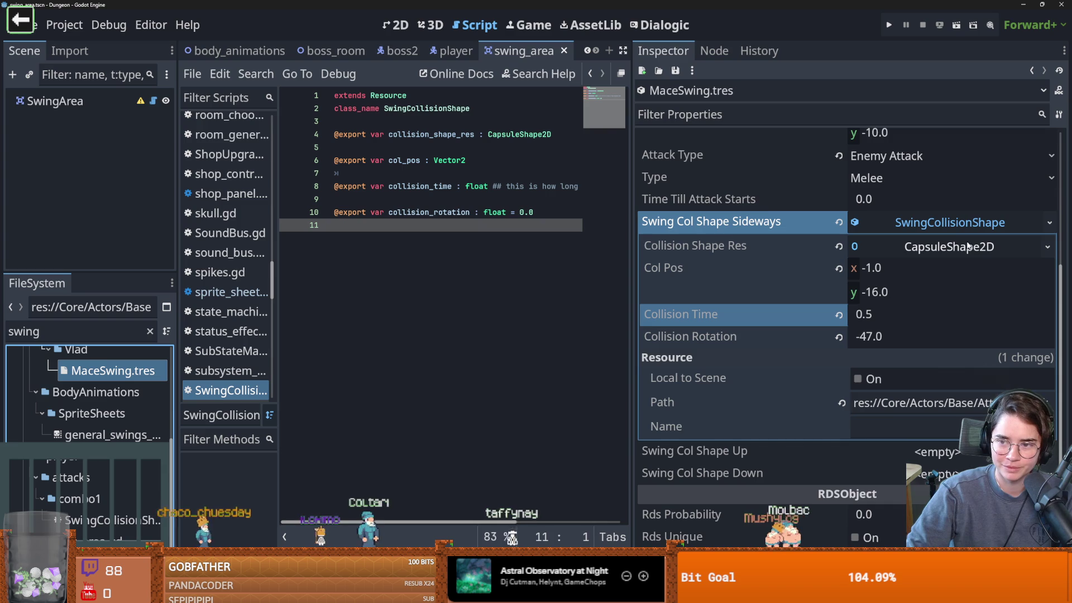
click(960, 225)
key(ctrl+s)
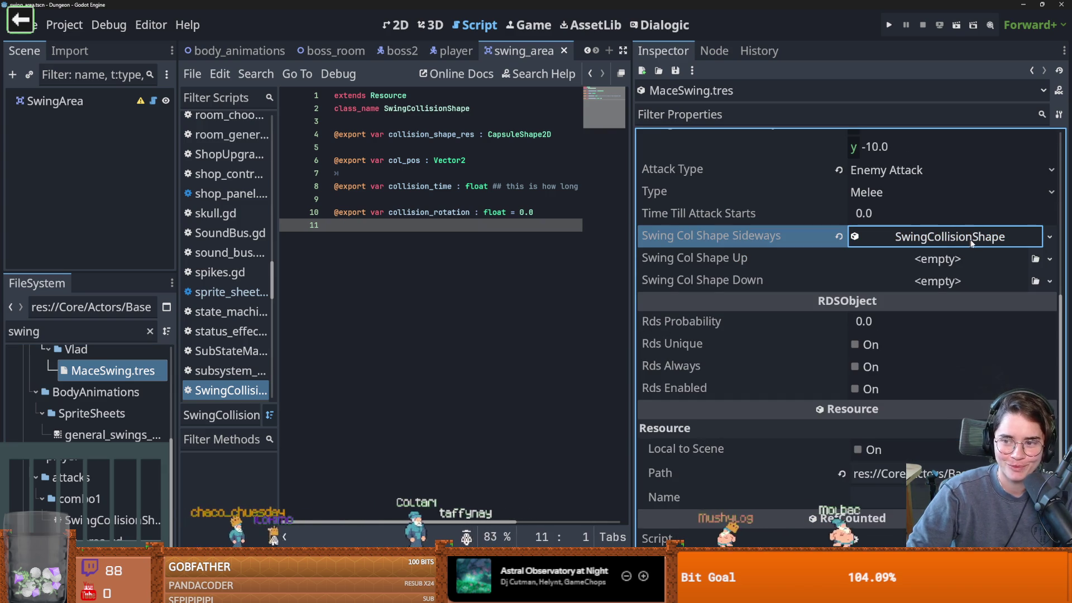
Copy the sideways collision shape and paste it into the Up and Down slots.
click(1049, 237)
click(943, 465)
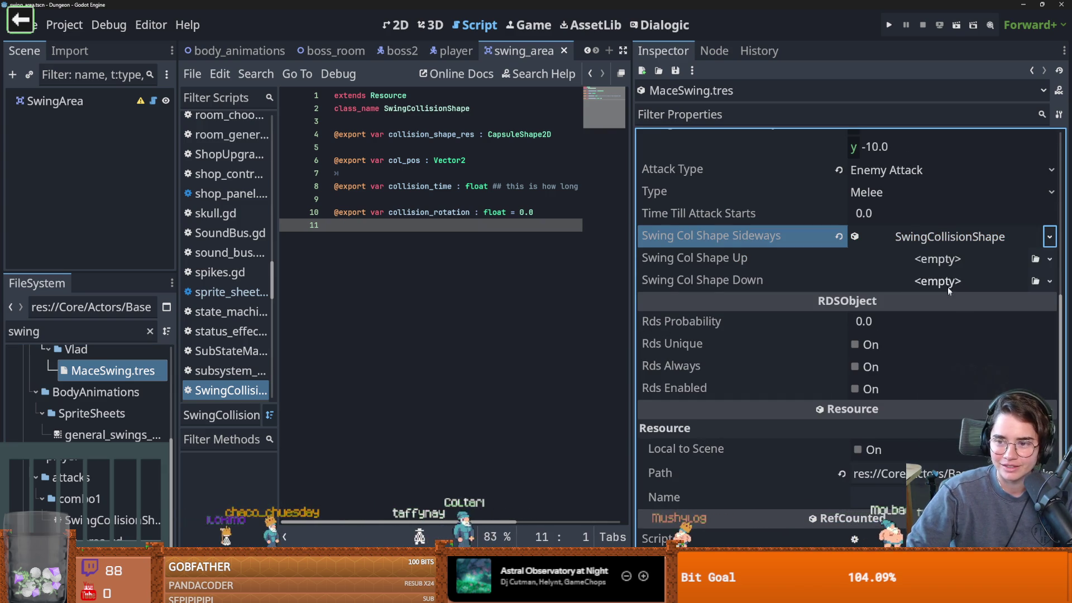
click(1050, 260)
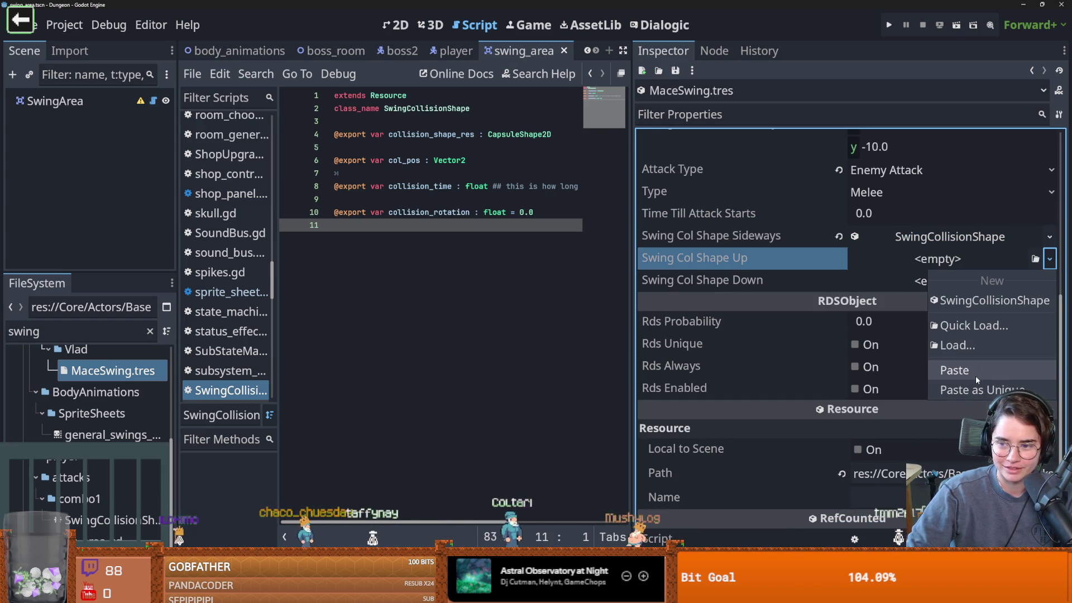
click(975, 374)
click(1049, 281)
click(954, 392)
key(ctrl+s)
Check the pasted swing collision shape entries.
click(778, 404)
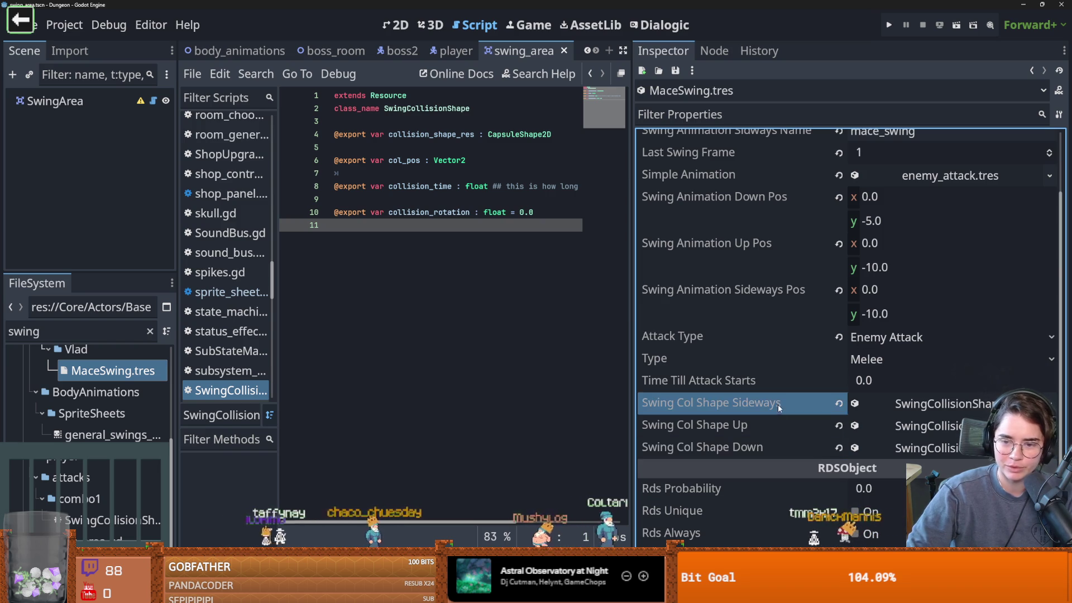
click(774, 425)
click(802, 406)
scroll(803, 412, up, 3)
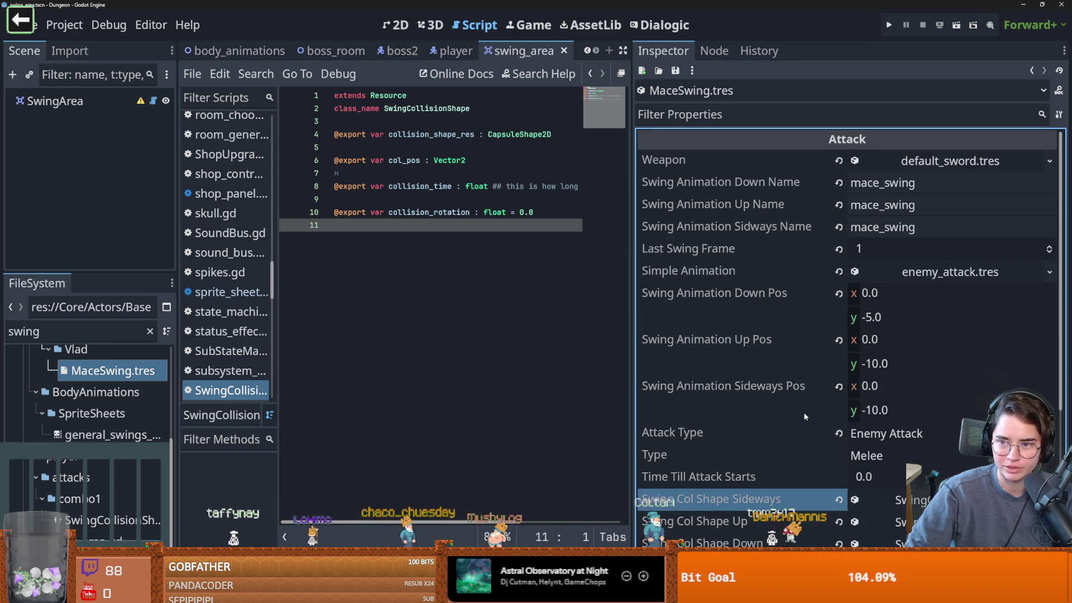
scroll(804, 410, down, 2)
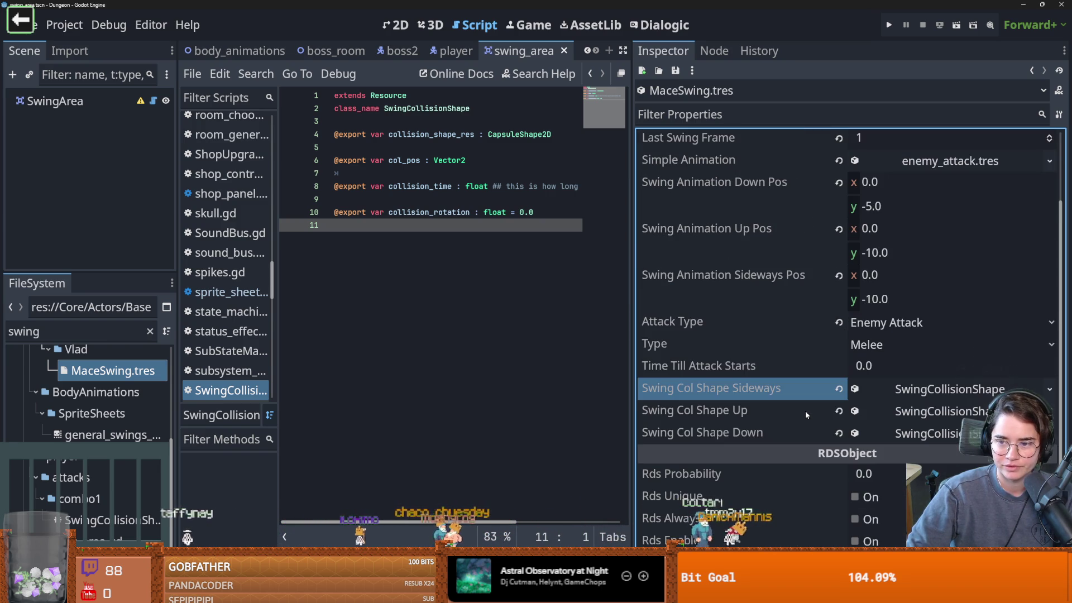
Set the Up and Sideways Pos y offsets to -5.0 and save MaceSwing.tres.
click(882, 206)
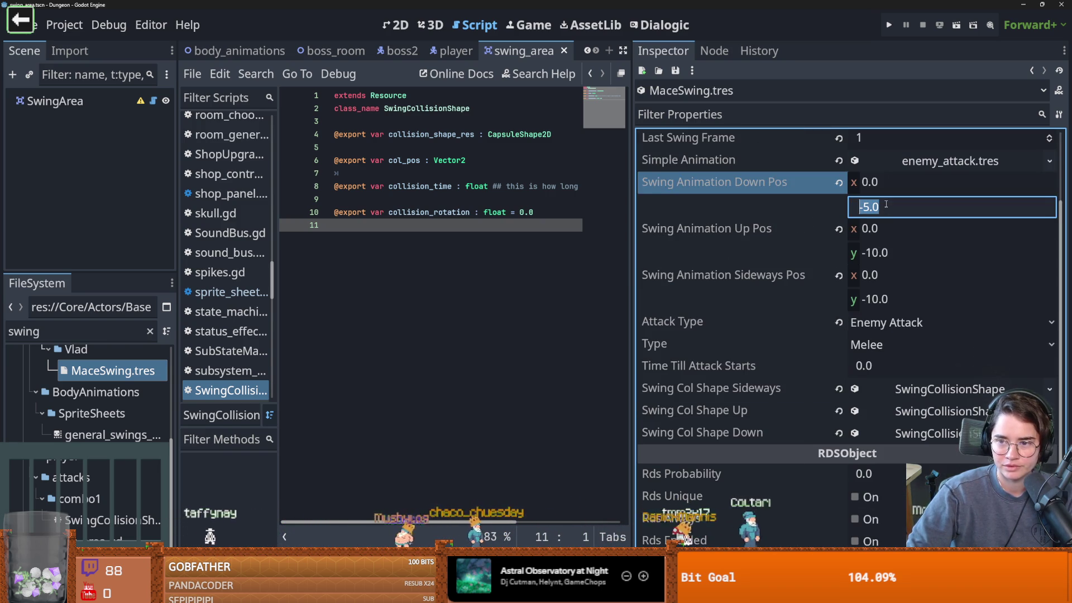
click(882, 252)
text(-5.0)
click(891, 298)
text(-5.0)
key(Return)
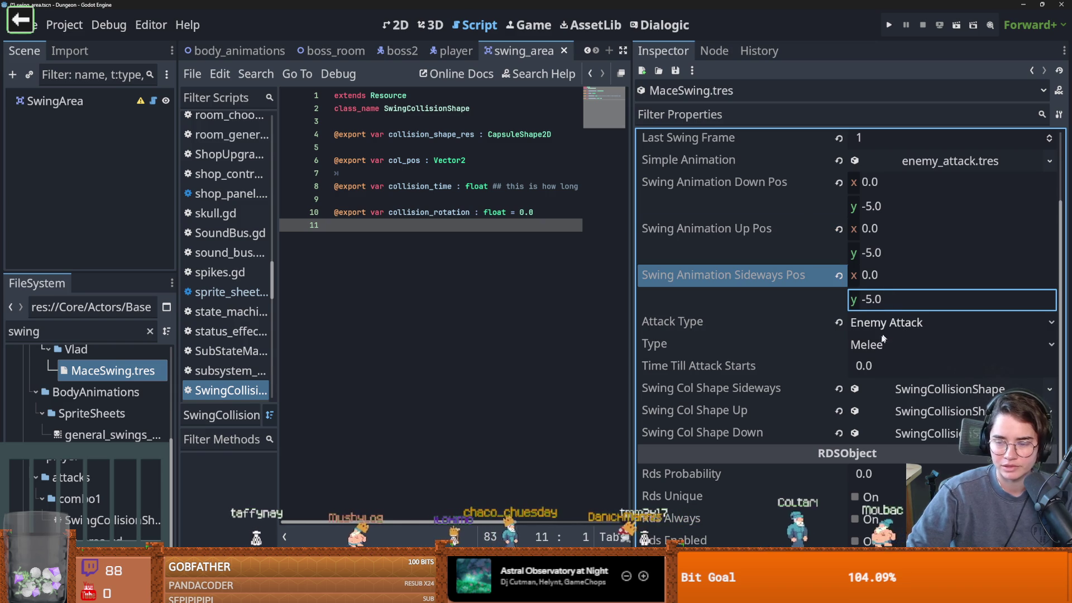
key(ctrl+s)
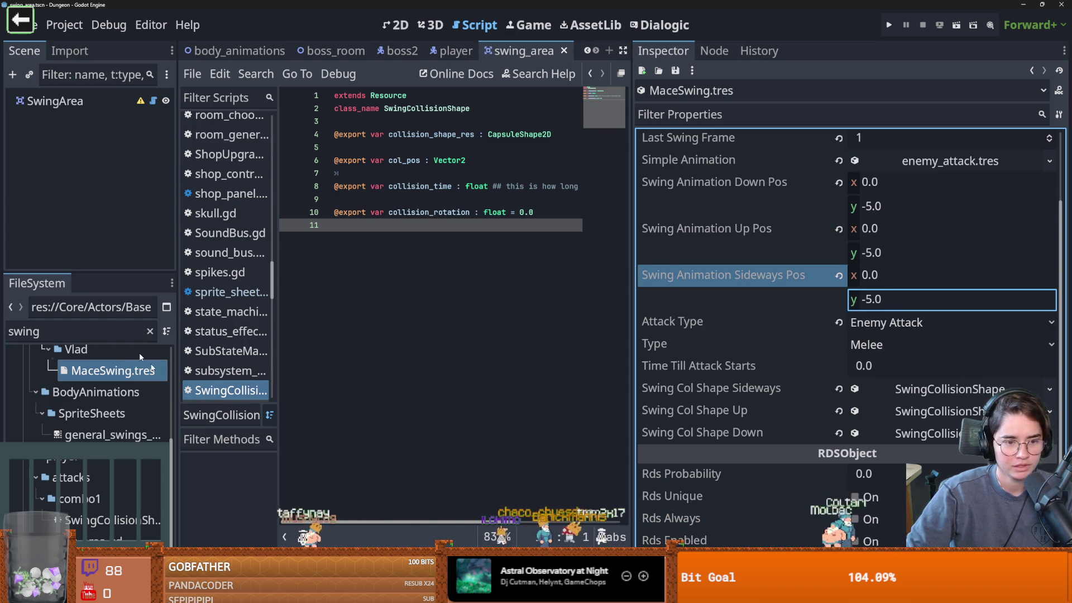
drag(176, 236, 247, 236)
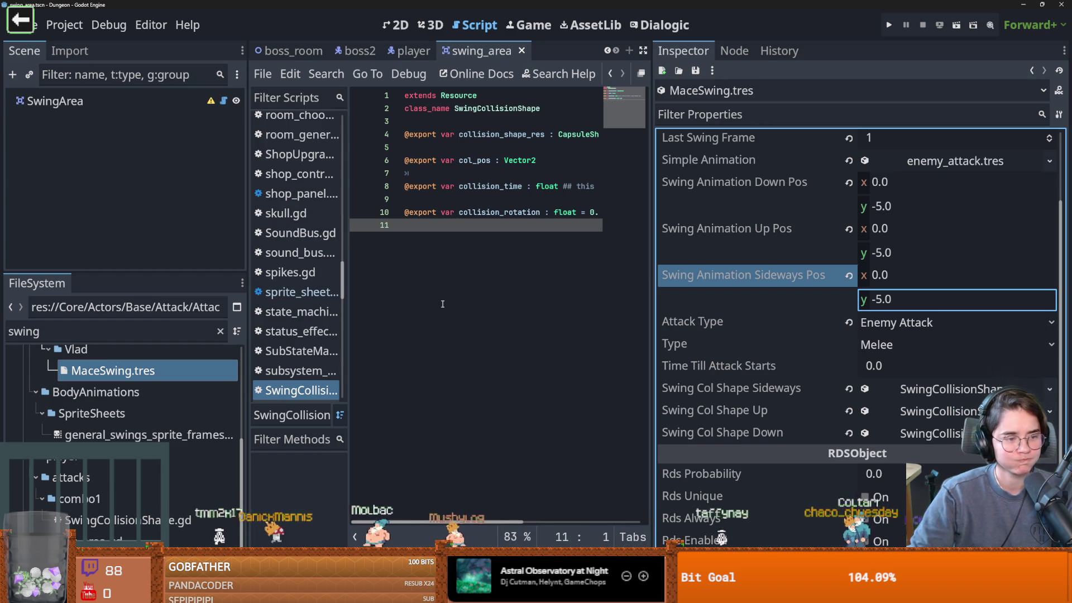
Save, switch to the player scene, resize the left docks, and show it in 2D.
key(ctrl+s)
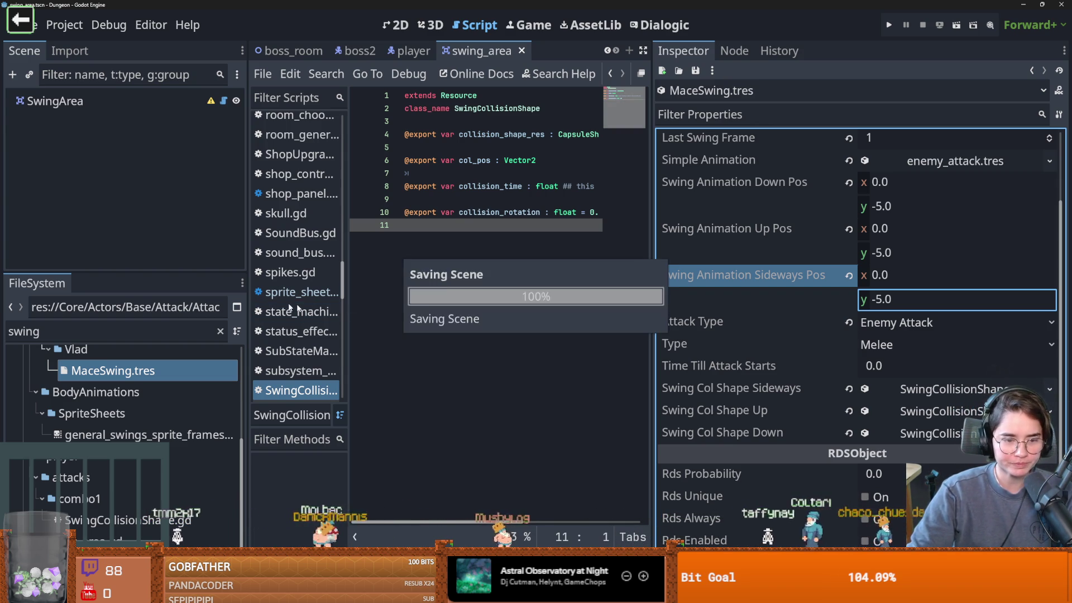
click(414, 50)
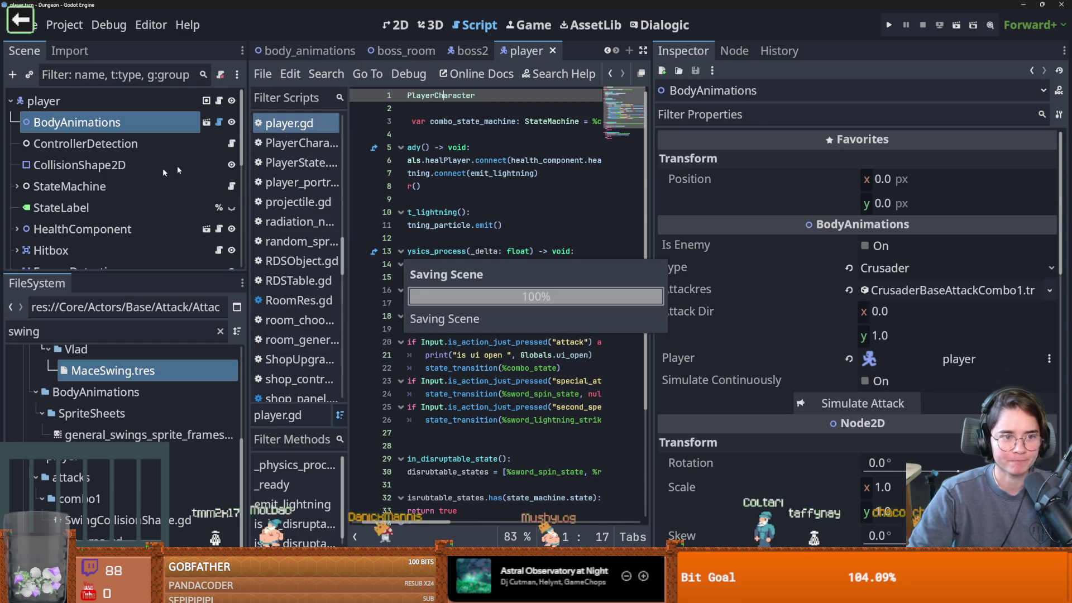
click(147, 273)
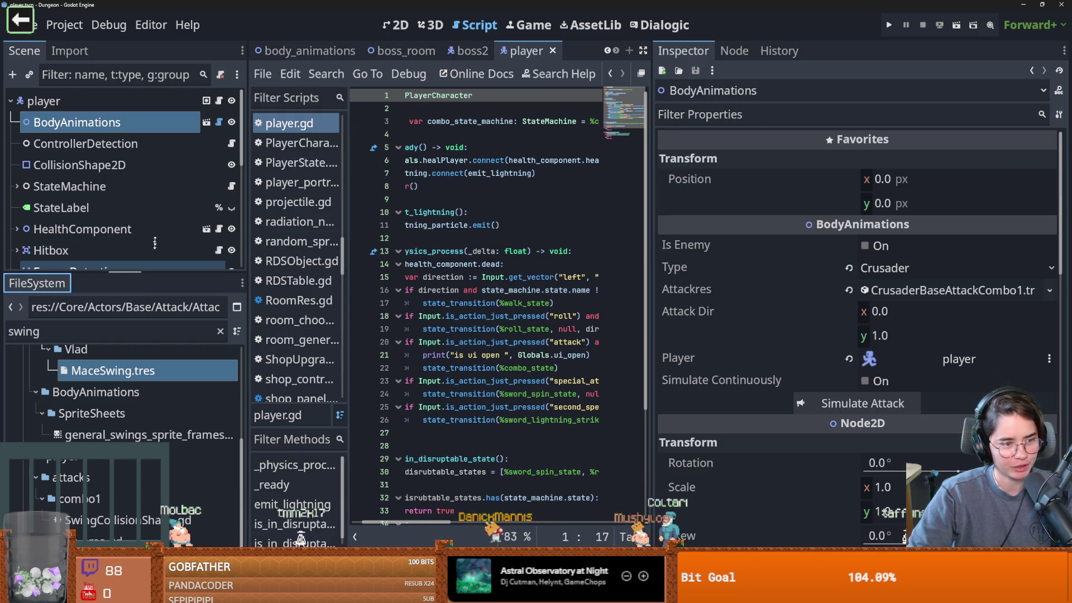
key(ctrl+s)
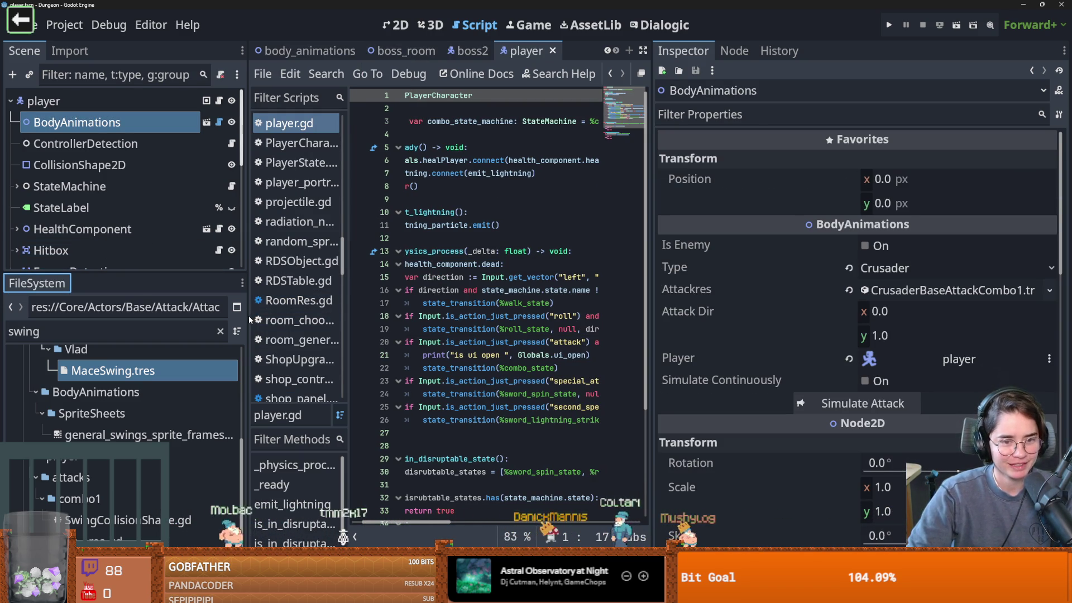
drag(247, 309, 292, 309)
key(ctrl+s)
drag(168, 273, 167, 339)
key(ctrl+s)
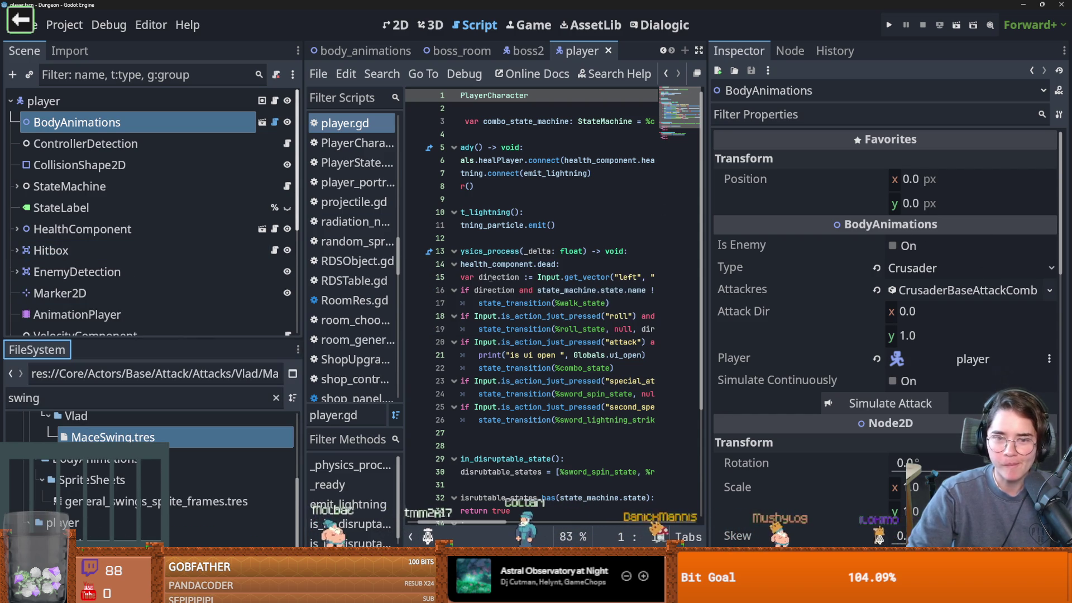
click(115, 125)
click(44, 101)
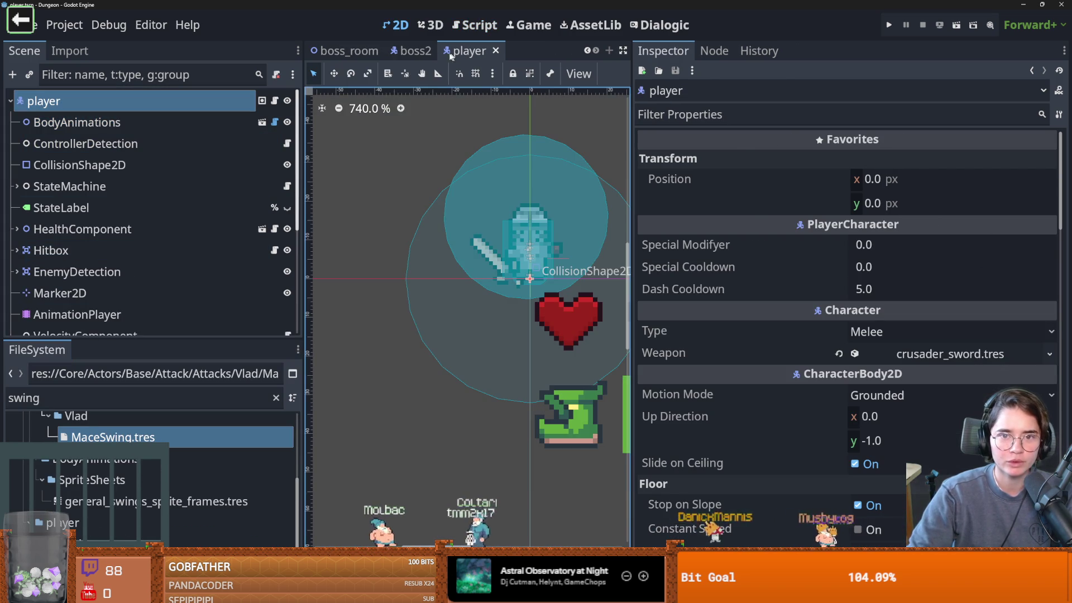
Switch to the vlad scene and select the Vlad root node.
click(416, 50)
drag(633, 72, 865, 73)
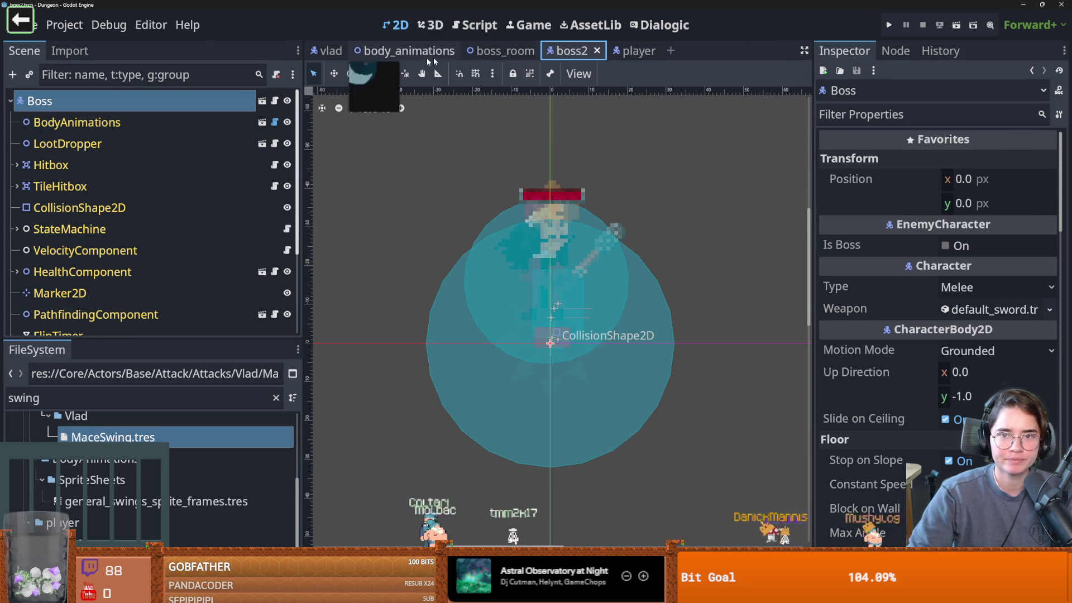
click(331, 51)
scroll(118, 182, up, 5)
click(78, 100)
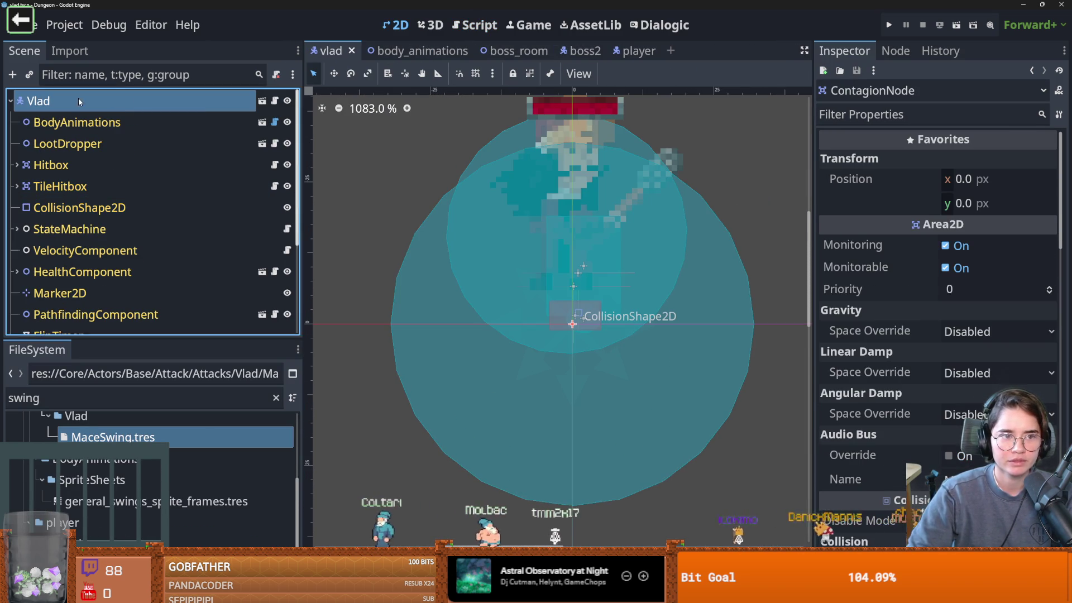
drag(815, 266, 650, 266)
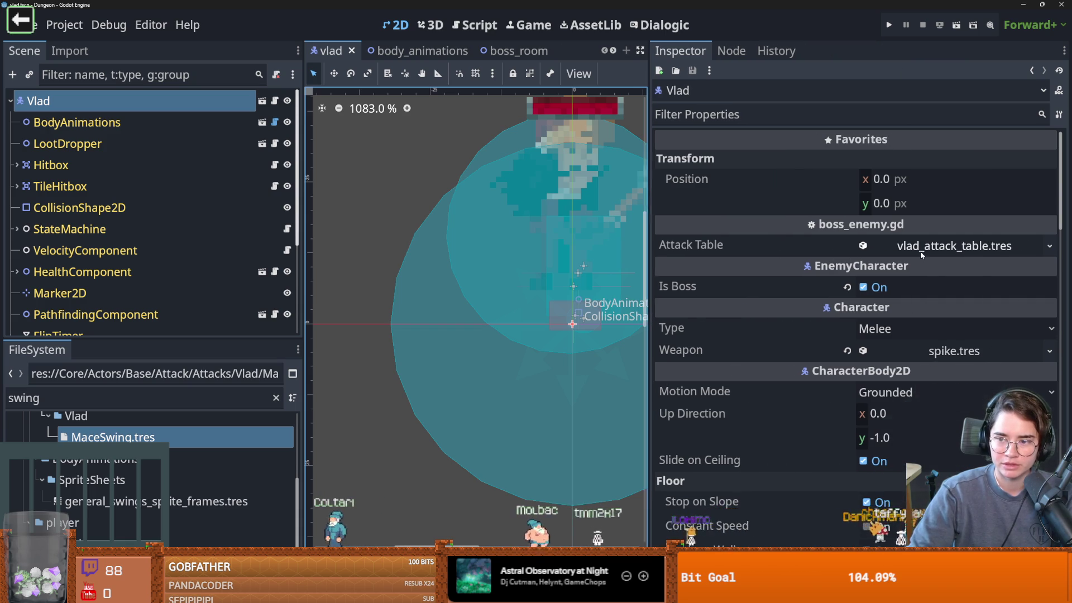
Add MaceSwing.tres as a new Attack Table Rds Contents entry and save.
click(954, 246)
click(970, 300)
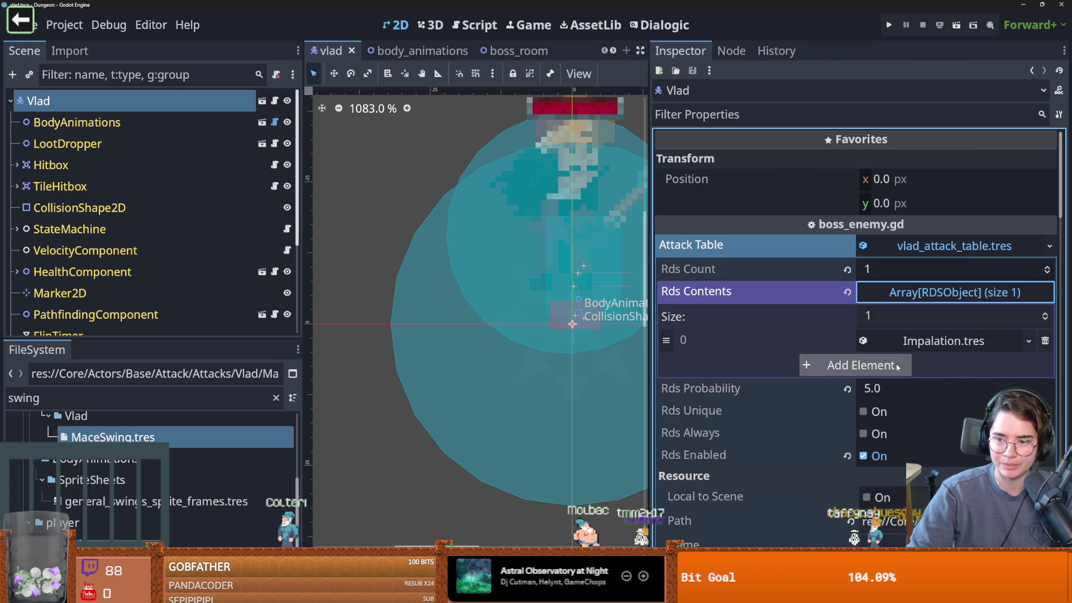
click(851, 388)
click(963, 366)
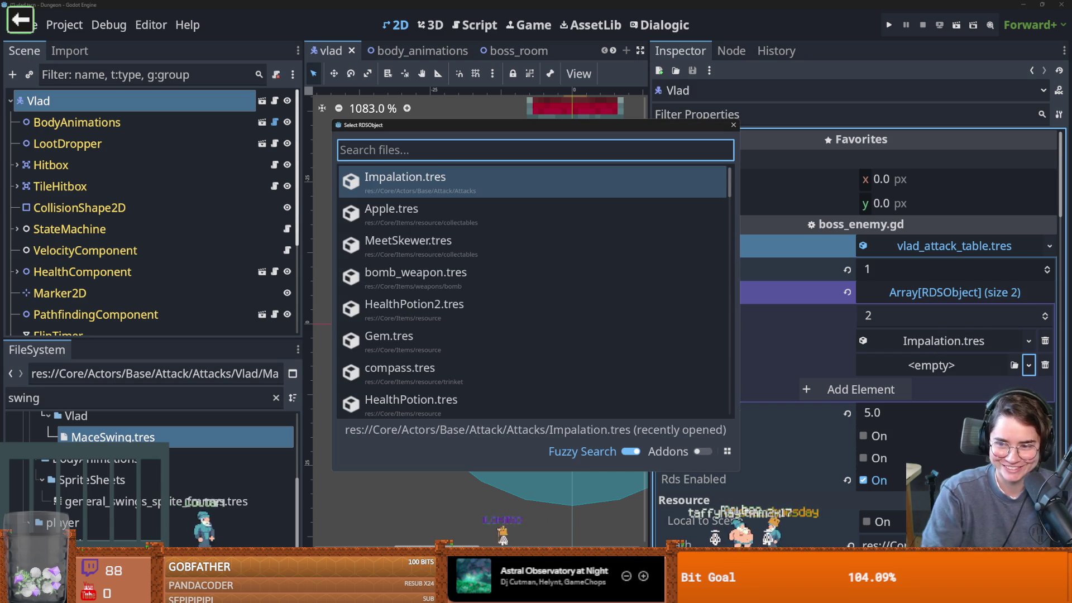
text(mac)
key(Return)
key(ctrl+s)
click(937, 248)
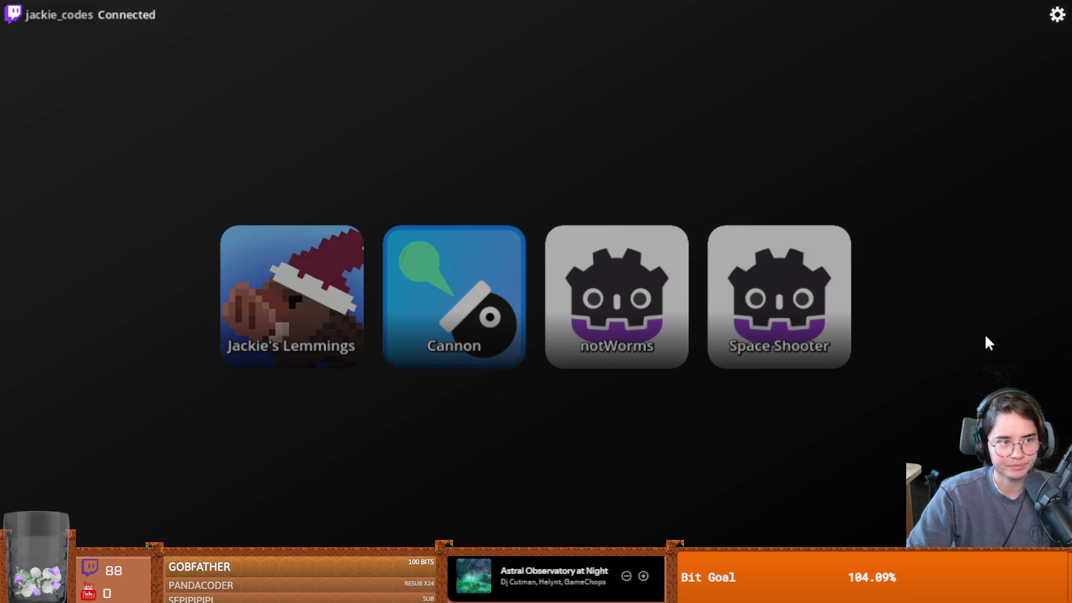
Launch the Cannon game tile from the launcher.
click(475, 346)
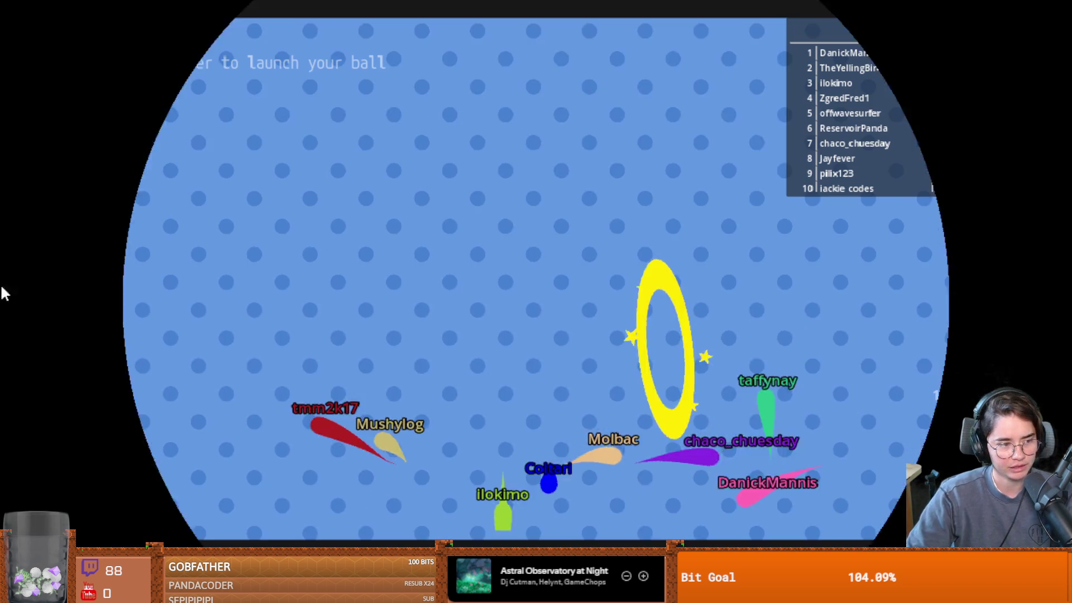
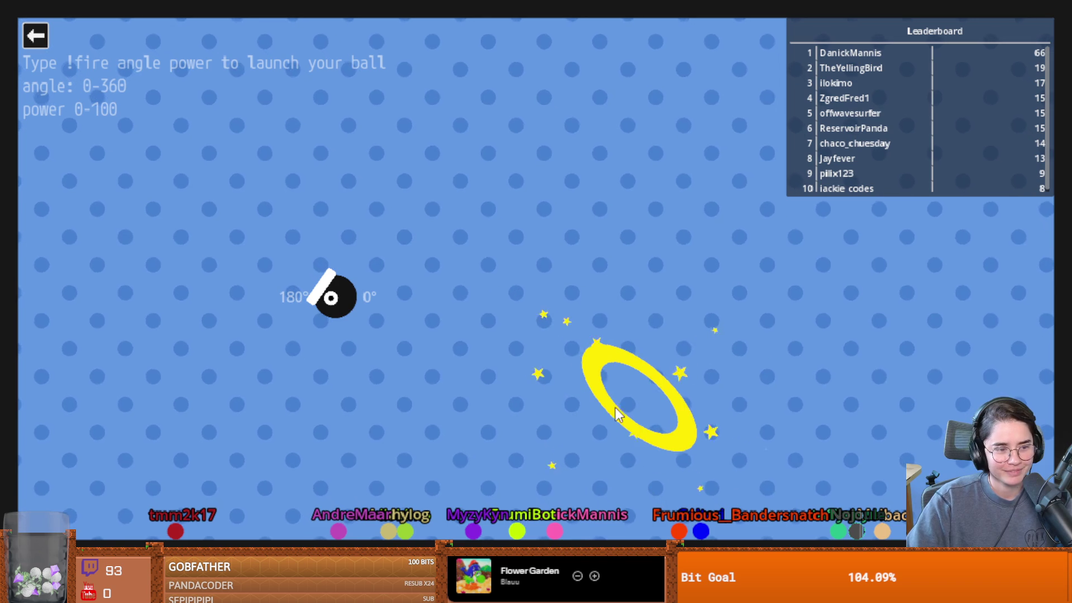
Exit the Cannon game and close the Stream launcher to get back to Godot.
click(35, 36)
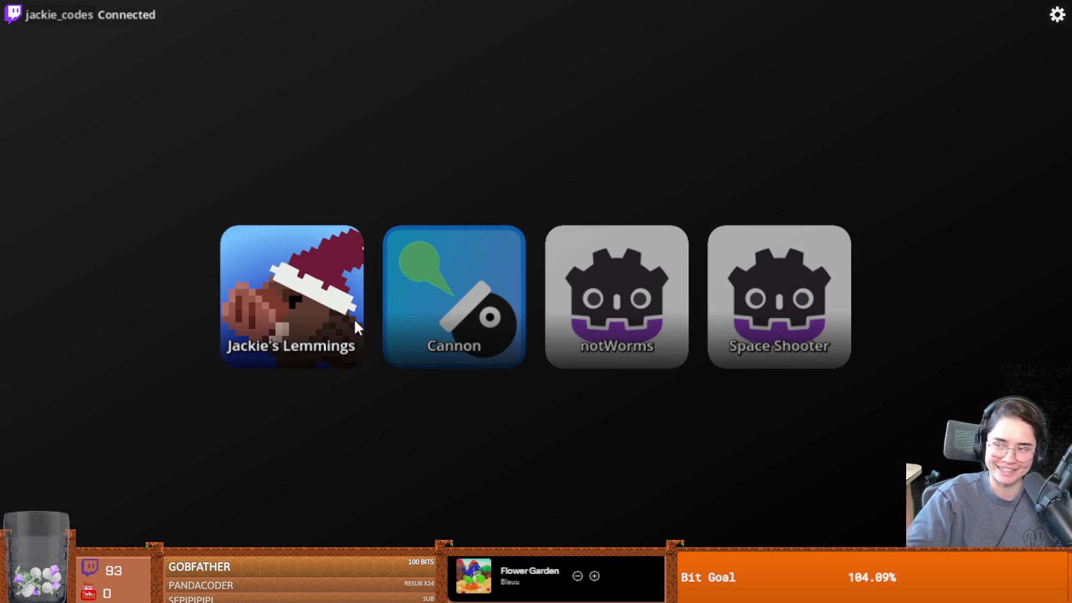
click(453, 296)
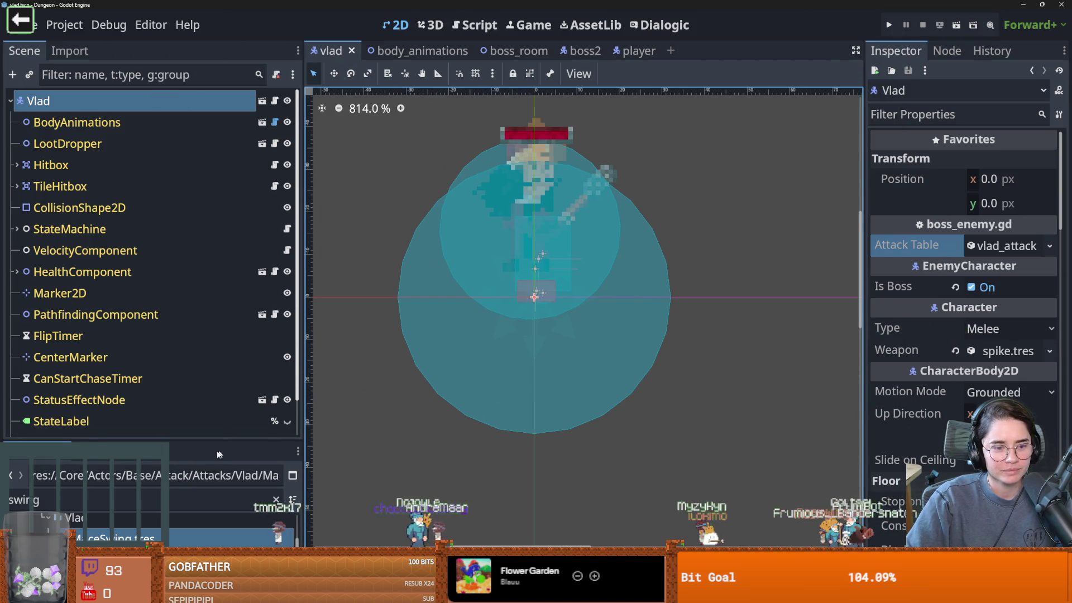
Resize the Scene, viewport and Inspector docks and save the vlad scene.
drag(168, 444, 168, 476)
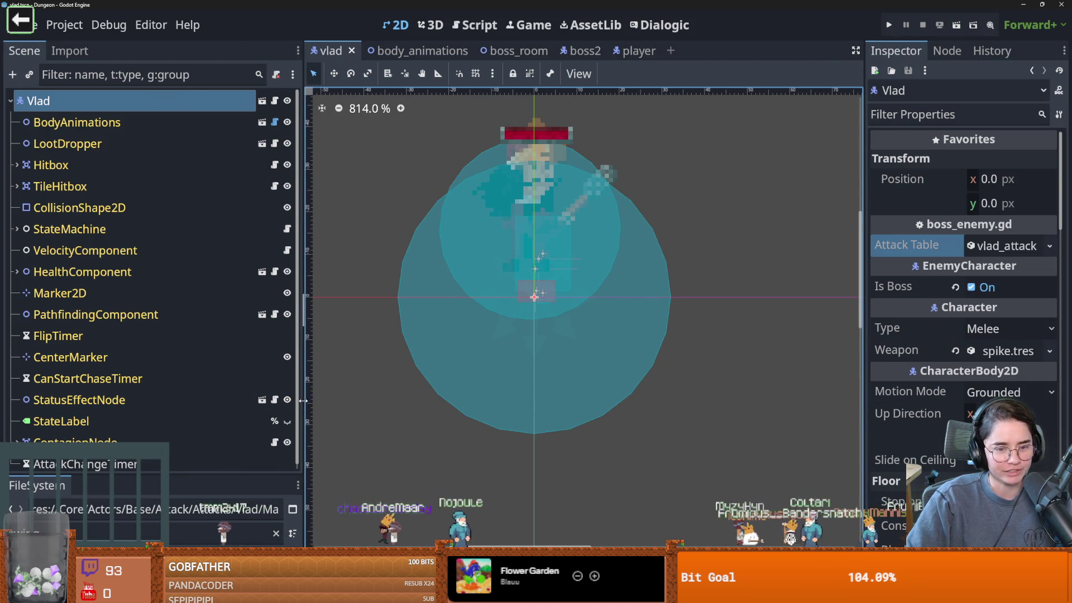
drag(302, 403, 196, 403)
key(ctrl+s)
drag(866, 309, 783, 310)
Expand the attack table to Impalation's simple animation, then open the body_animations scene.
click(964, 247)
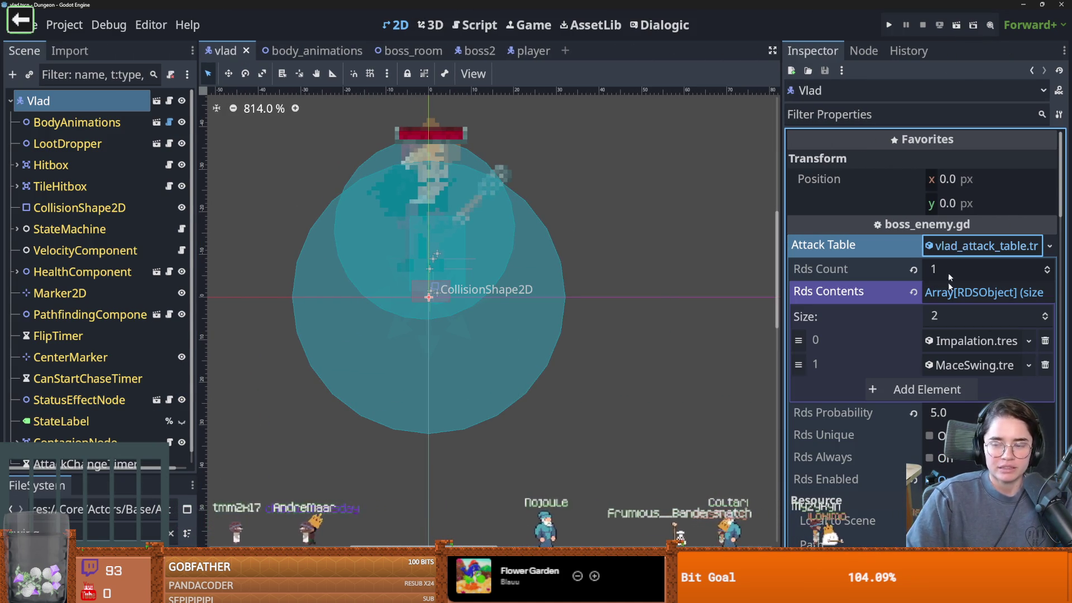
click(949, 341)
scroll(837, 357, down, 3)
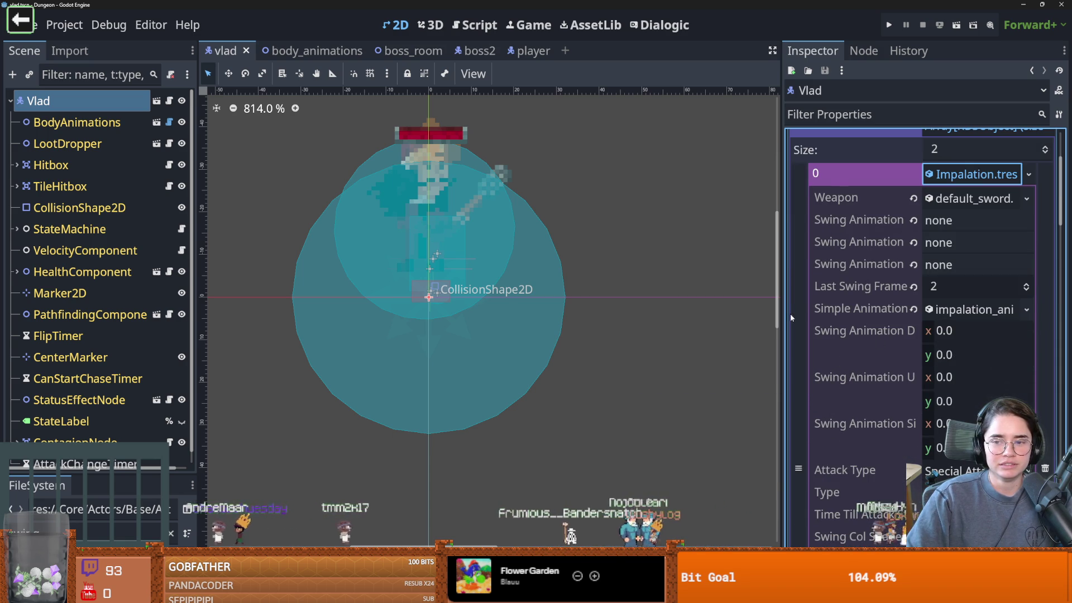
drag(782, 316, 703, 312)
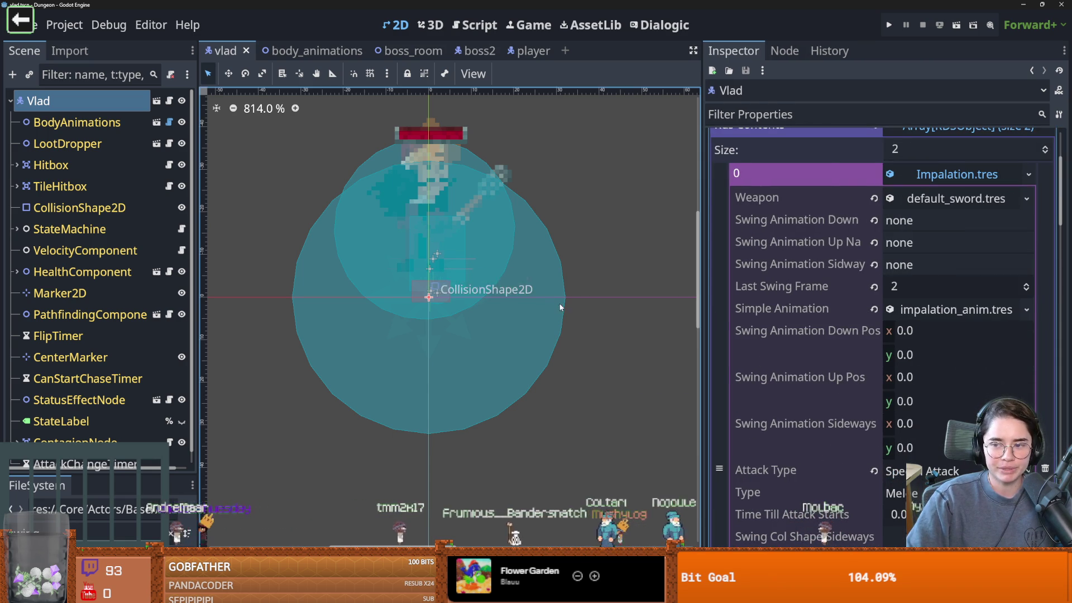
click(931, 311)
click(931, 311)
click(930, 311)
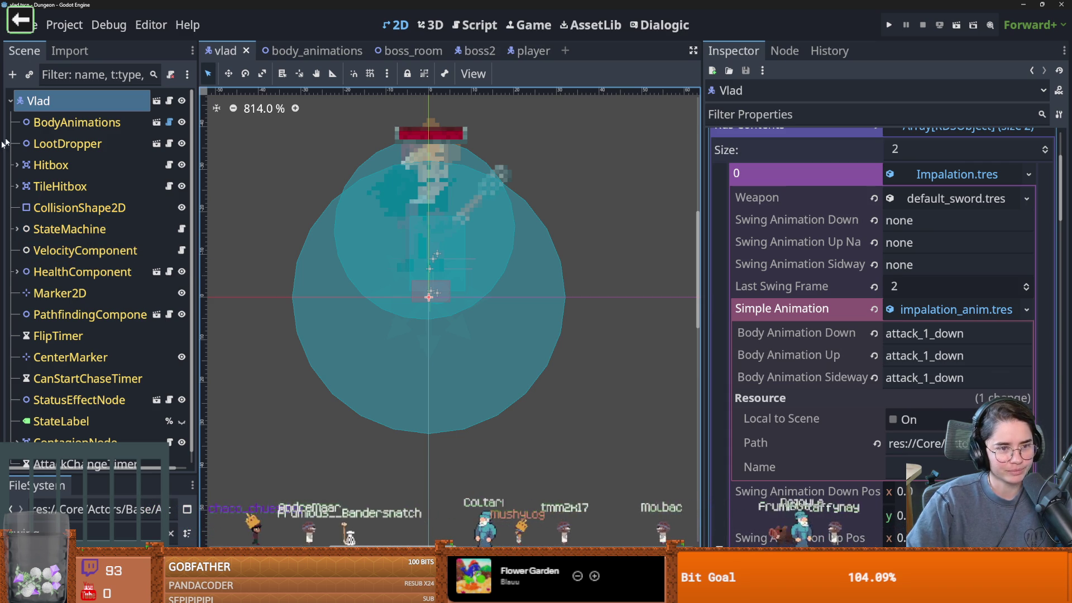
click(78, 122)
click(157, 122)
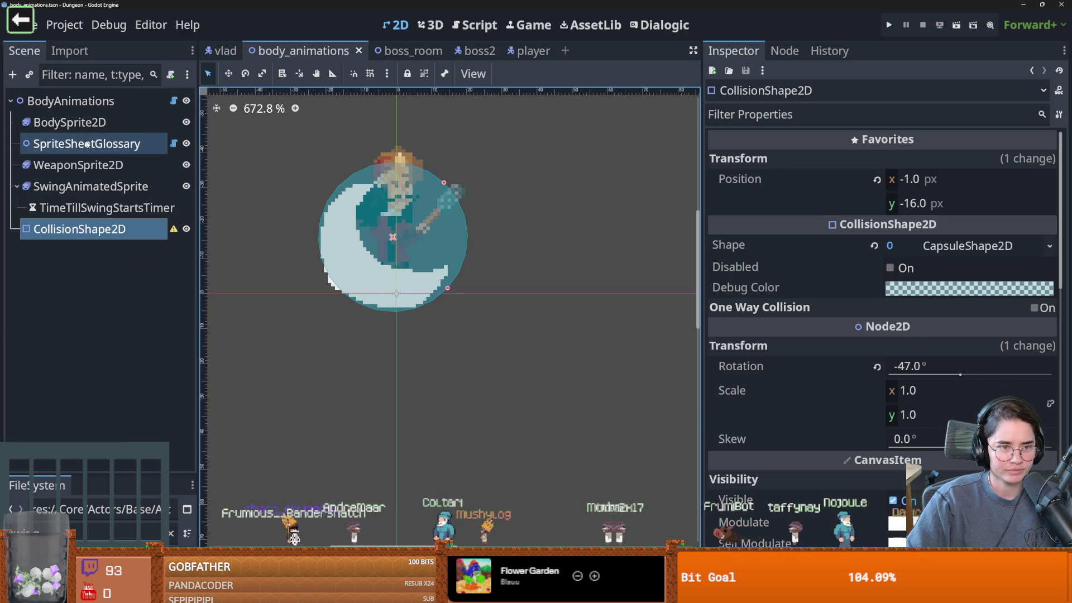
Preview the body sprite's attack_2_up, attack_2_sideways and attack_2_down animations, then return to the vlad scene.
click(86, 144)
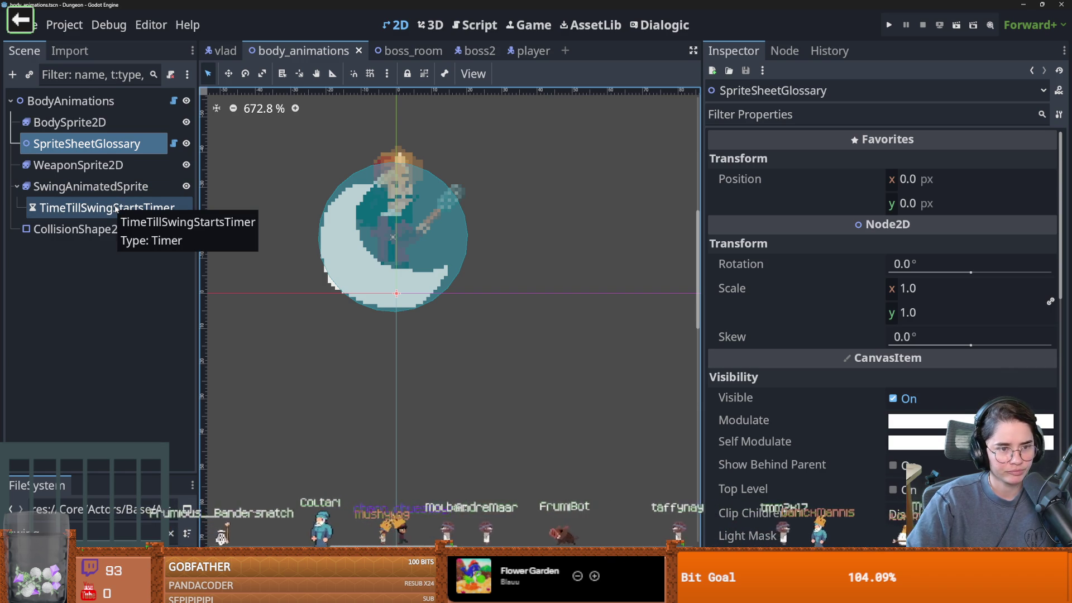
click(70, 122)
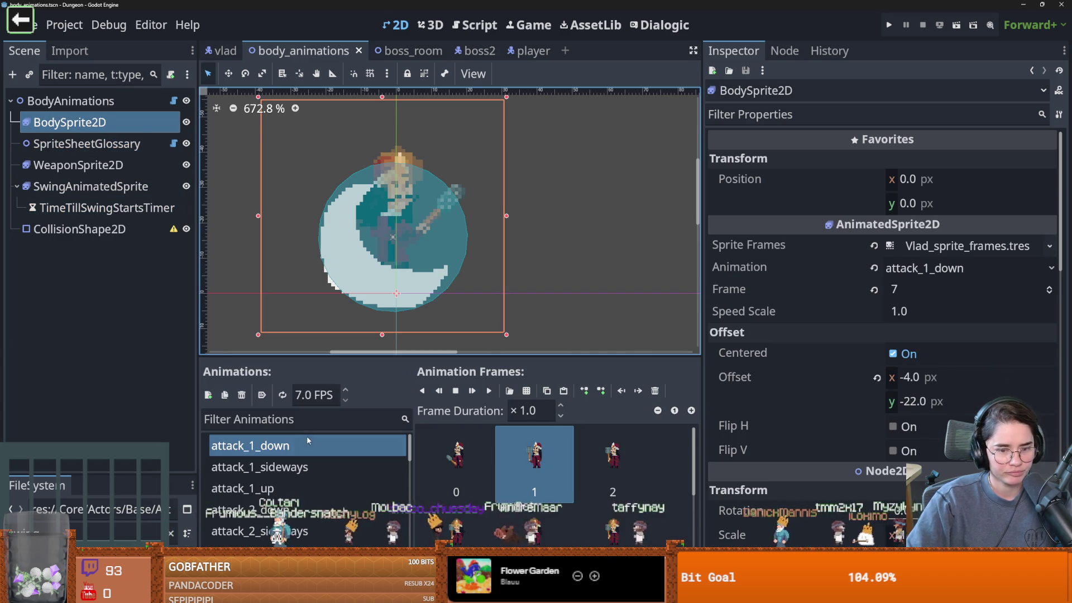
scroll(307, 473, down, 5)
scroll(307, 473, up, 2)
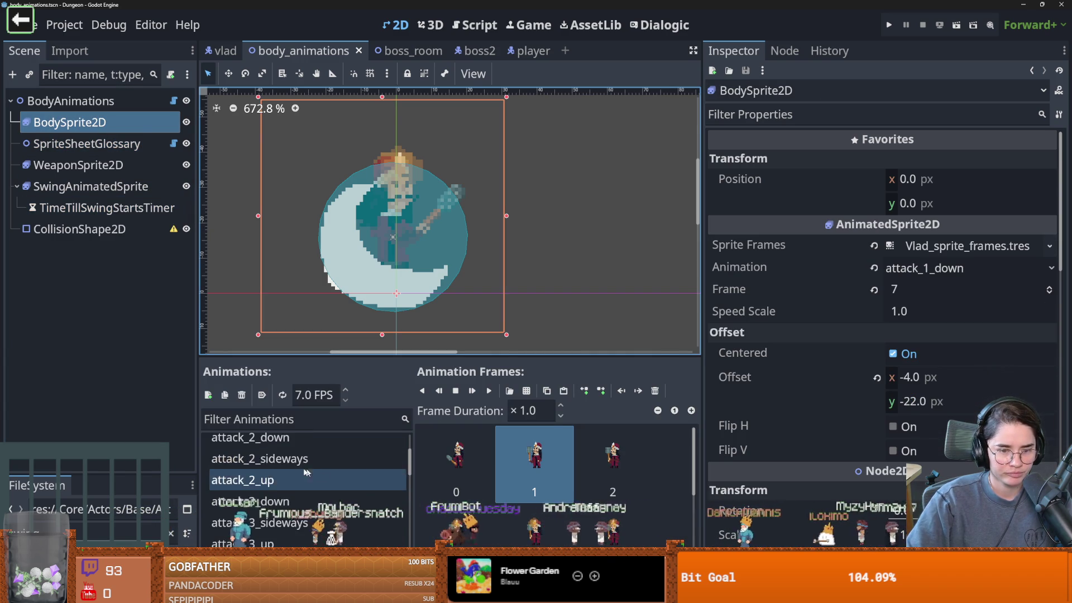
click(306, 474)
click(294, 459)
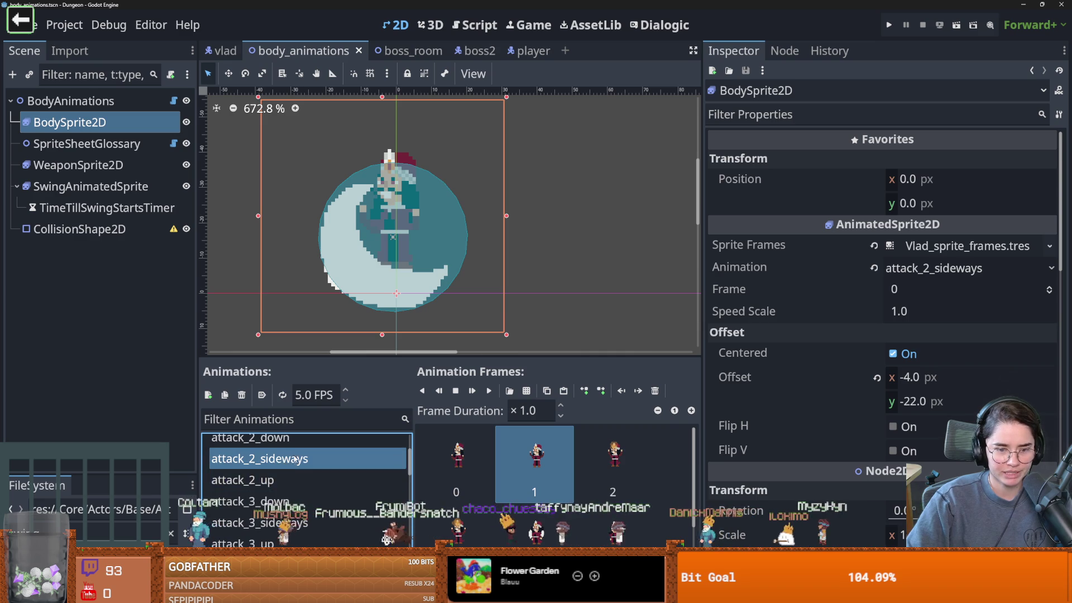
double_click(282, 438)
key(ctrl+c)
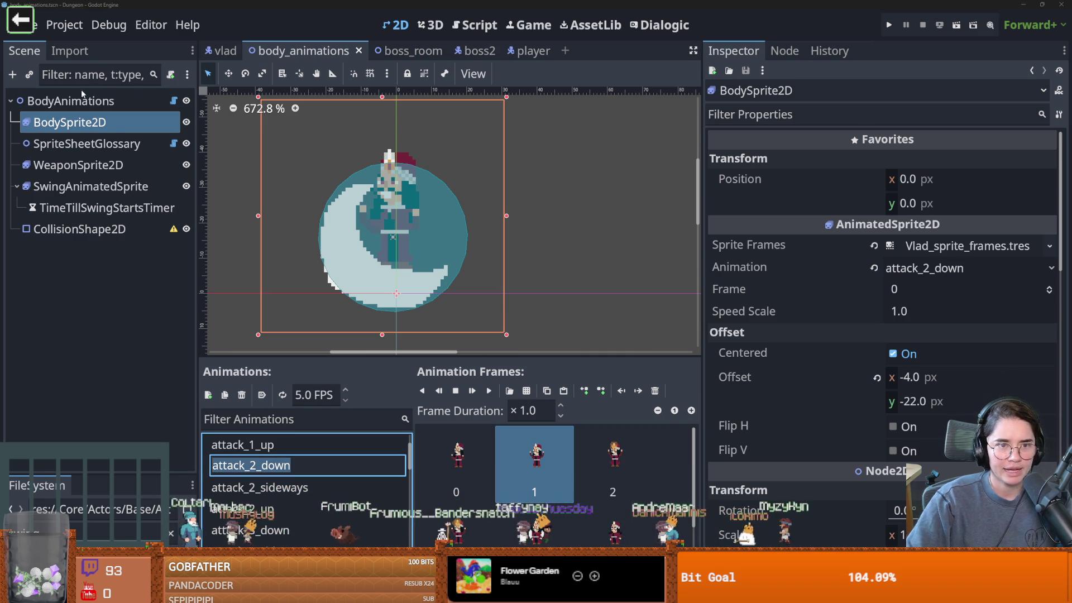
click(223, 50)
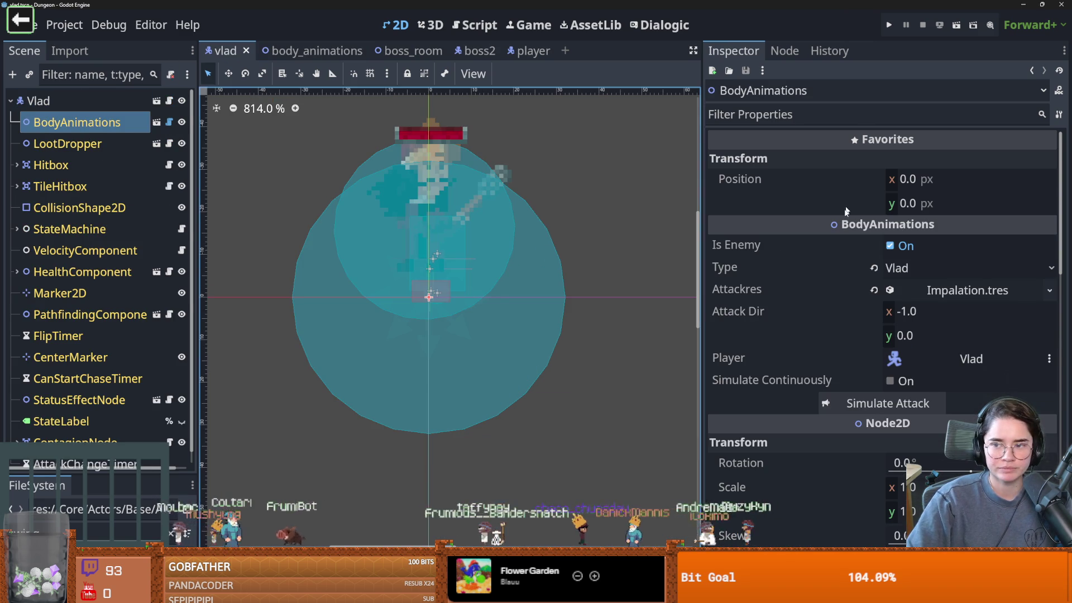
Paste attack_2_down into the Impalation attack's down, up and sideways body animation fields and save.
click(963, 290)
click(912, 337)
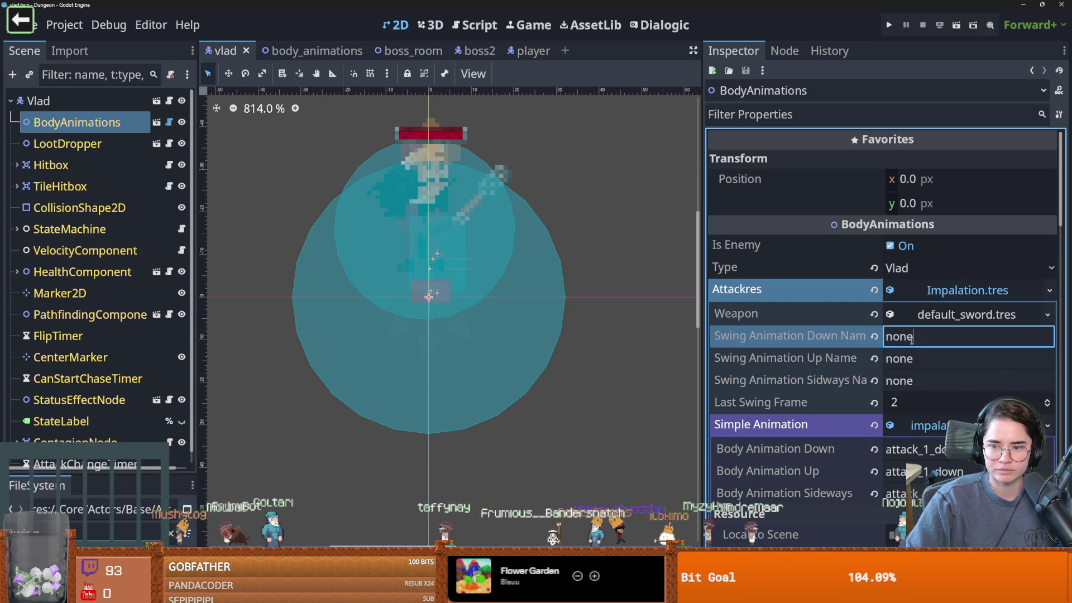
click(952, 450)
key(ctrl+v)
key(Tab)
key(ctrl+v)
key(Tab)
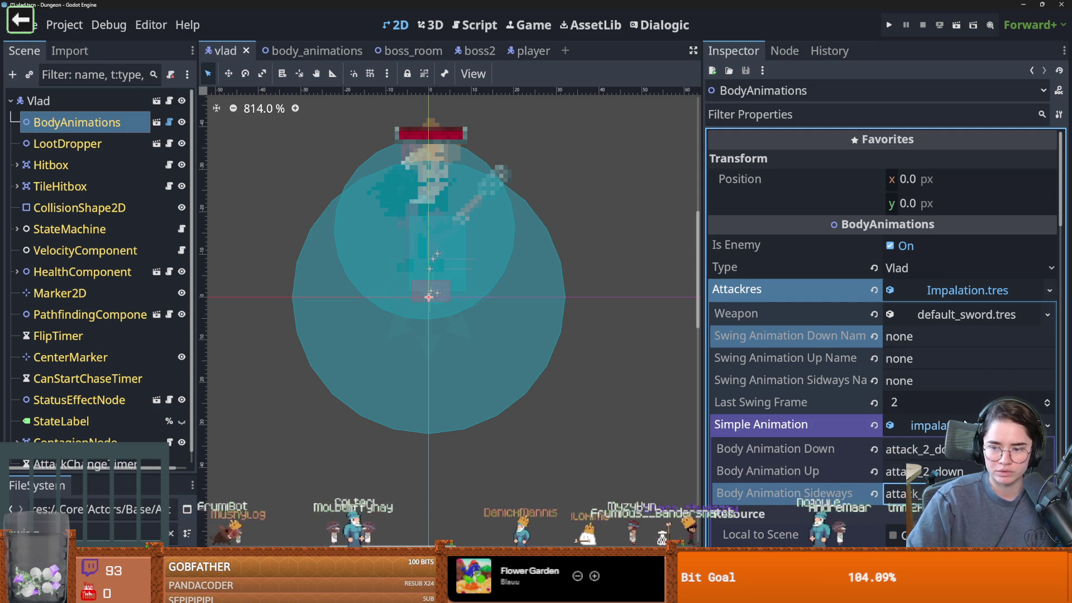
click(965, 424)
scroll(893, 357, down, 3)
key(ctrl+s)
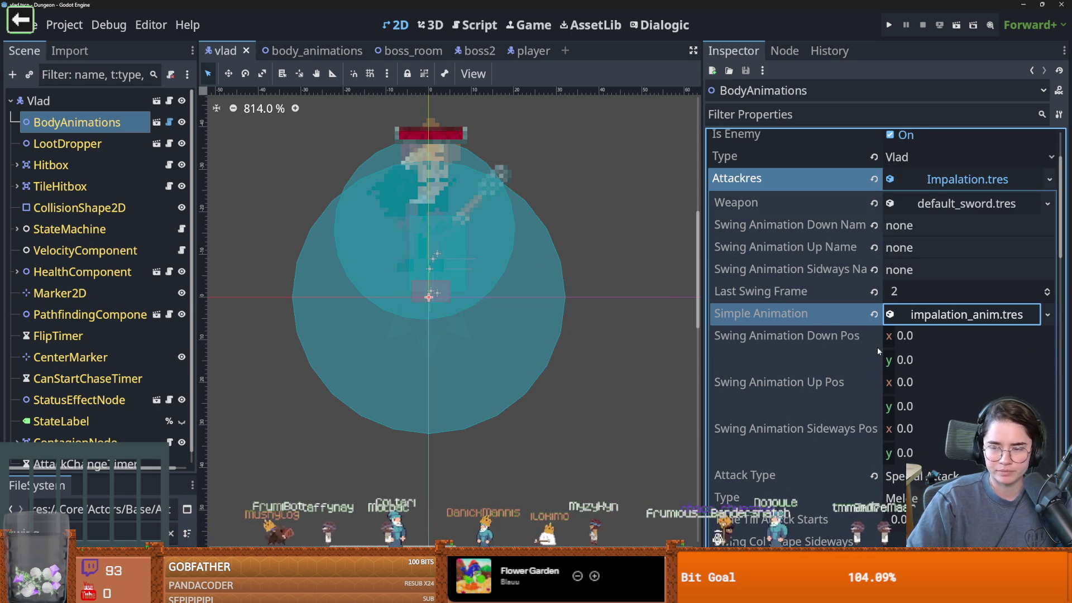
Recheck the Impalation simple animation values and save the vlad scene again.
click(966, 314)
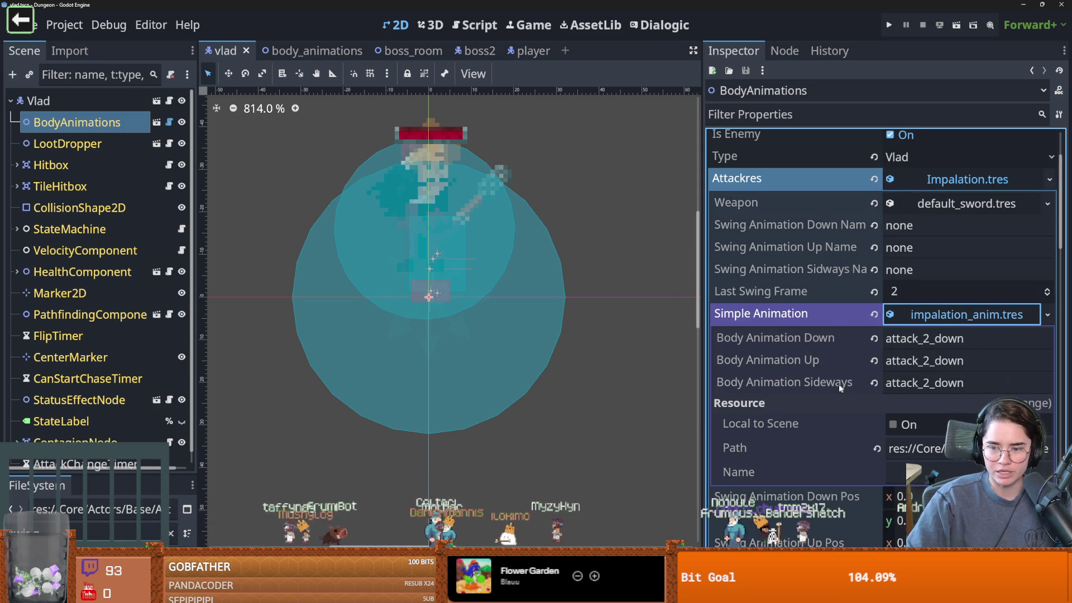
scroll(840, 388, up, 3)
click(900, 358)
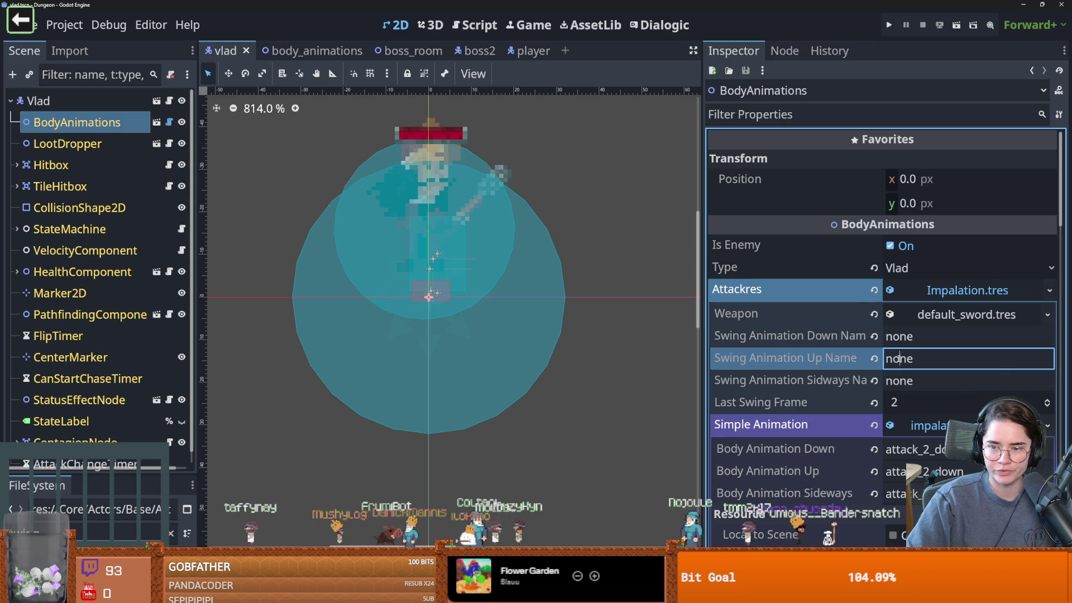
key(Tab)
key(ctrl+s)
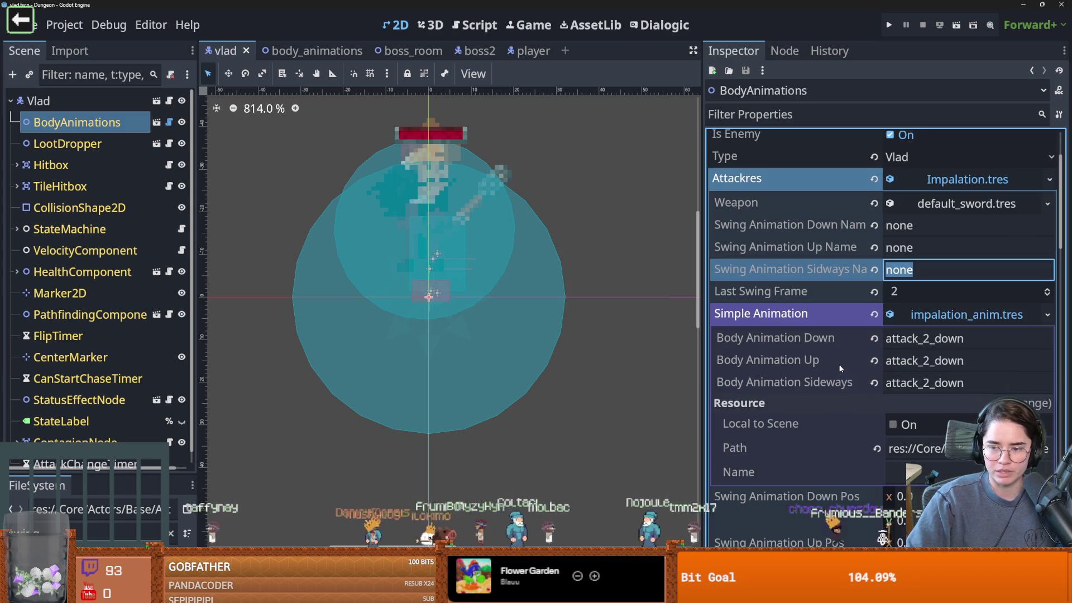
click(932, 316)
click(931, 323)
click(932, 322)
scroll(850, 403, down, 3)
scroll(852, 403, down, 1)
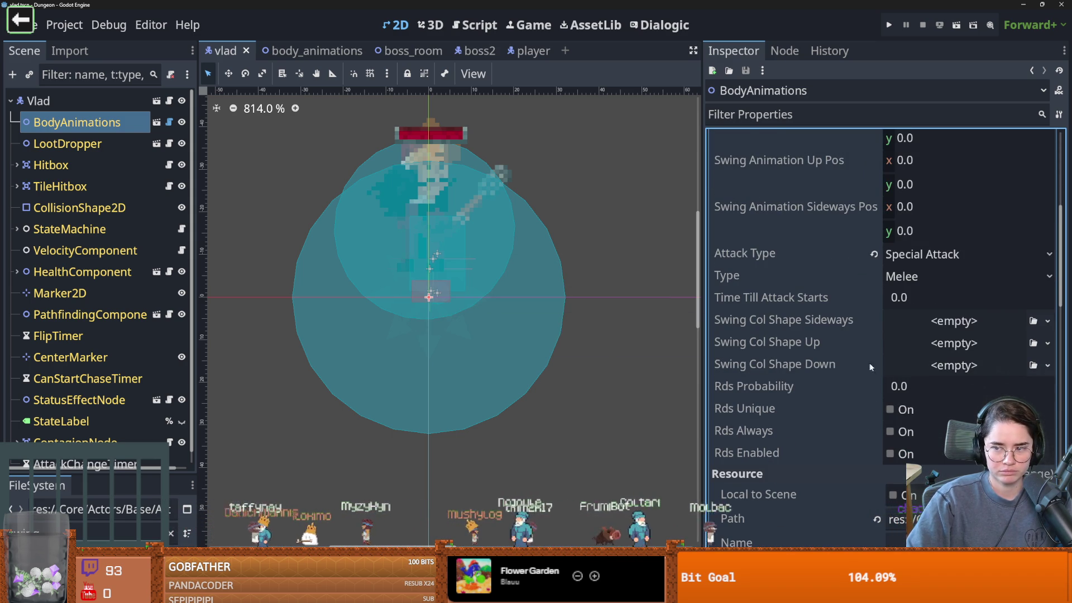
scroll(870, 367, up, 1)
Change the Impalation attack's Type from Ranger to Mage and save.
click(899, 332)
click(904, 352)
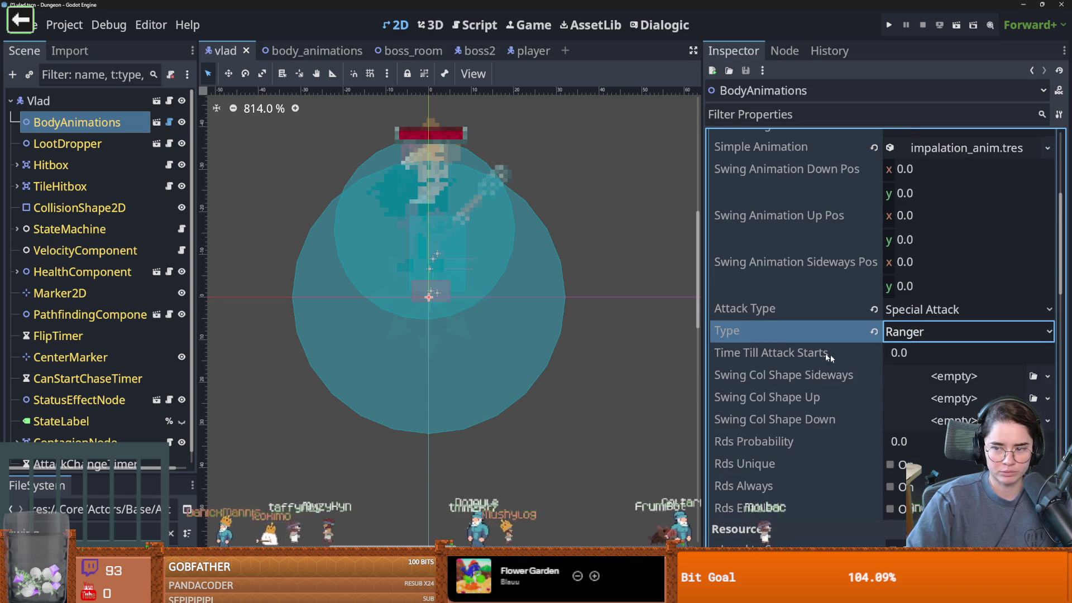
key(ctrl+s)
click(916, 331)
click(922, 391)
key(ctrl+s)
Review the Type and Attack Type options unchanged, save, and widen the node tree.
click(915, 332)
click(816, 322)
click(921, 309)
click(802, 294)
scroll(795, 373, up, 4)
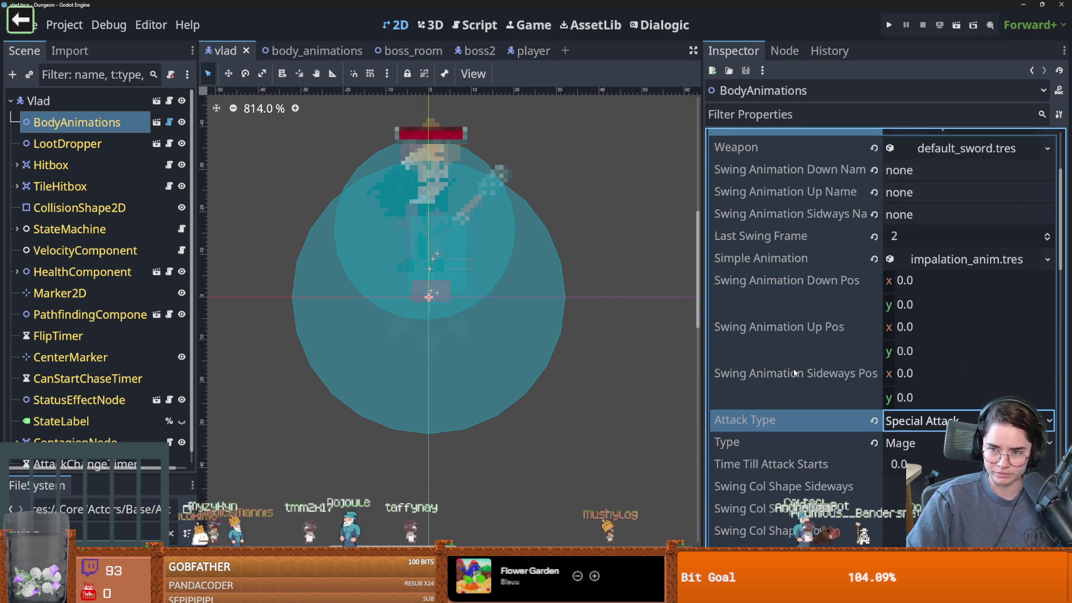
scroll(796, 373, up, 4)
key(ctrl+s)
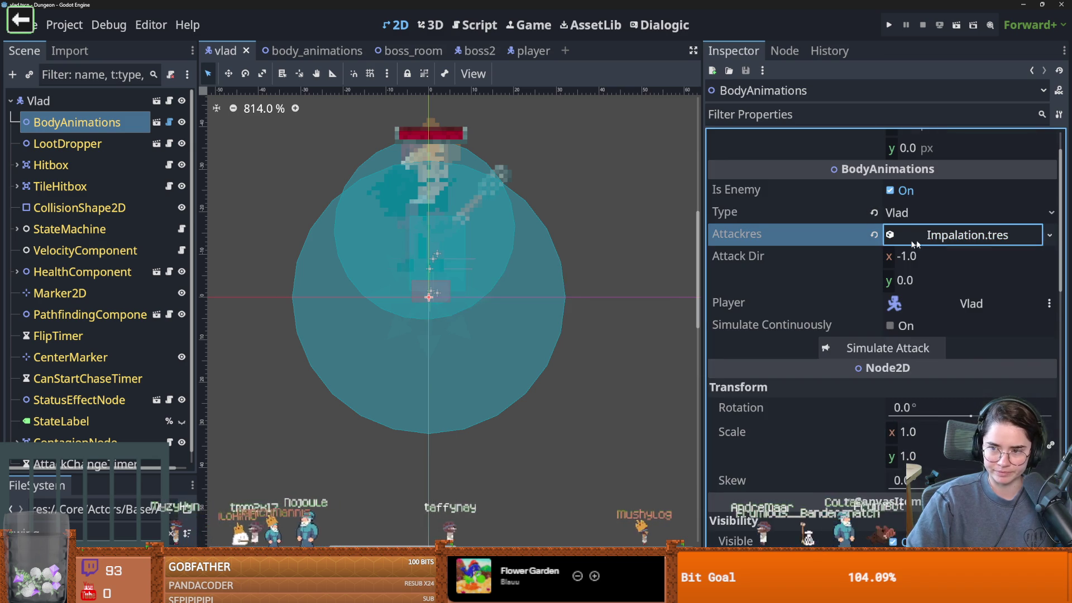
key(ctrl+s)
scroll(89, 349, down, 1)
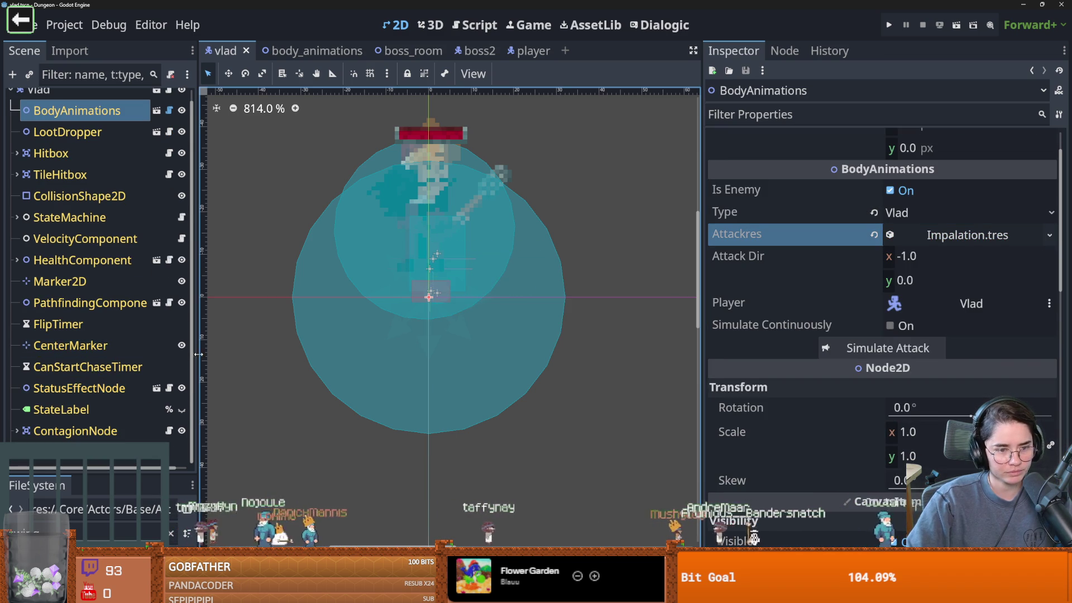
drag(198, 354, 274, 313)
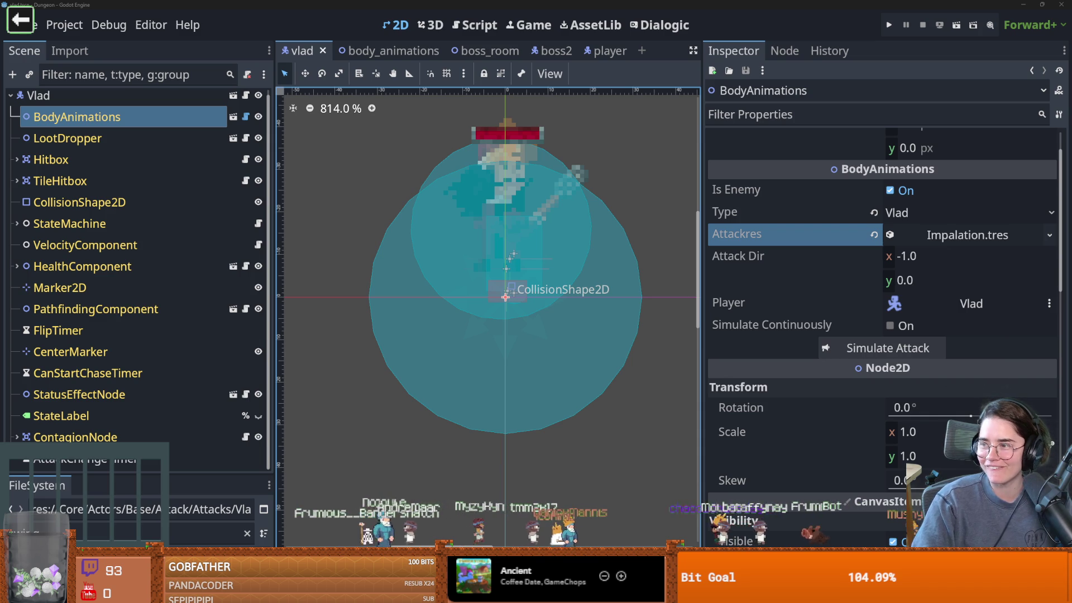
Switch from Godot to the Chrome window with the 'Jafar aladin' search results.
key(alt+Tab)
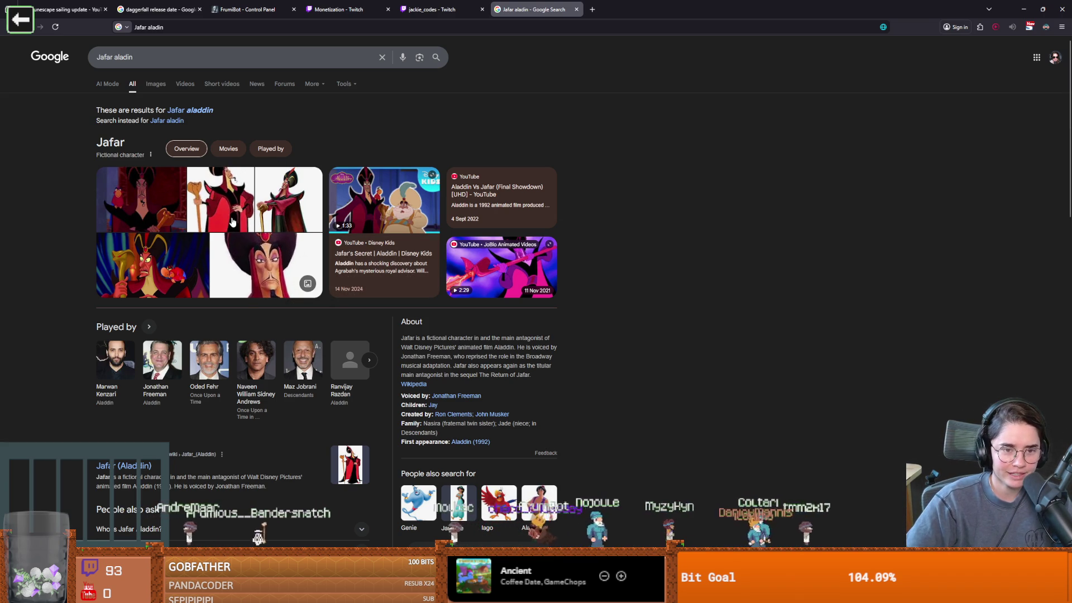
Switch from Chrome back to the Godot editor showing Vlad's BodyAnimations node.
key(alt+Tab)
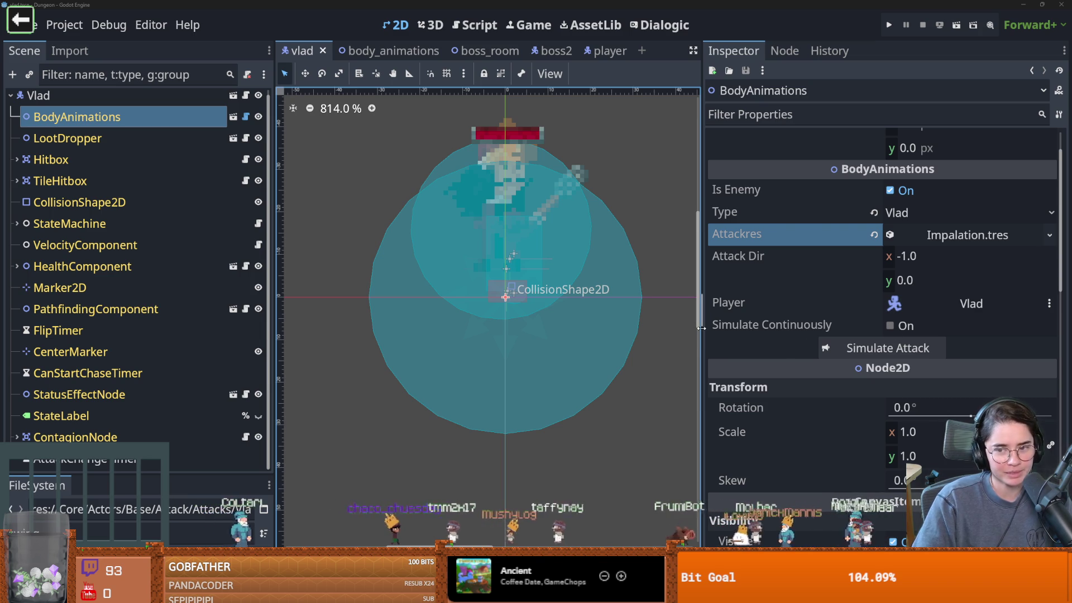
Widen the 2D viewport, zoom in on the Vlad sprite, and save the scene.
drag(701, 332, 784, 318)
key(ctrl+s)
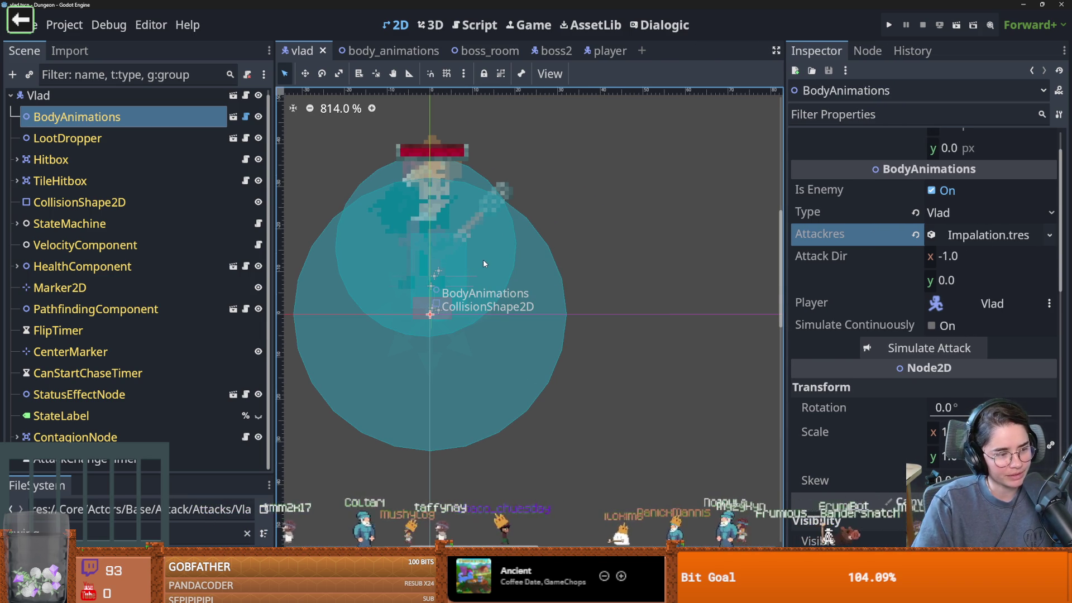
scroll(482, 263, up, 2)
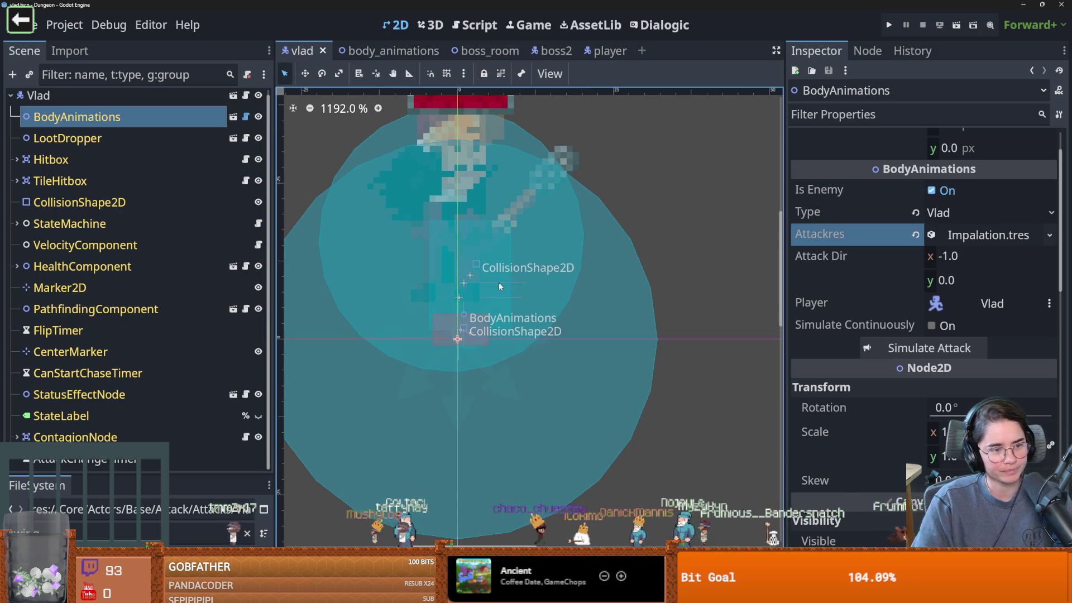
key(ctrl+s)
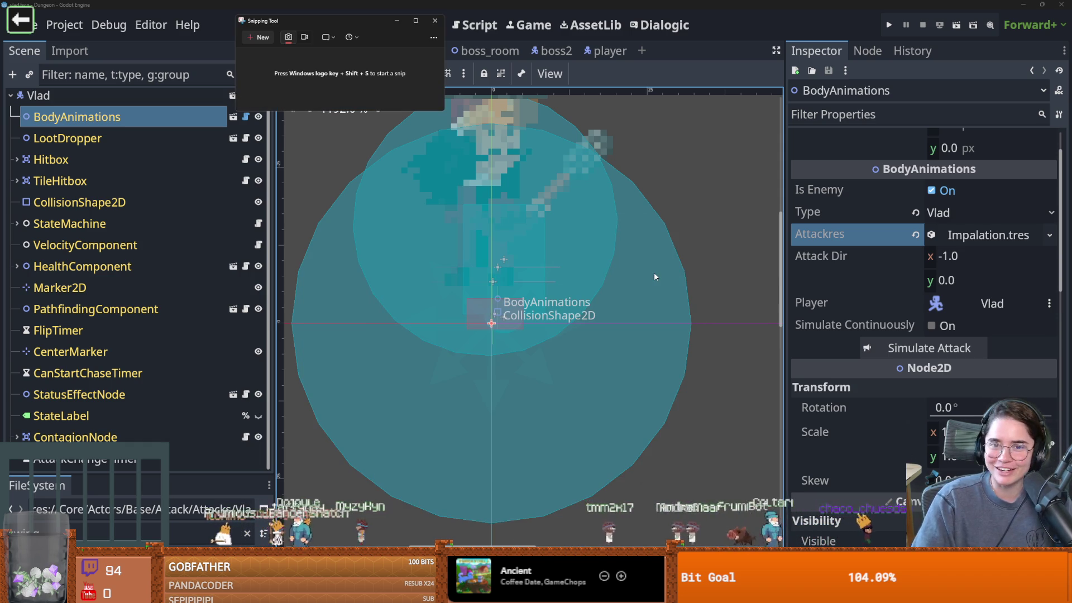
key(super+shift+s)
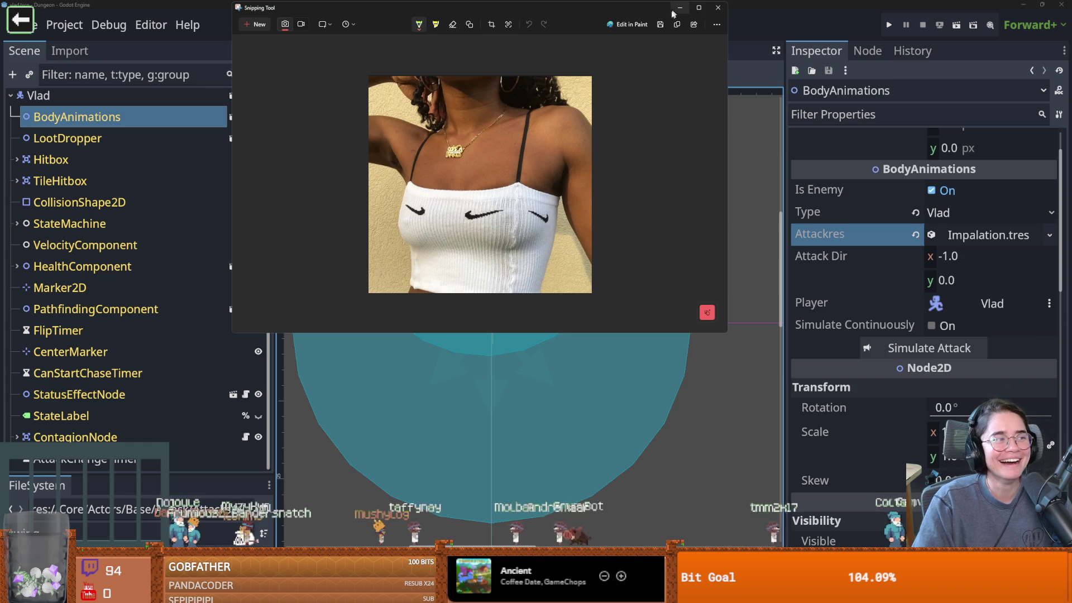
click(716, 9)
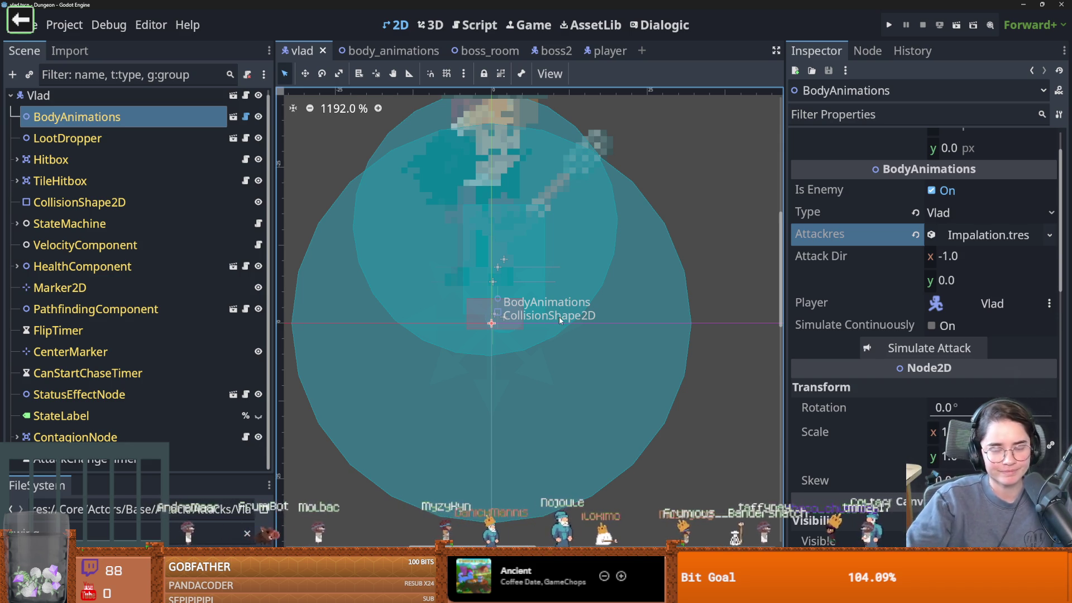
Save the Vlad scene, enlarge the scene tree, and pan over the boss sprite.
scroll(558, 316, up, 1)
key(ctrl+s)
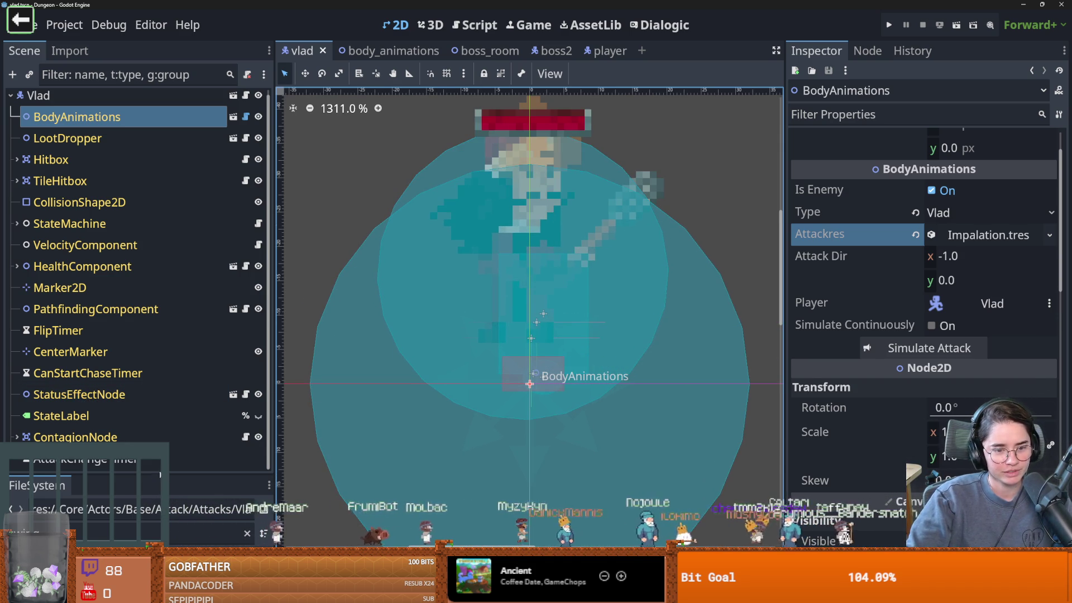
drag(161, 475, 157, 492)
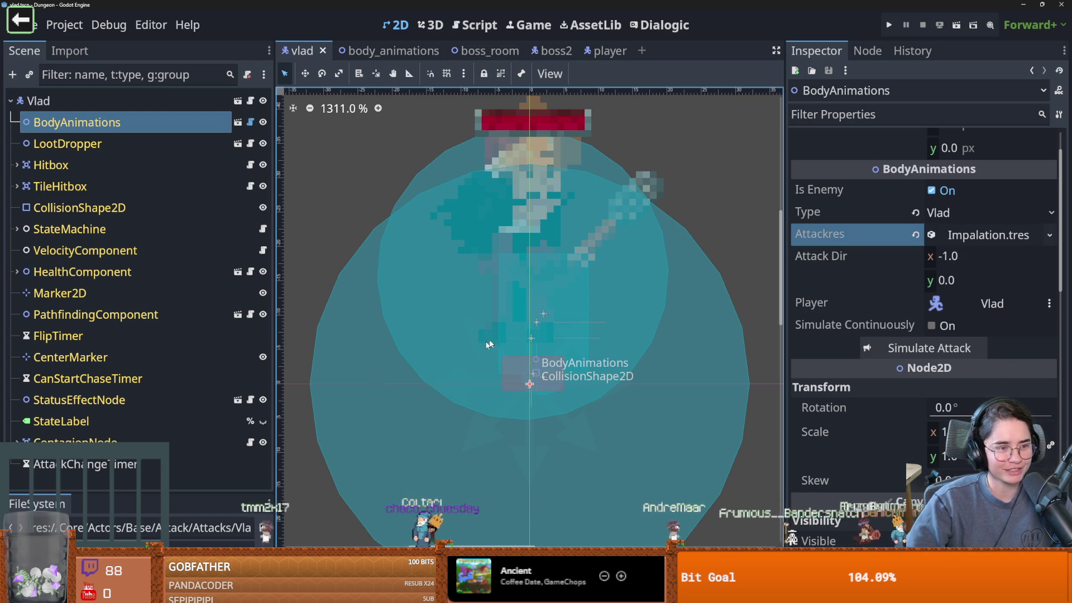
drag(510, 324, 426, 306)
key(ctrl+s)
Peek into the Impalation resource, then expand StateMachine to list idle_state through boss_attack_state.
scroll(455, 273, up, 1)
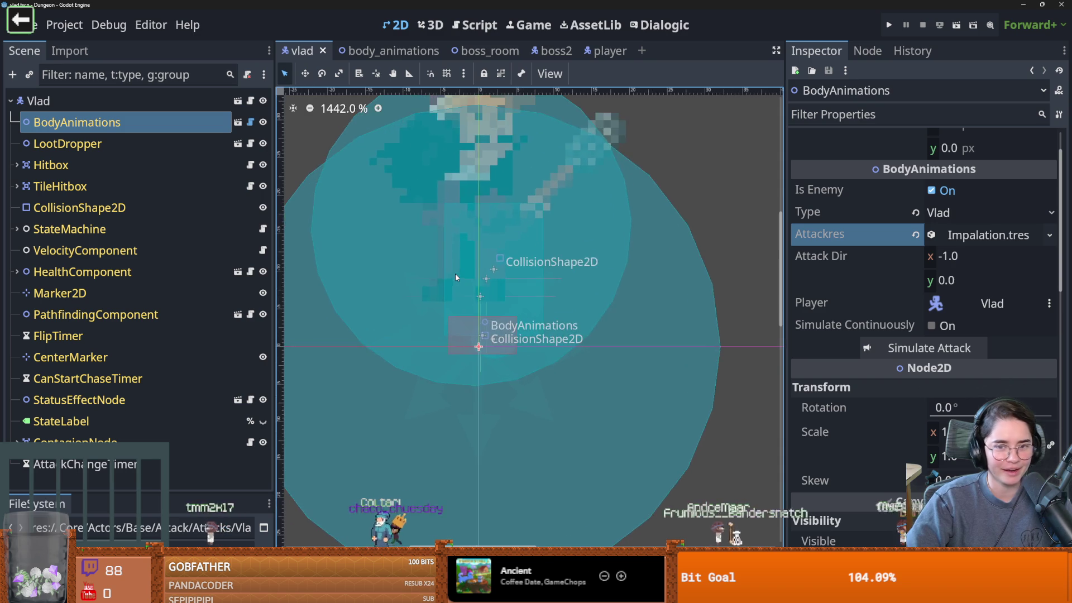
click(933, 235)
click(934, 236)
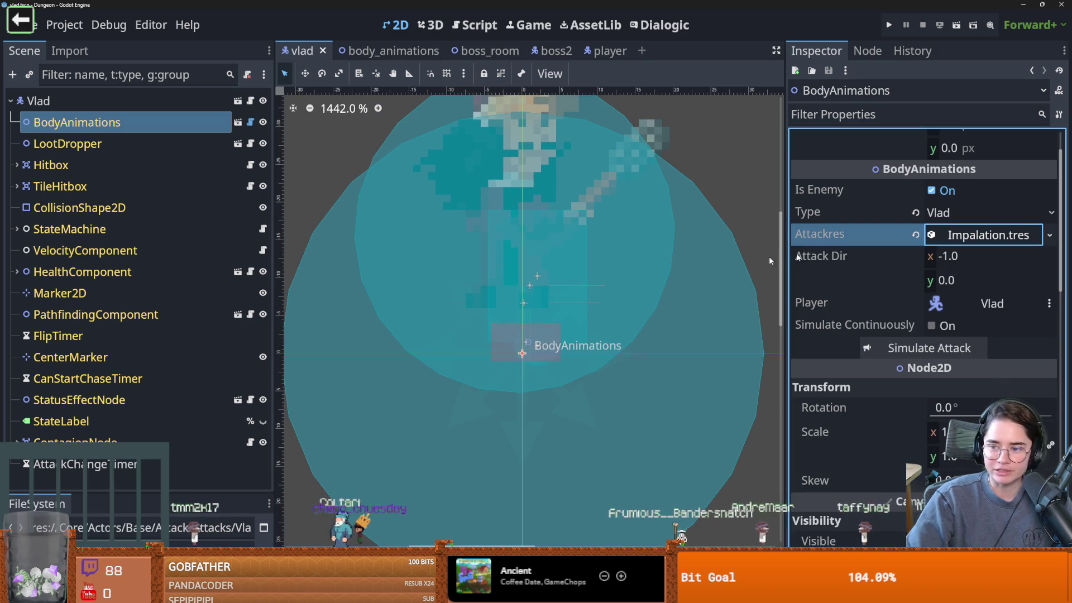
click(16, 229)
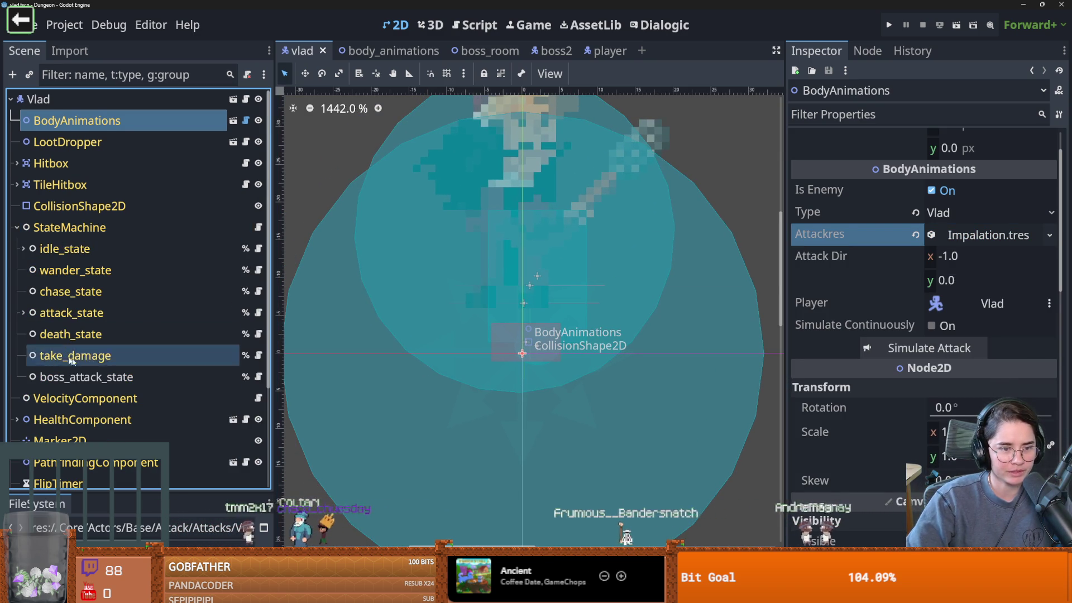
Open boss_attack_state's vlad_special.gd script and scroll to the IMPALATION case.
click(258, 378)
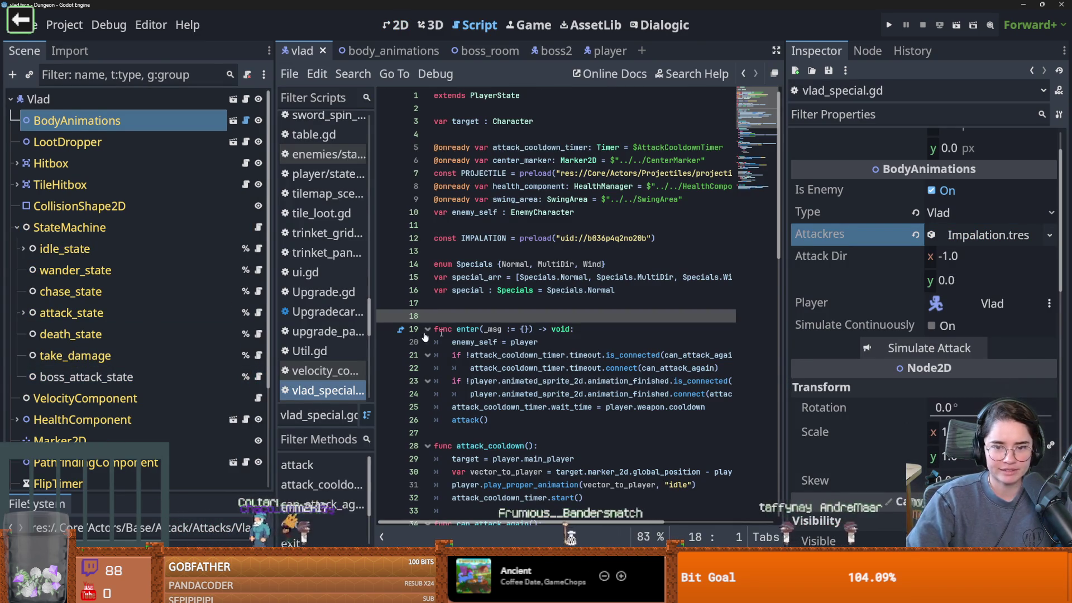
drag(272, 348, 158, 347)
scroll(483, 378, down, 6)
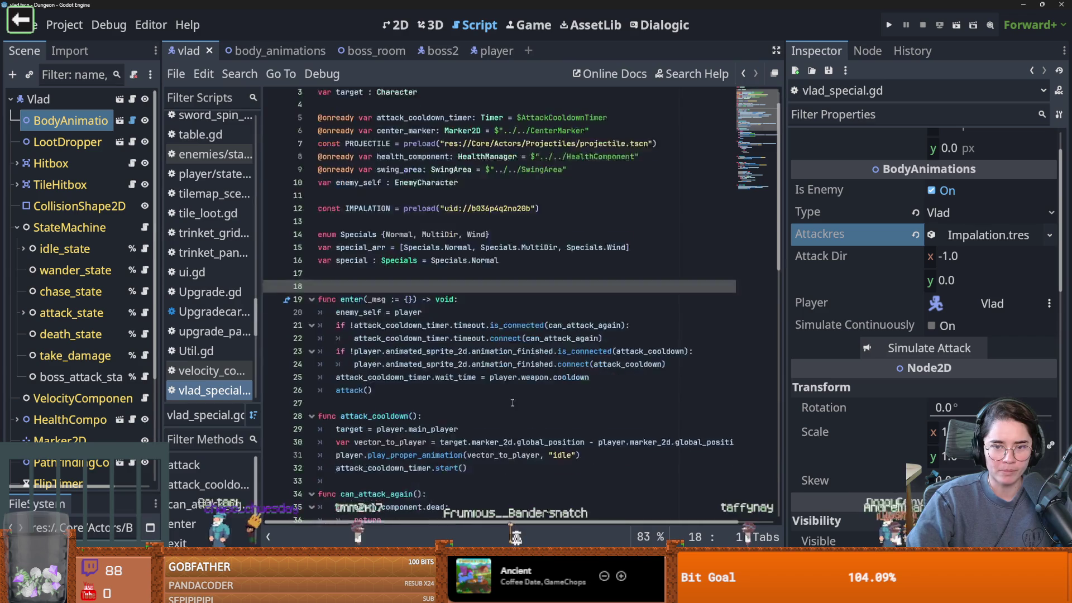
click(387, 342)
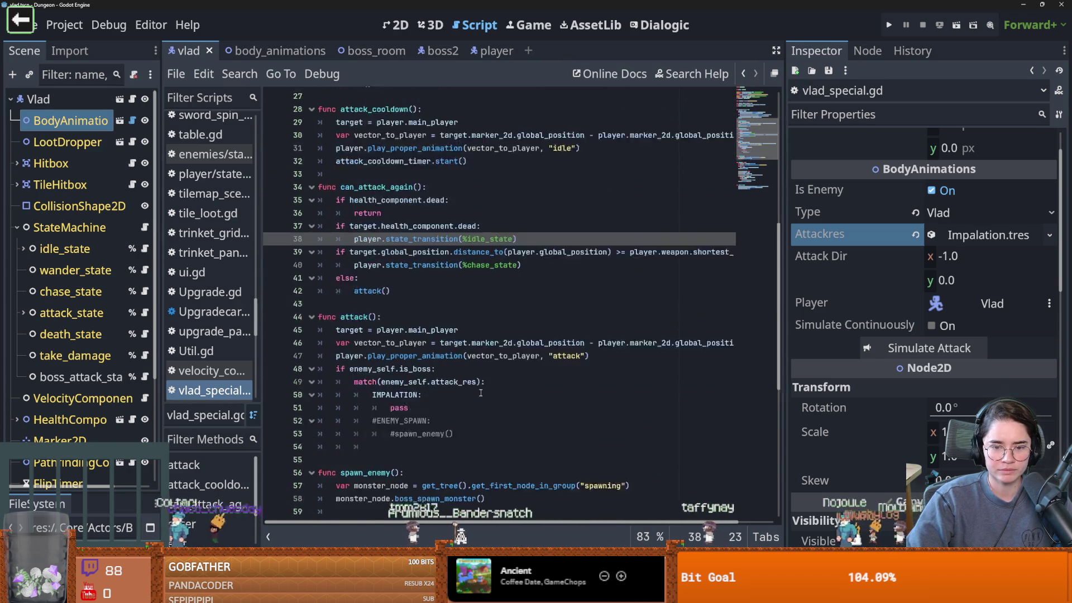
scroll(387, 341, down, 4)
click(387, 342)
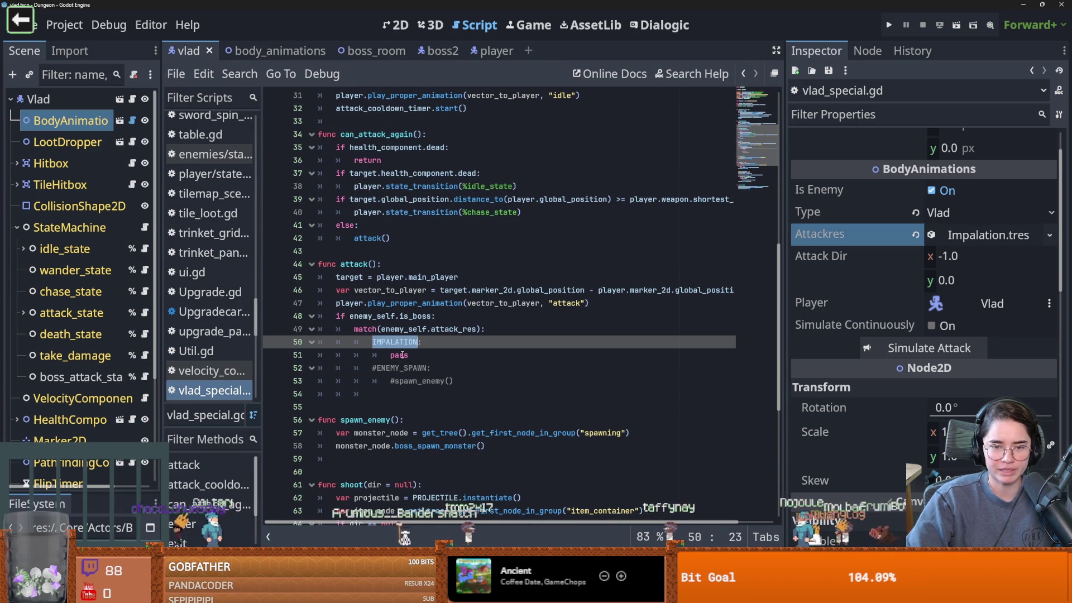
key(Down)
Highlight uses of attack and inspect vector_to_player on line 46 of attack().
click(363, 264)
double_click(363, 265)
scroll(383, 302, up, 2)
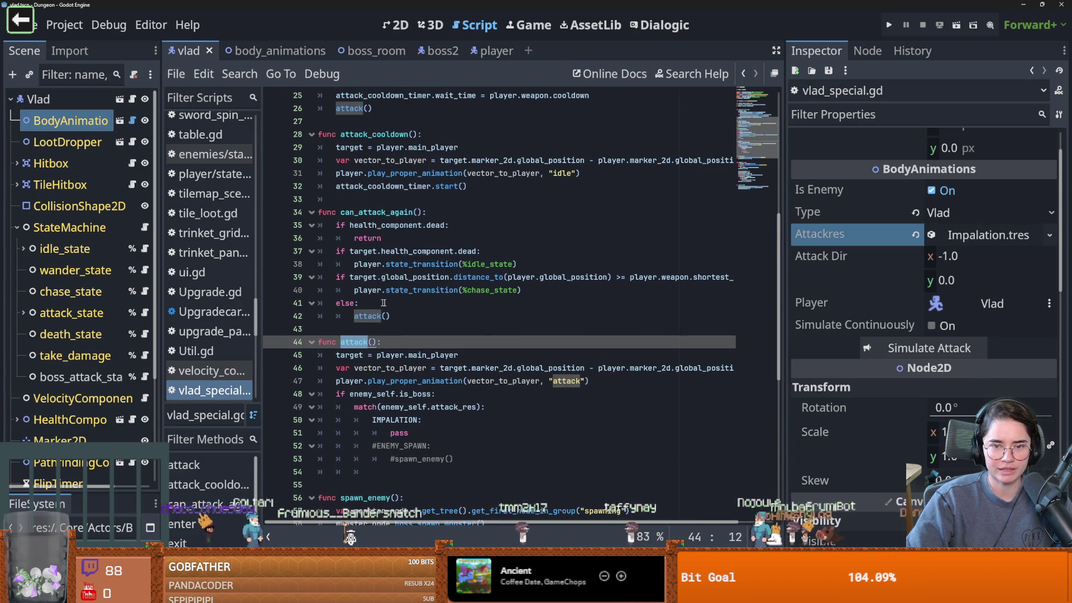
click(382, 316)
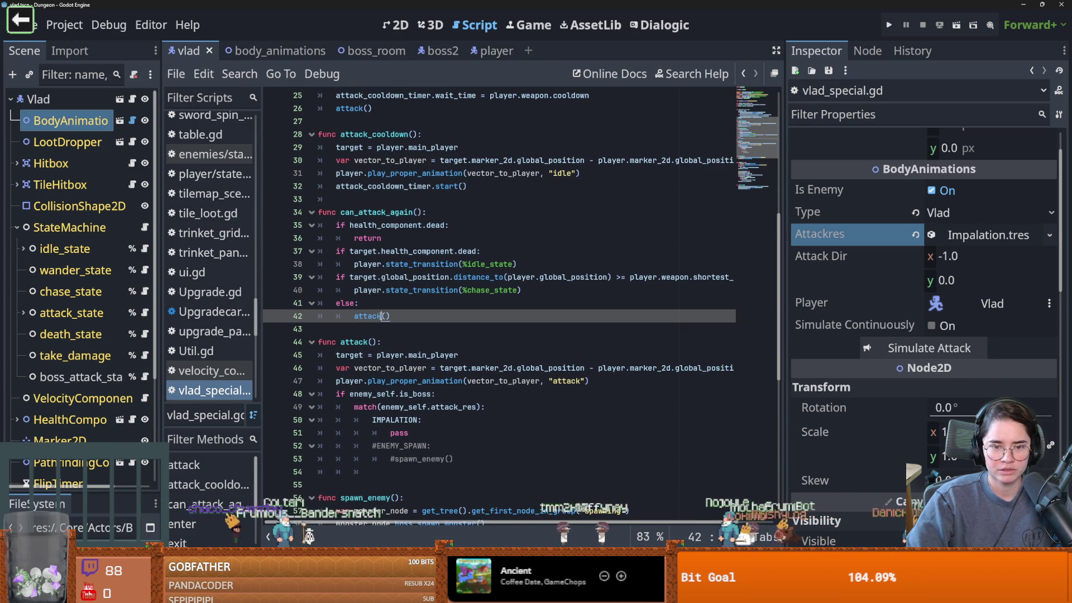
click(411, 355)
double_click(429, 355)
scroll(411, 358, down, 1)
click(386, 329)
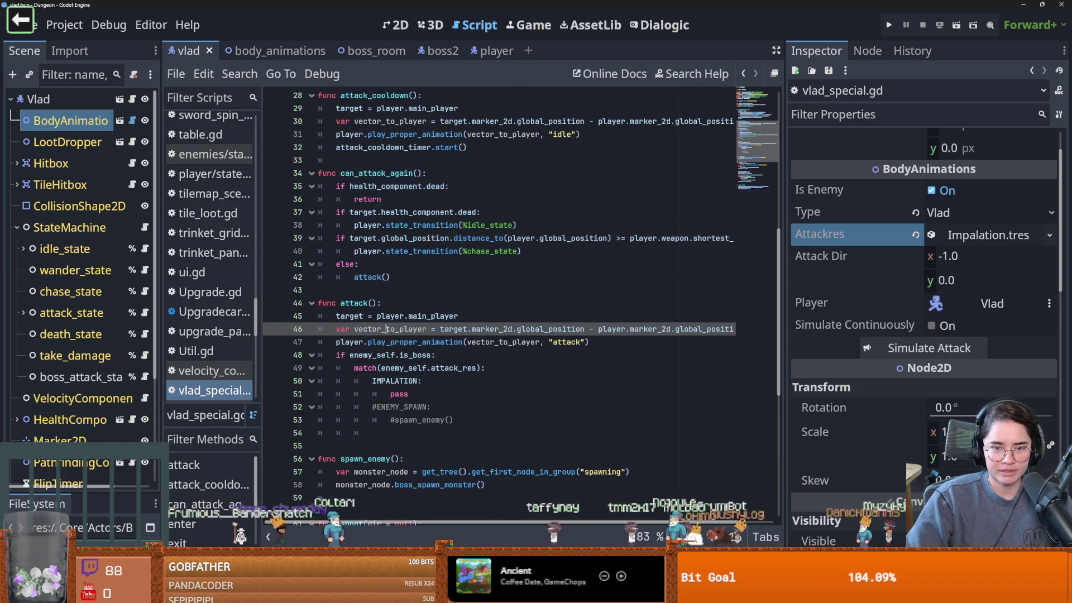
Examine line 47's vector_to_player and animation name, then open EnemyCharacter.gd from the Vlad node.
key(Down)
key(Down)
key(End)
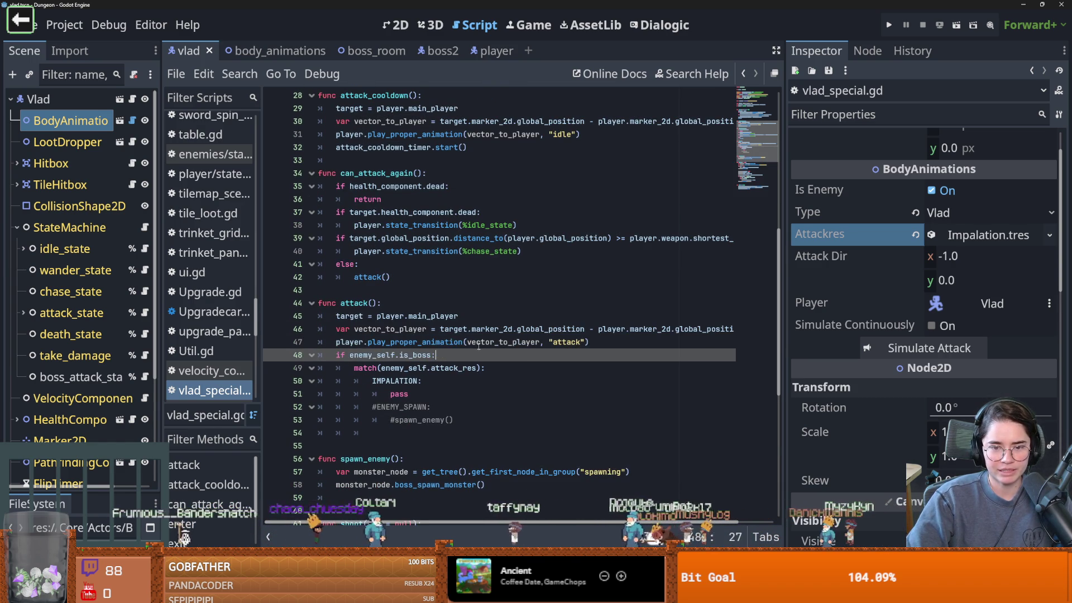
click(478, 342)
double_click(512, 342)
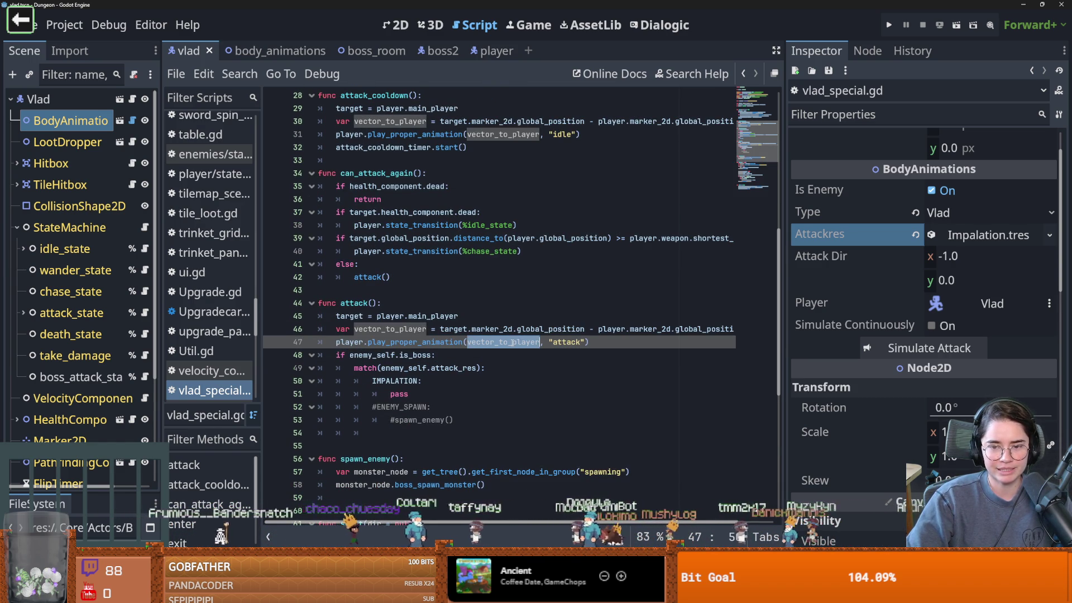
double_click(567, 342)
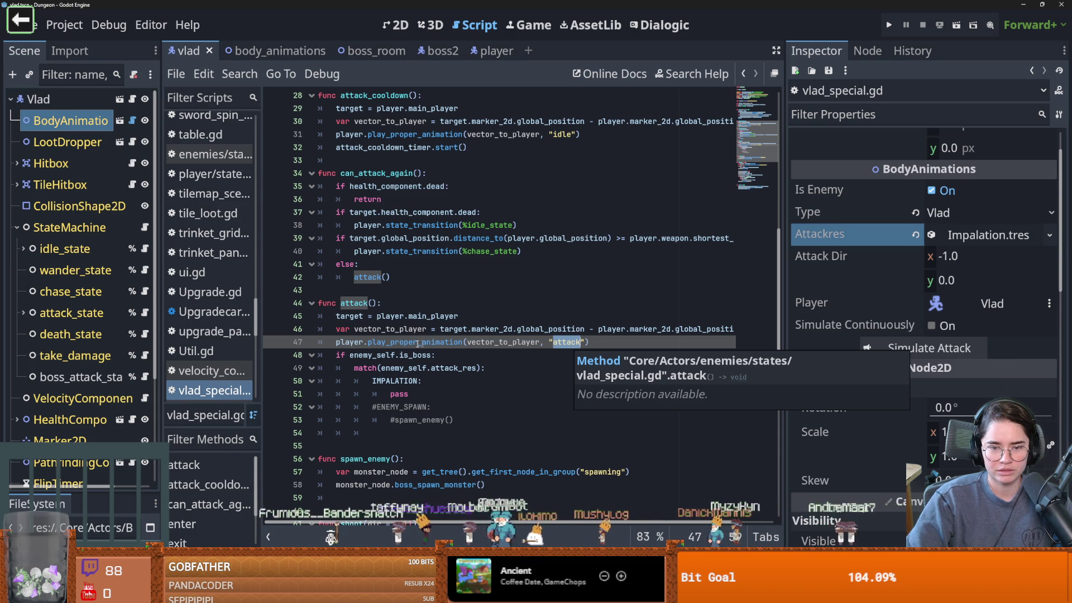
click(397, 344)
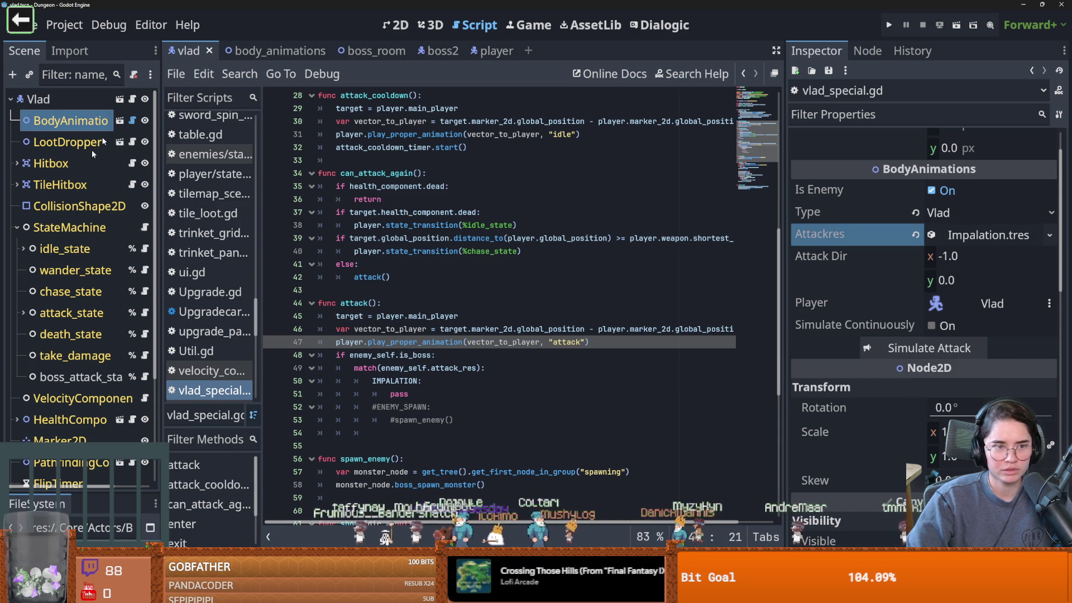
click(132, 99)
ctrl+click(391, 98)
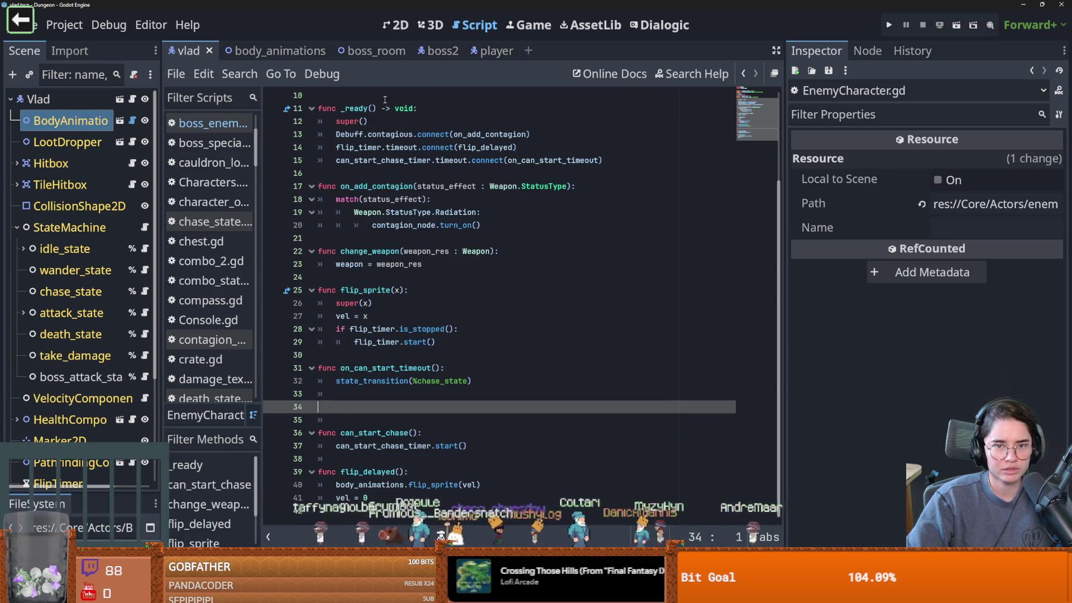
Open Characters.gd and search it for 'play' to find its play animation functions.
ctrl+click(373, 95)
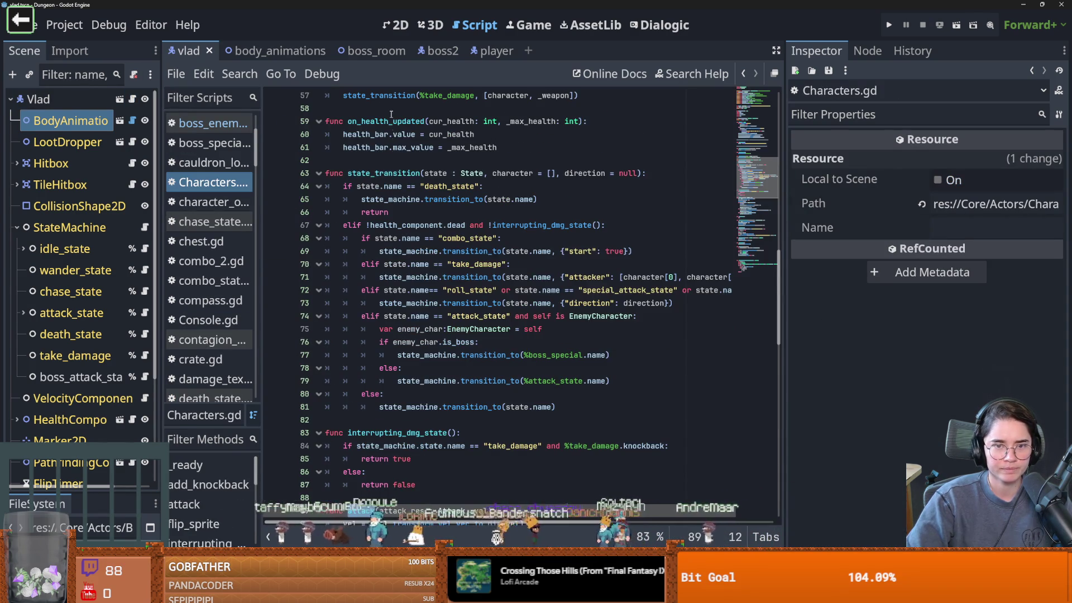
key(ctrl+f)
text(play_)
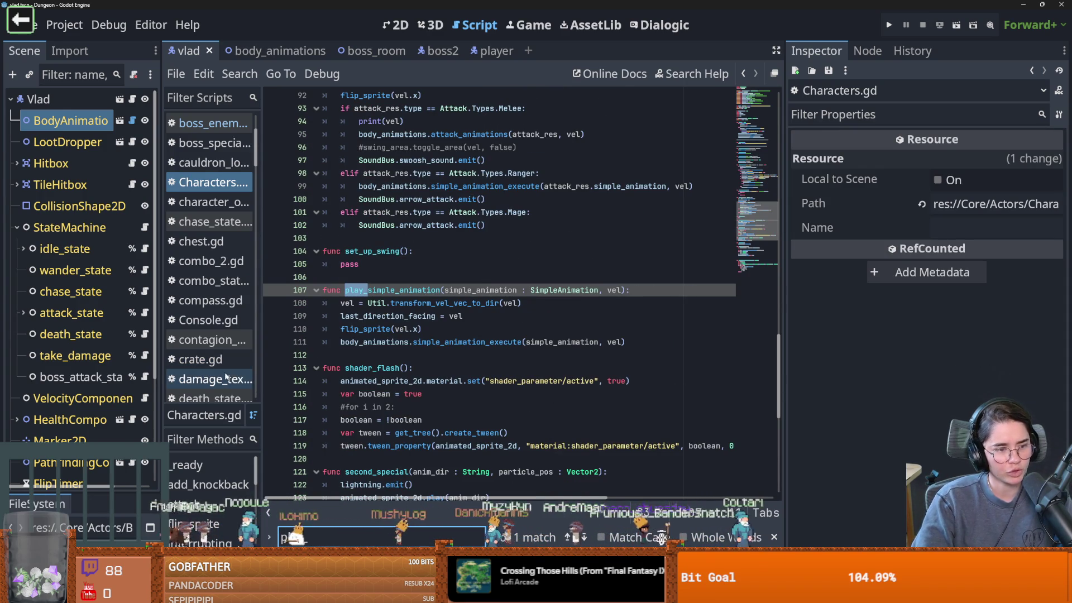
drag(160, 379, 201, 379)
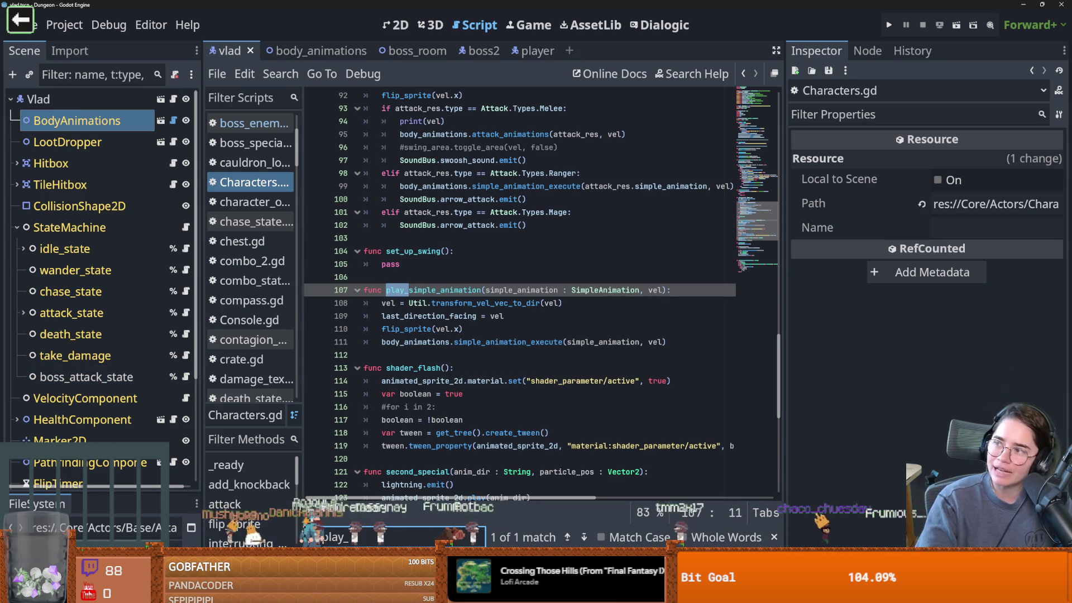
key(ctrl+f)
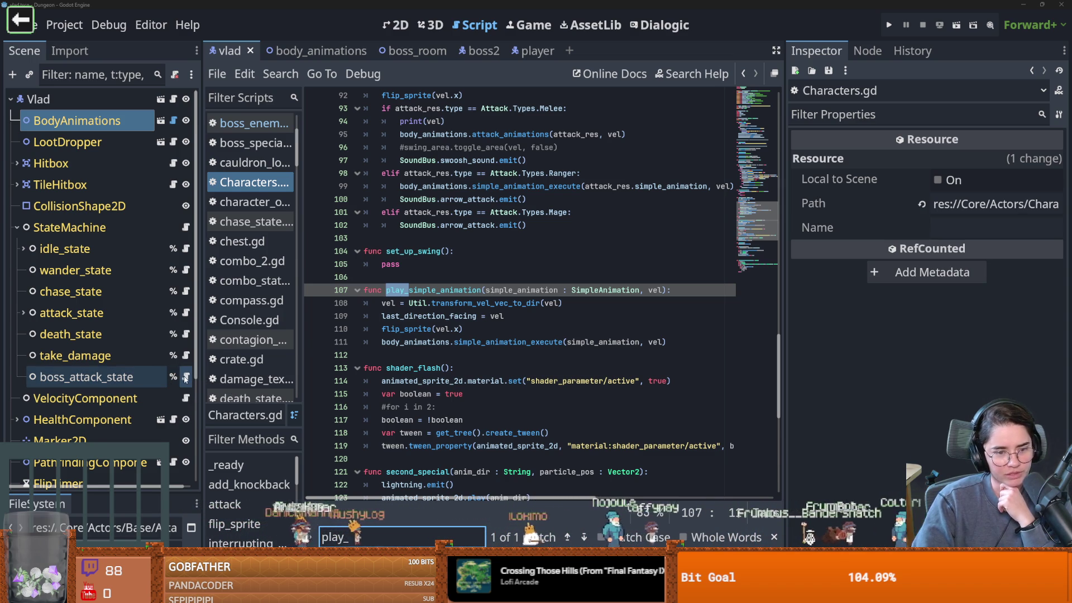
Back in vlad_special.gd, select the target.marker_2d.global_position expression and search the project for it.
click(173, 99)
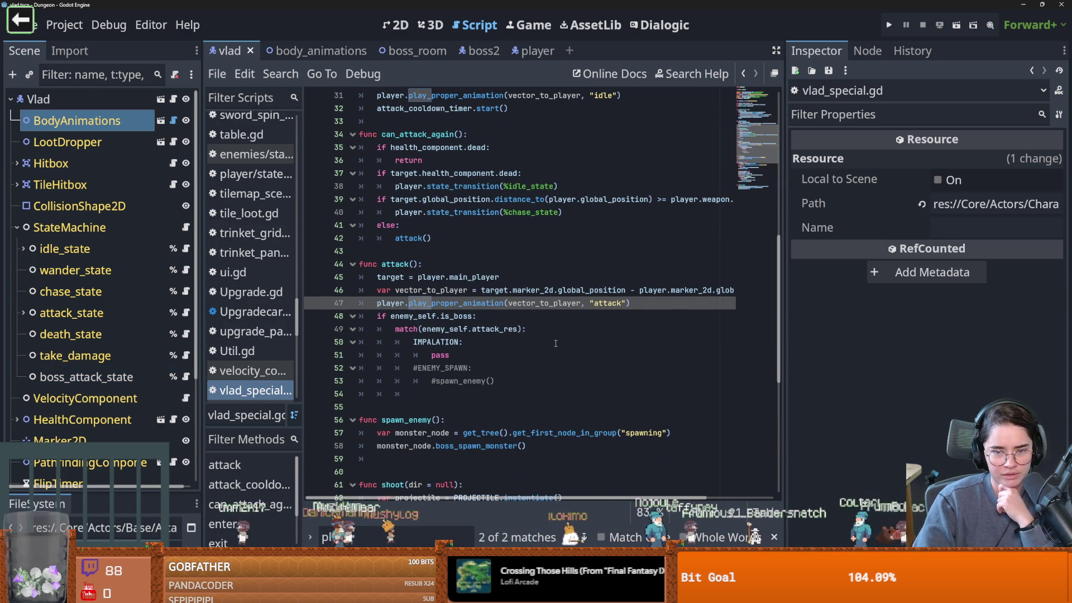
drag(481, 290, 490, 298)
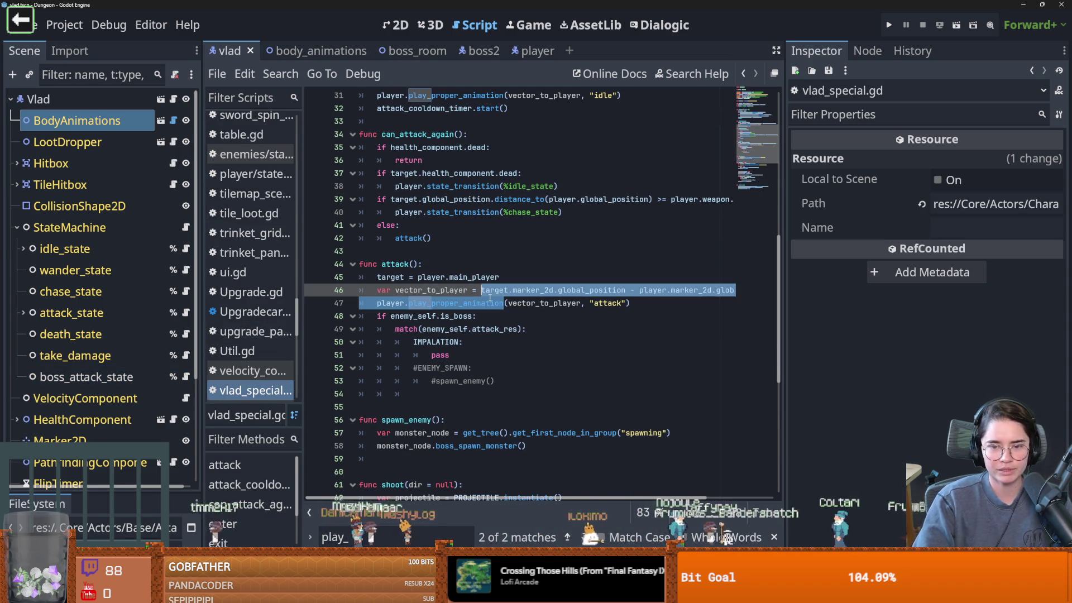
click(281, 73)
Run Find in Files with the pre-filled selection trimmed down to play_proper_animation.
click(326, 185)
click(537, 374)
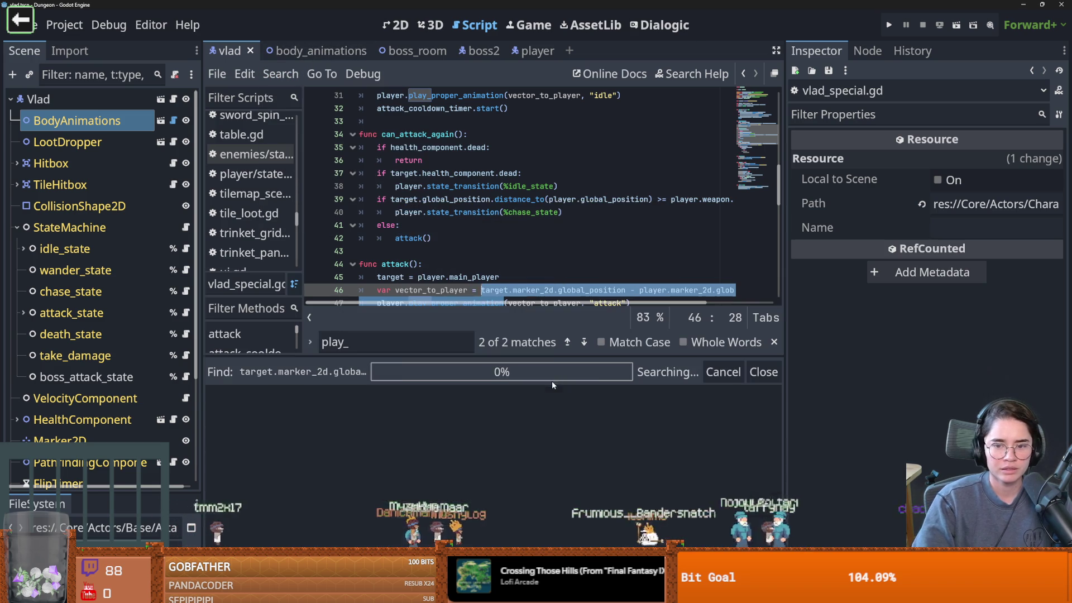
click(281, 74)
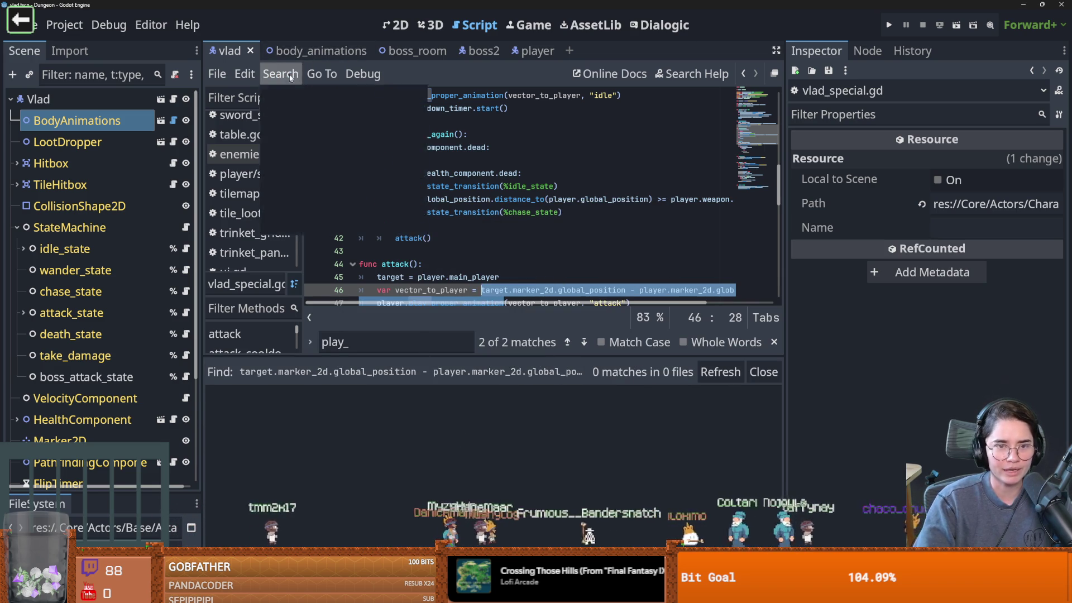
click(313, 181)
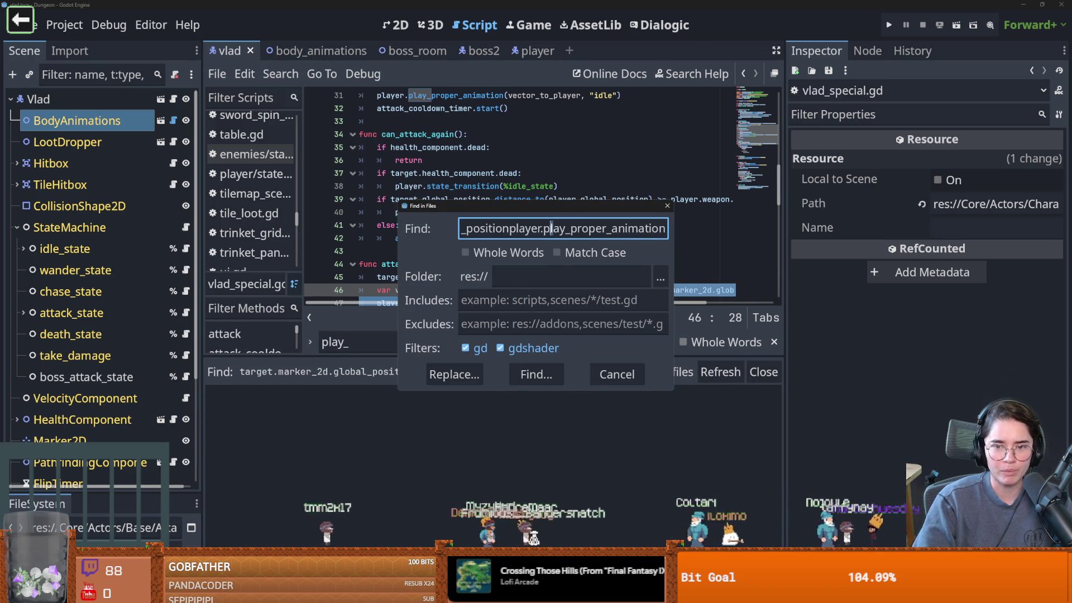
click(541, 230)
key(shift+Home)
key(BackSpace)
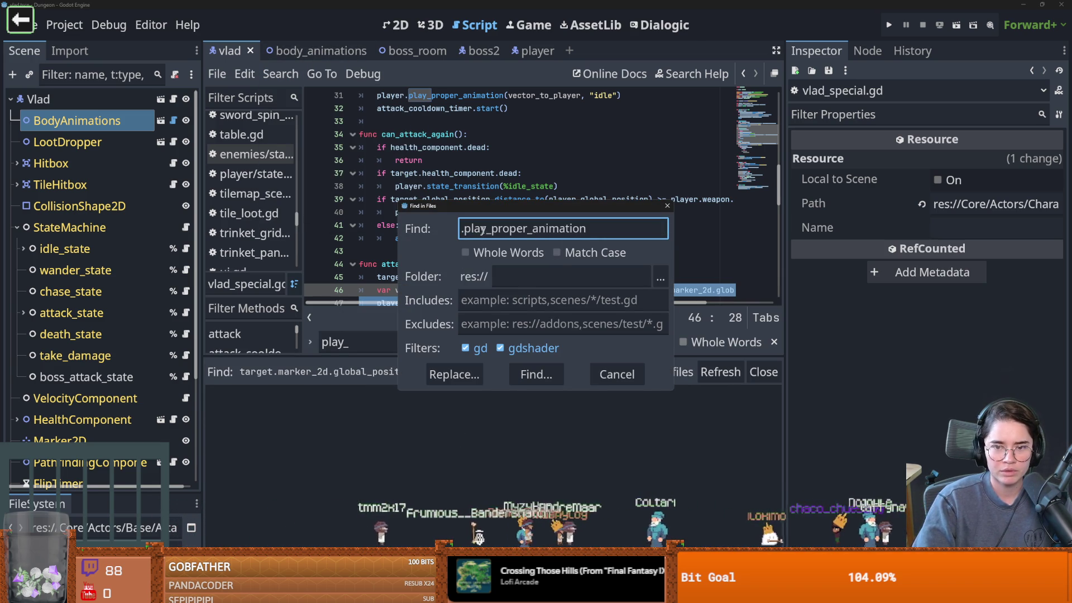
key(Delete)
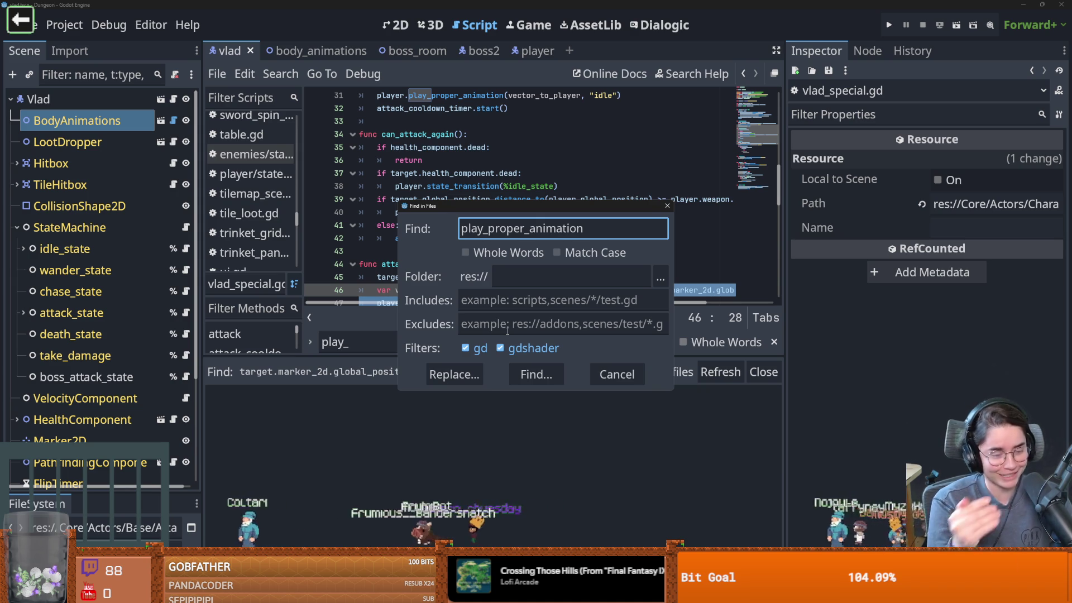
click(535, 374)
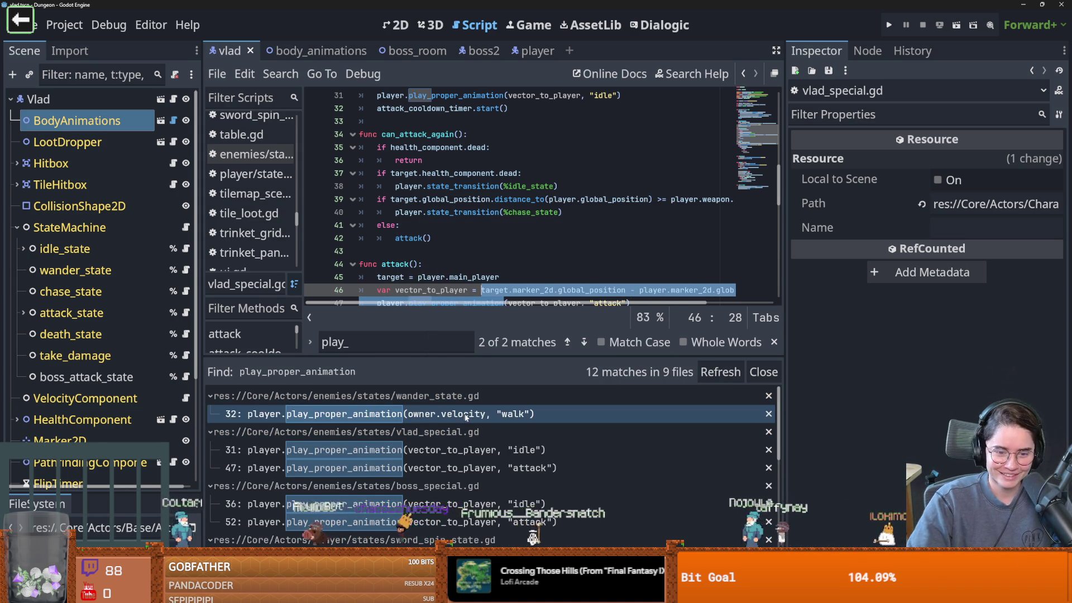
Browse the 12 matches, enlarge the code view, save the scene and return to line 46.
scroll(470, 413, down, 5)
scroll(538, 473, up, 3)
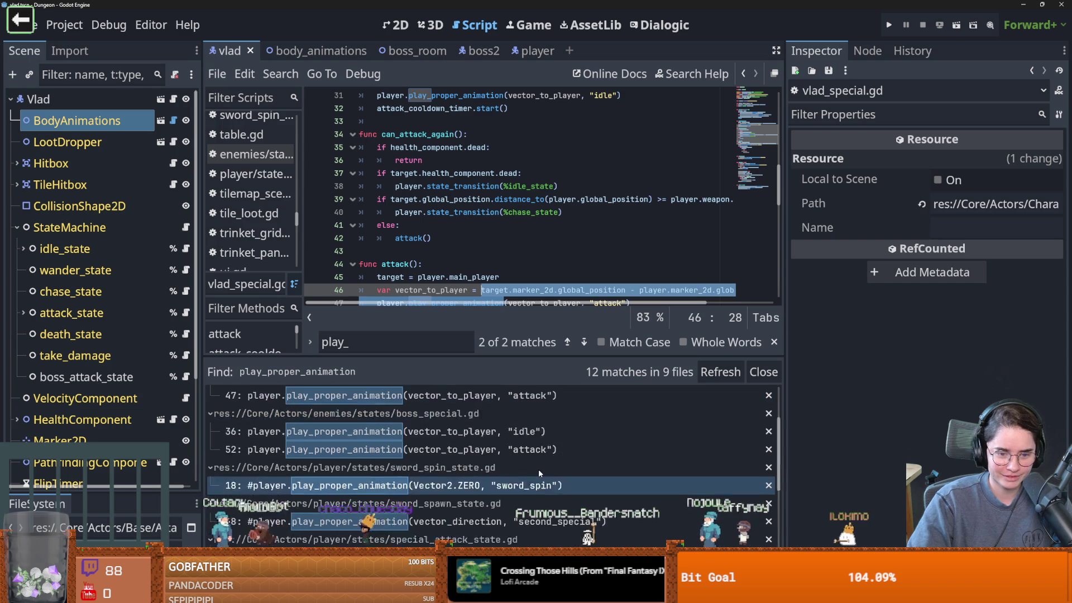
scroll(538, 469, up, 2)
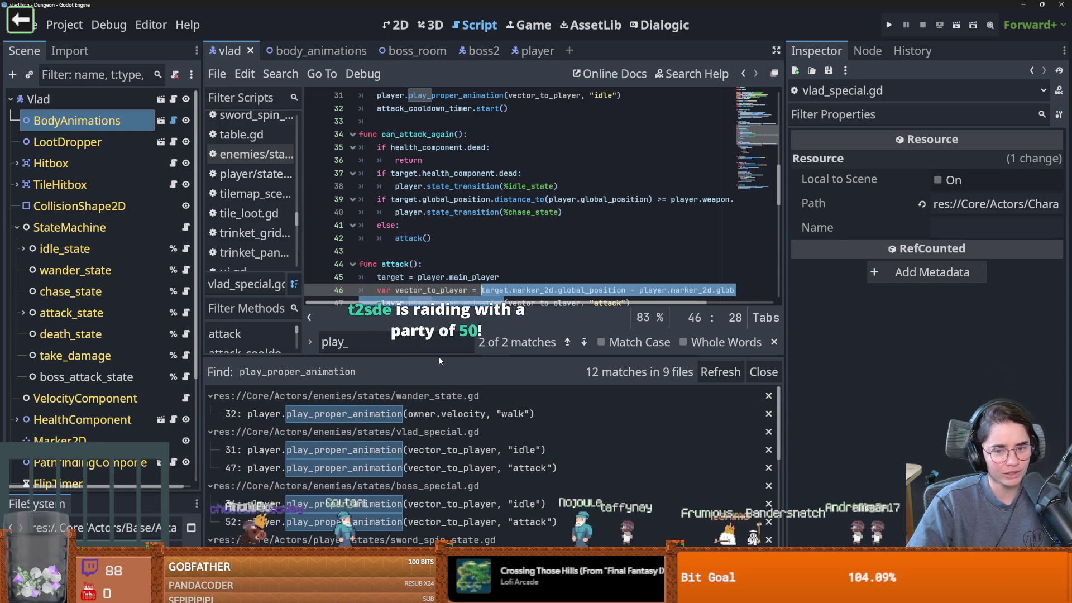
drag(438, 360, 439, 448)
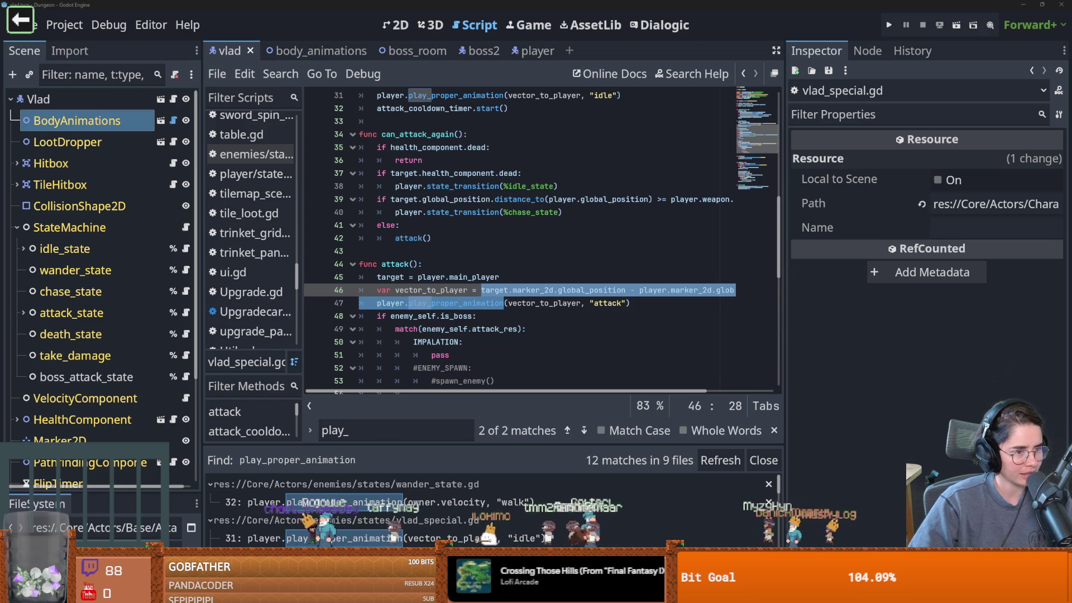
click(439, 329)
key(ctrl+s)
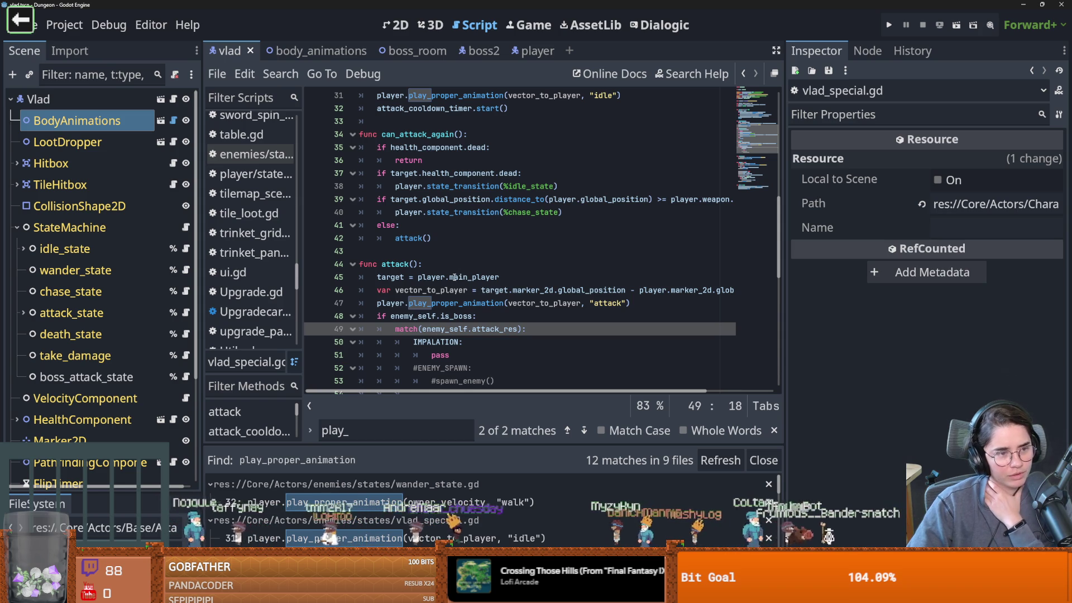
mouse_move(455, 277)
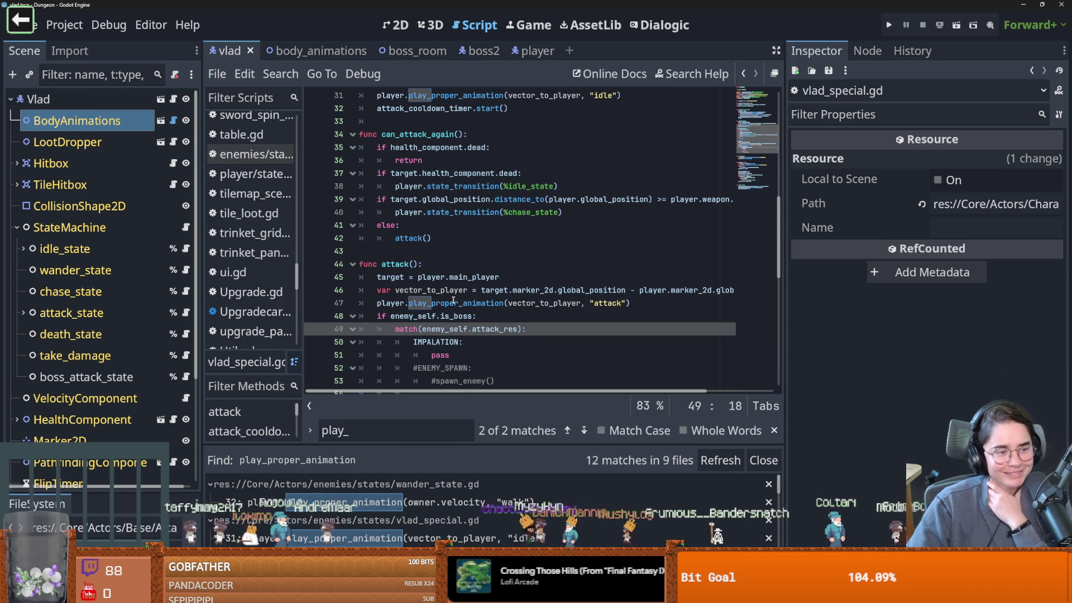
click(463, 291)
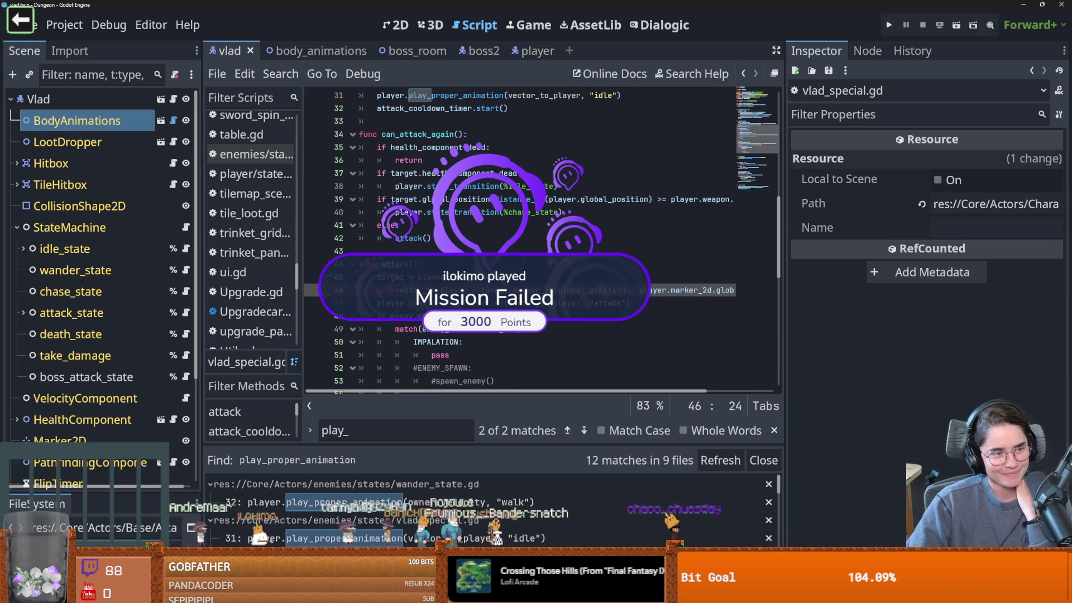
Save the Vlad scene, then set BodyAnimations' mace-swing preview to Simulate Continuously and save it.
click(391, 24)
key(ctrl+s)
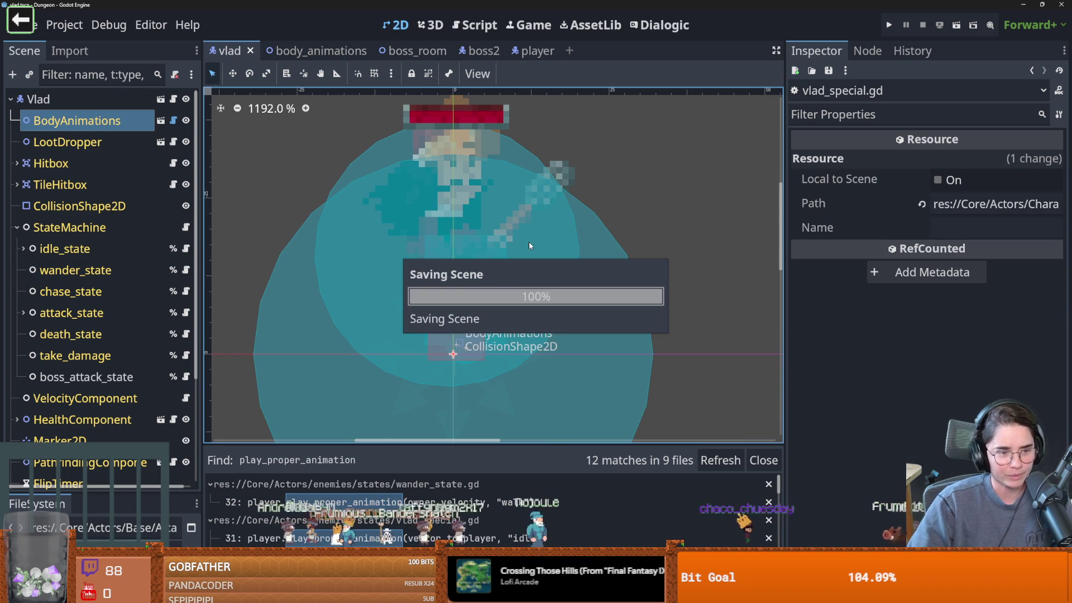
scroll(389, 229, down, 2)
click(161, 120)
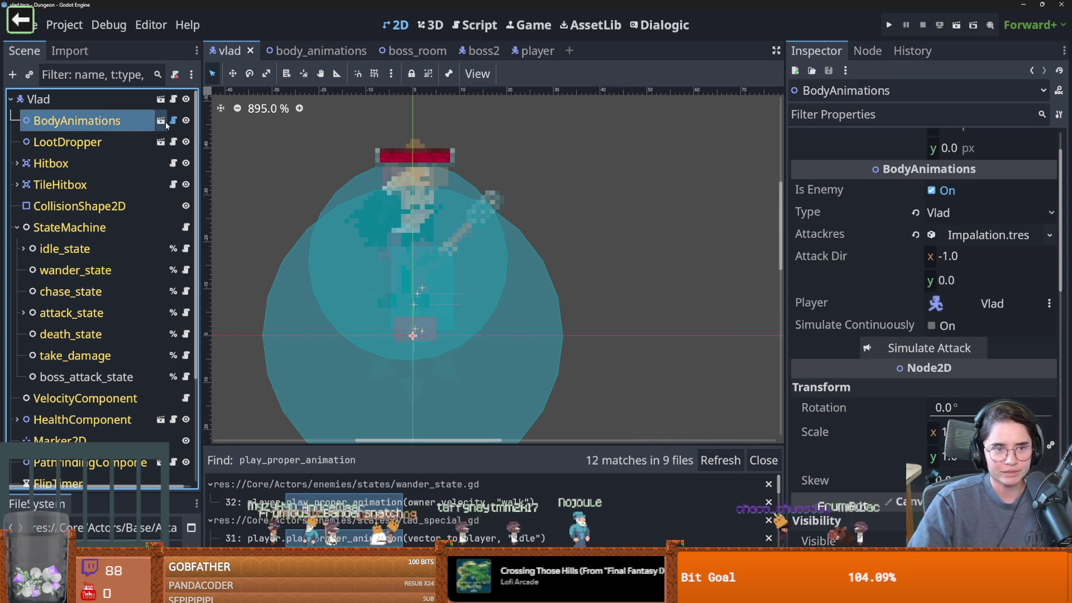
click(92, 100)
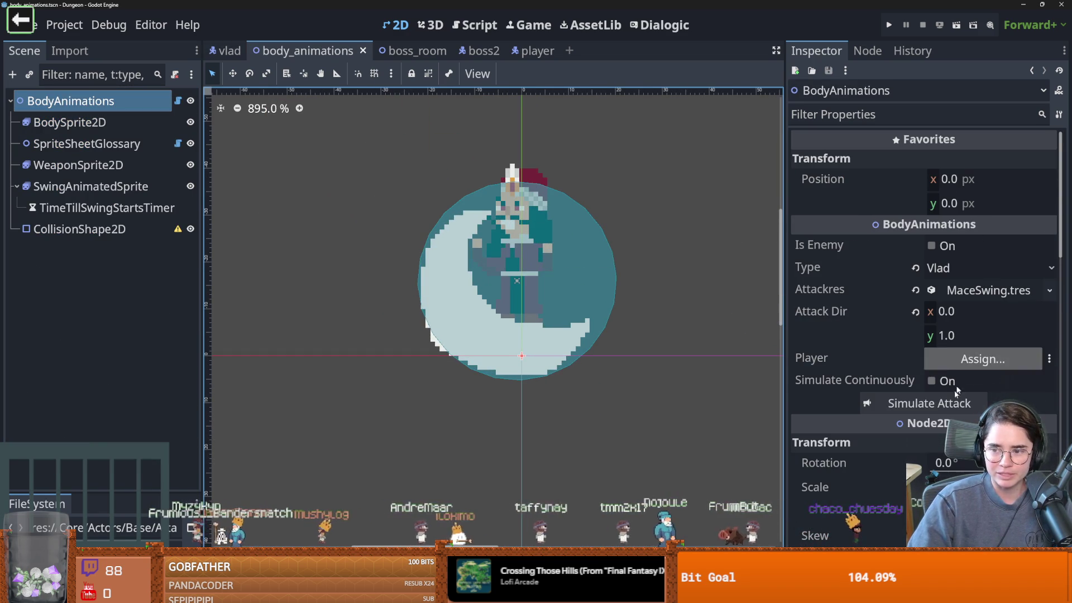
click(947, 403)
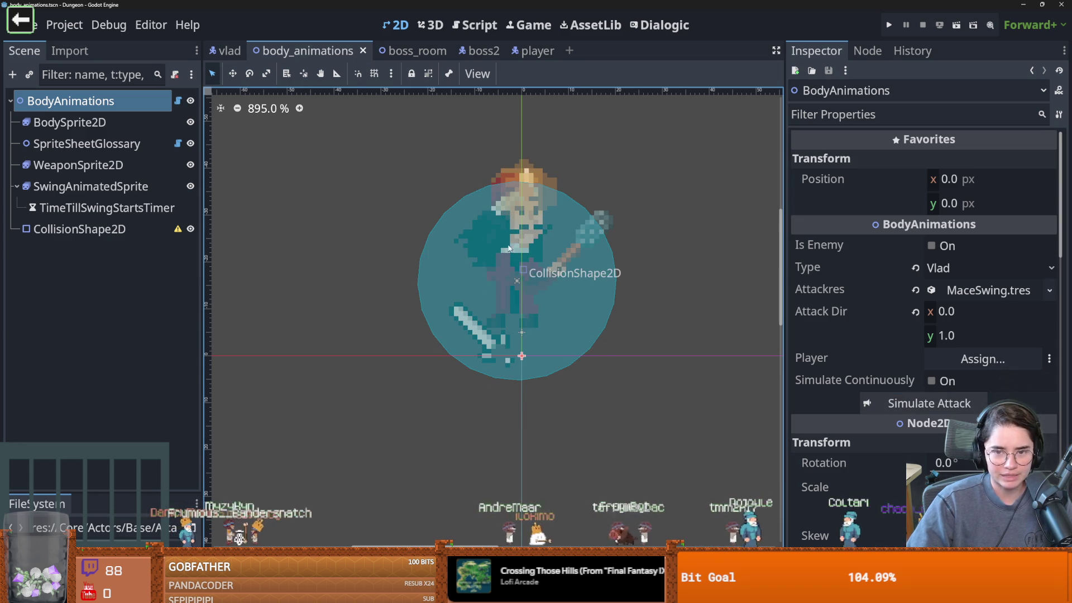
key(ctrl+s)
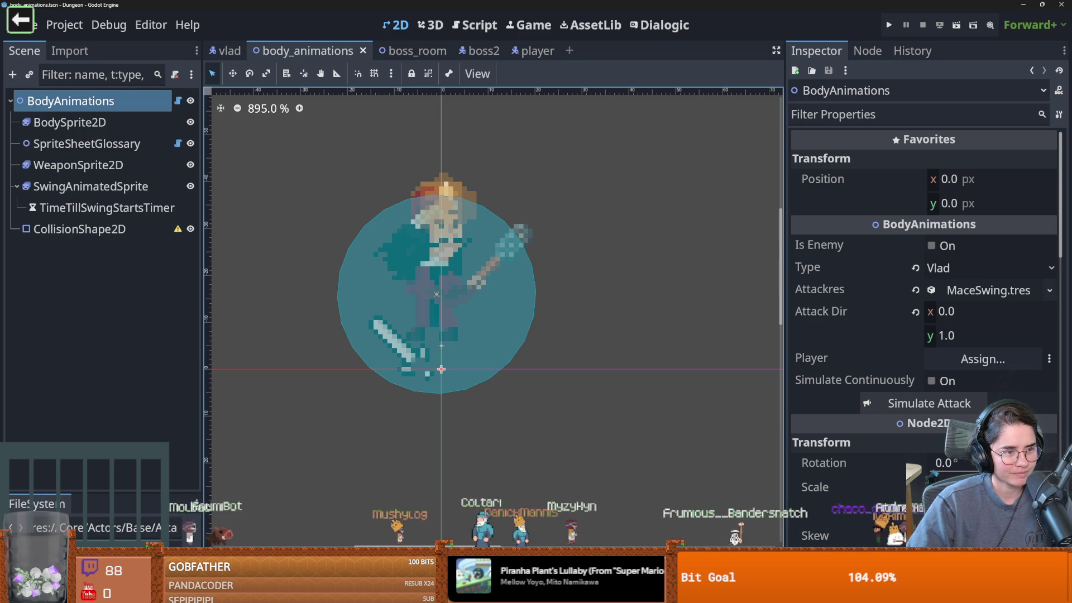
key(ctrl+s)
Return to the Vlad tab, collapse StateMachine and show the Output panel in the script editor.
click(226, 50)
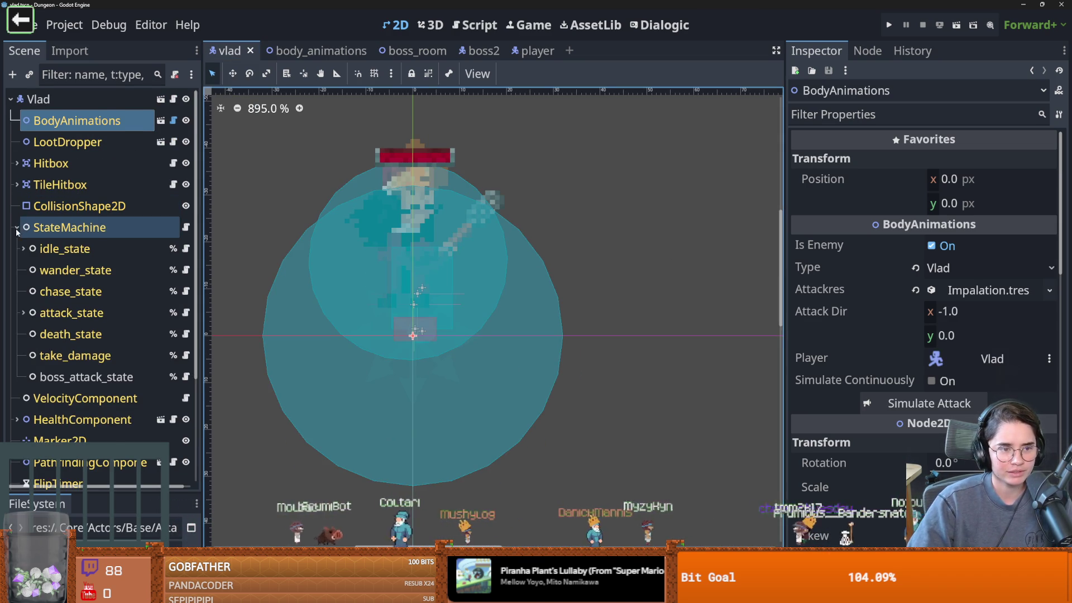
click(16, 227)
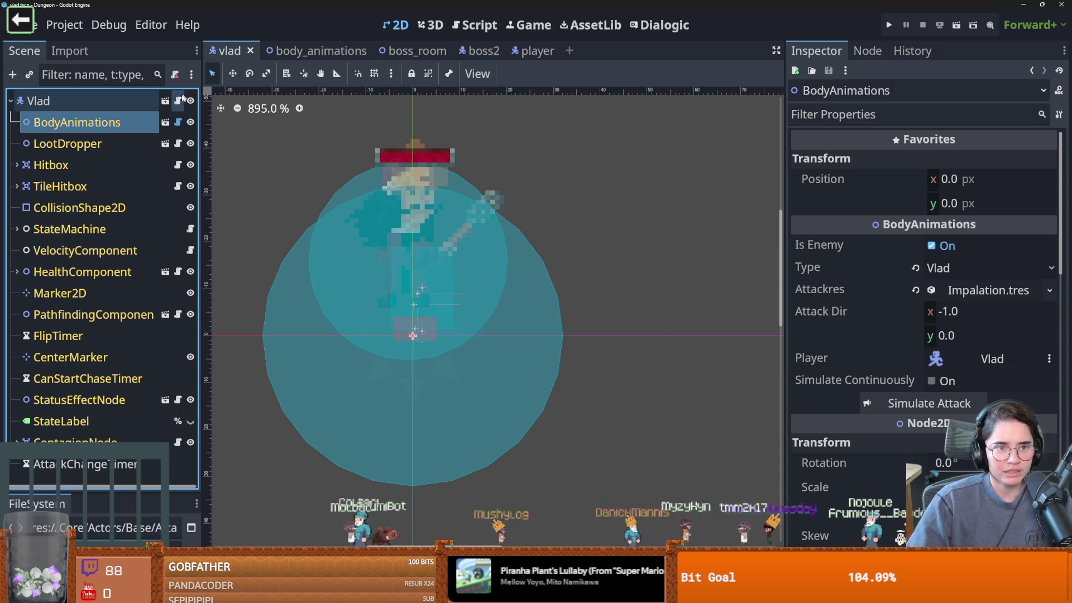
click(64, 24)
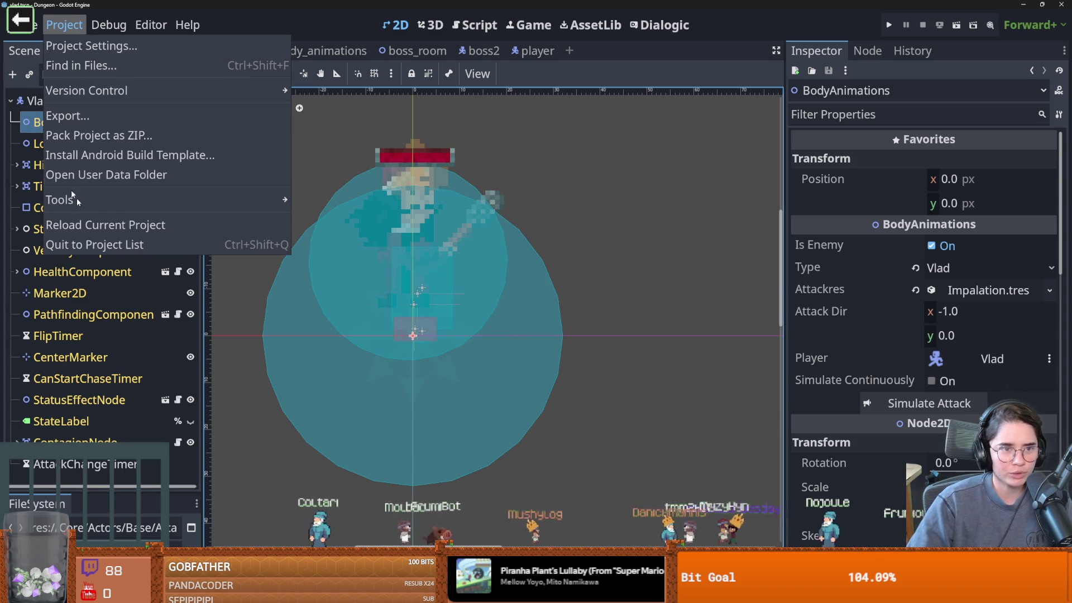
click(221, 271)
click(109, 24)
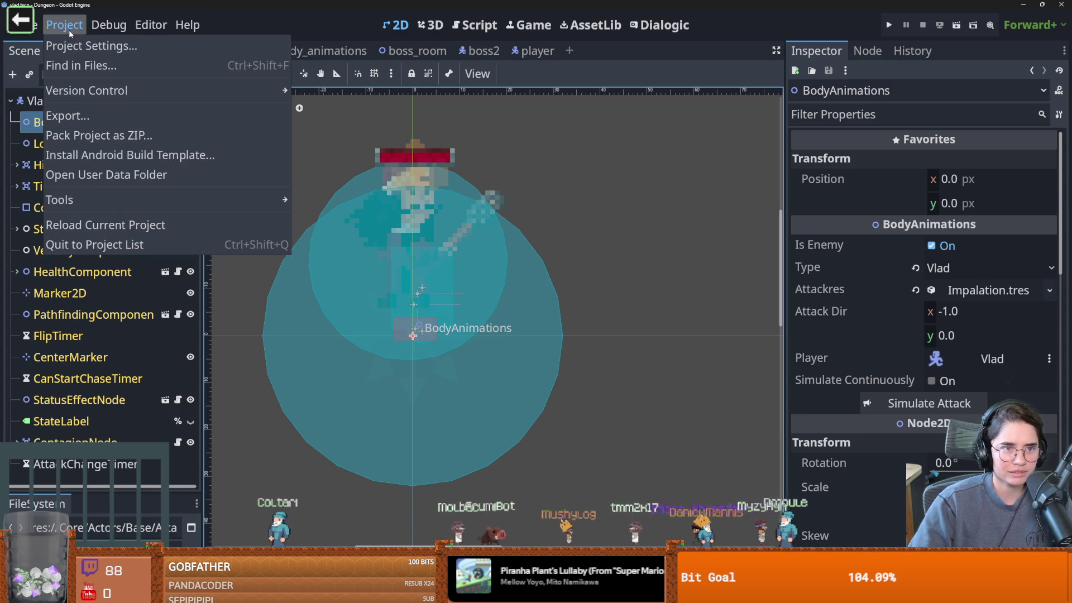
key(Escape)
click(226, 554)
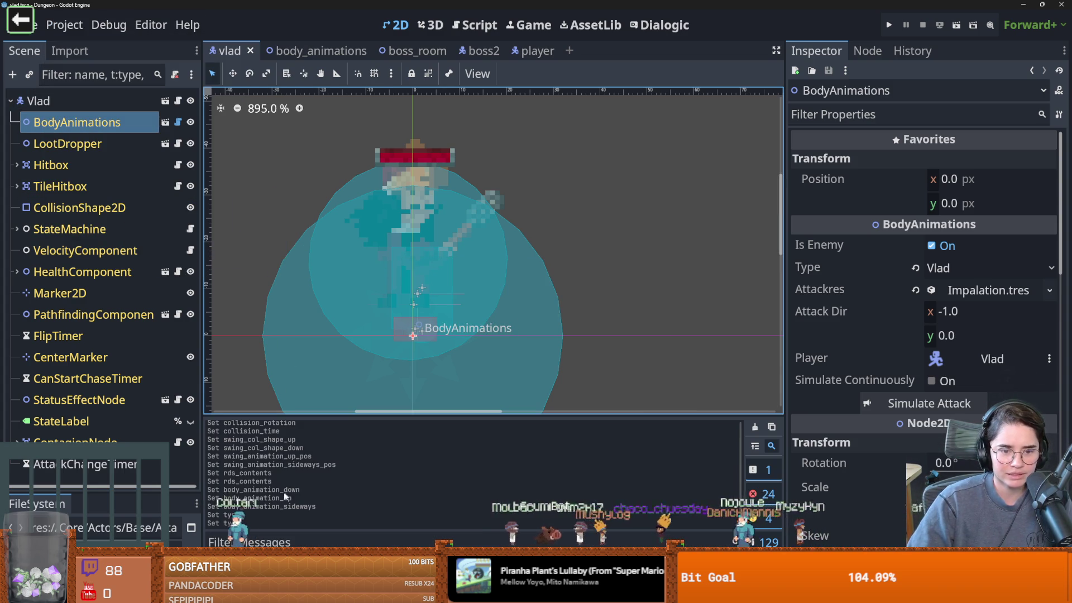
key(ctrl+F3)
click(283, 81)
Reopen the play_proper_animation results and inspect the attack_2 call in attack_combo_2_state.gd.
click(301, 178)
key(Return)
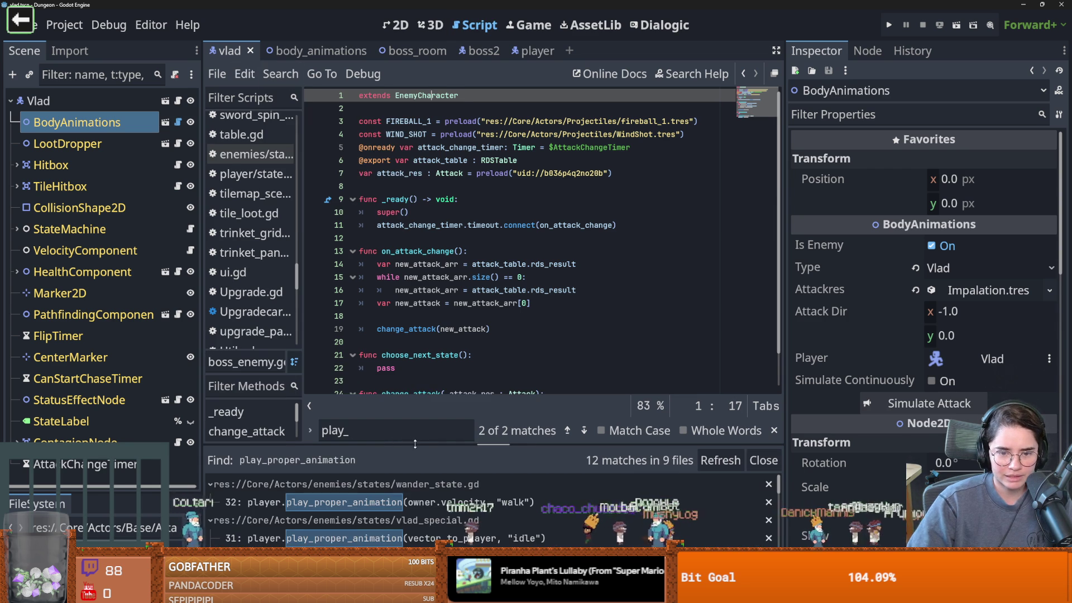
drag(416, 447, 416, 230)
scroll(317, 361, down, 5)
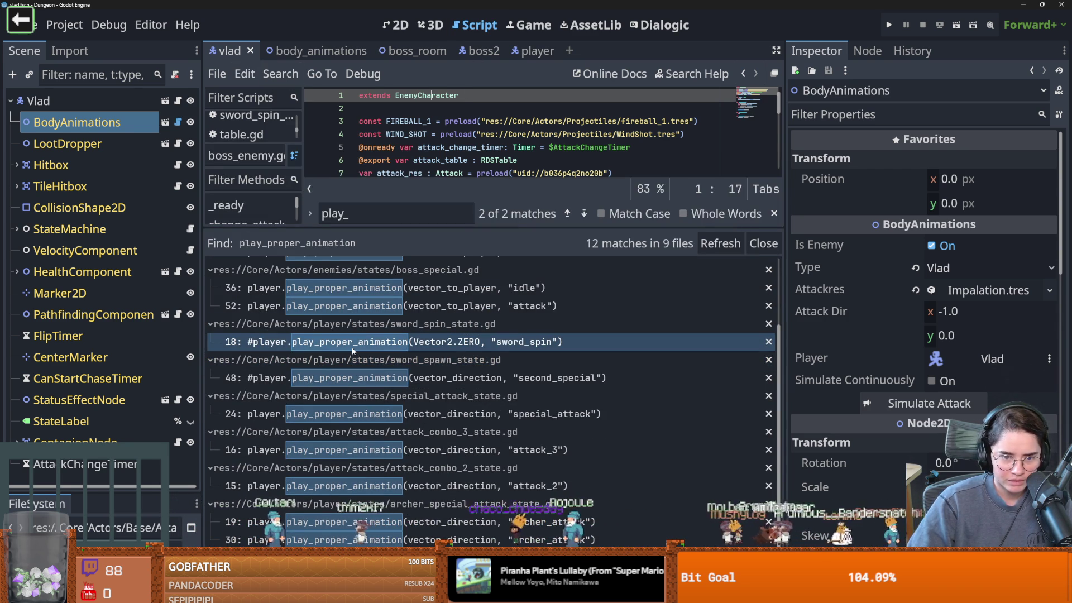
click(373, 490)
scroll(360, 496, up, 2)
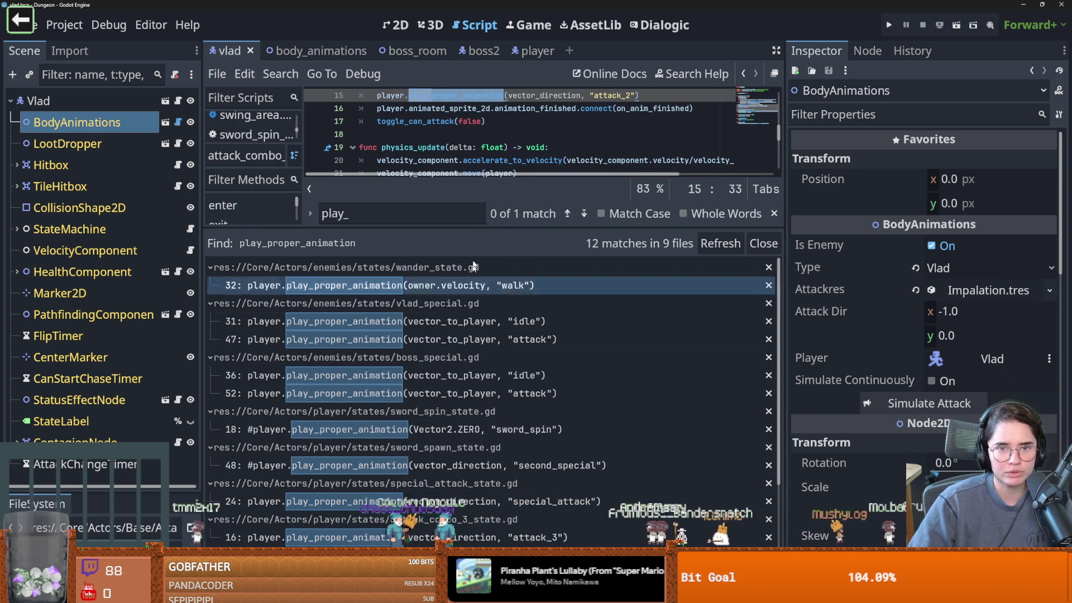
mouse_move(449, 228)
mouse_down()
mouse_move(444, 287)
mouse_move(436, 206)
mouse_up()
scroll(390, 391, down, 3)
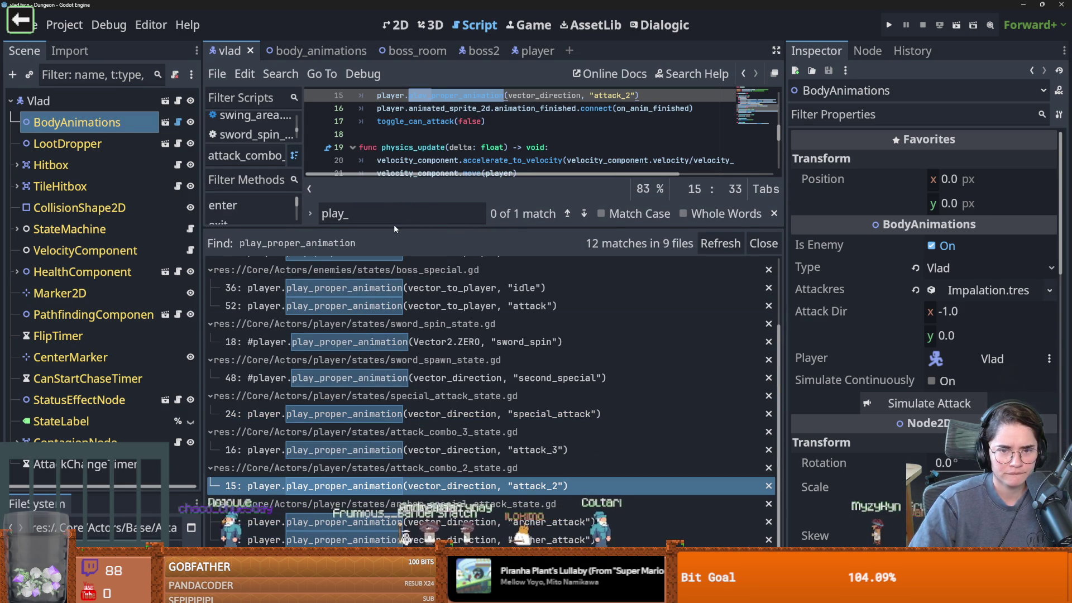
drag(395, 232, 399, 458)
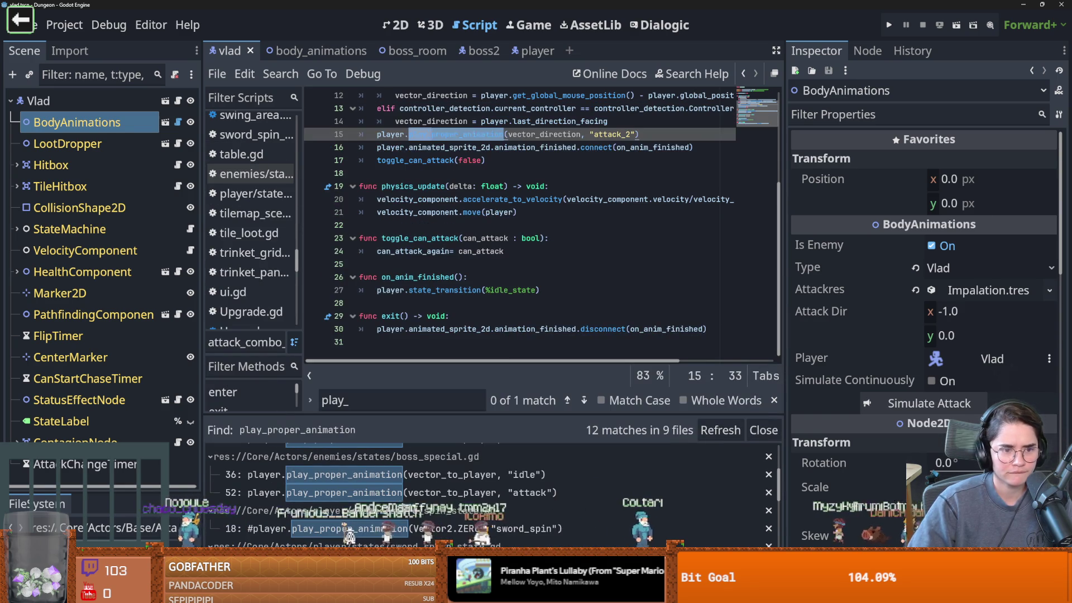
drag(98, 491, 109, 196)
Filter FileSystem for 'babat', search the project for 'fun play_' (no matches), and open Babat.
double_click(72, 331)
text(babat)
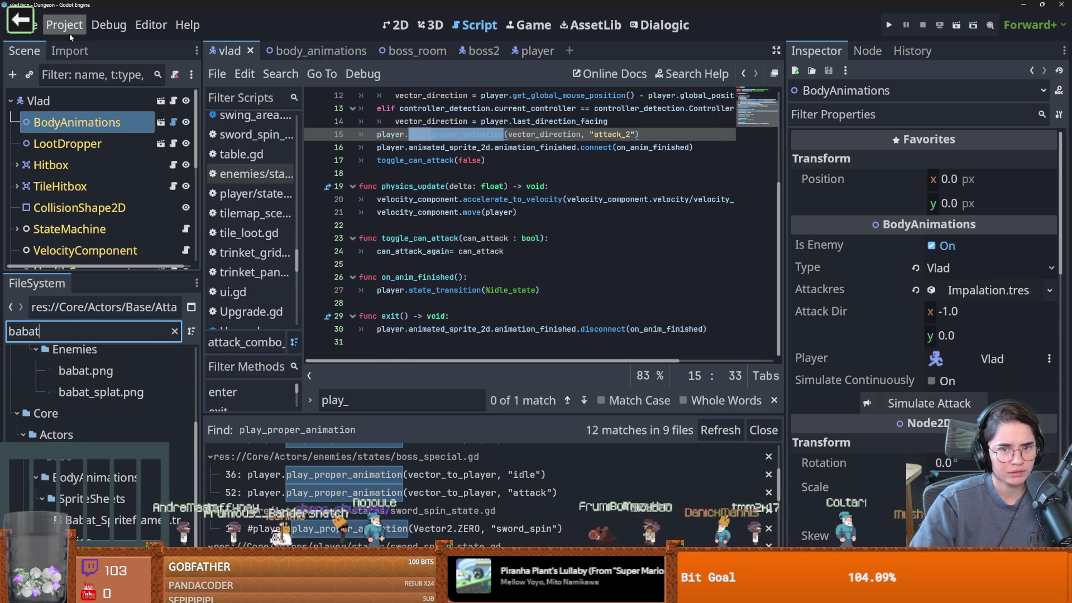
click(322, 400)
text(fun)
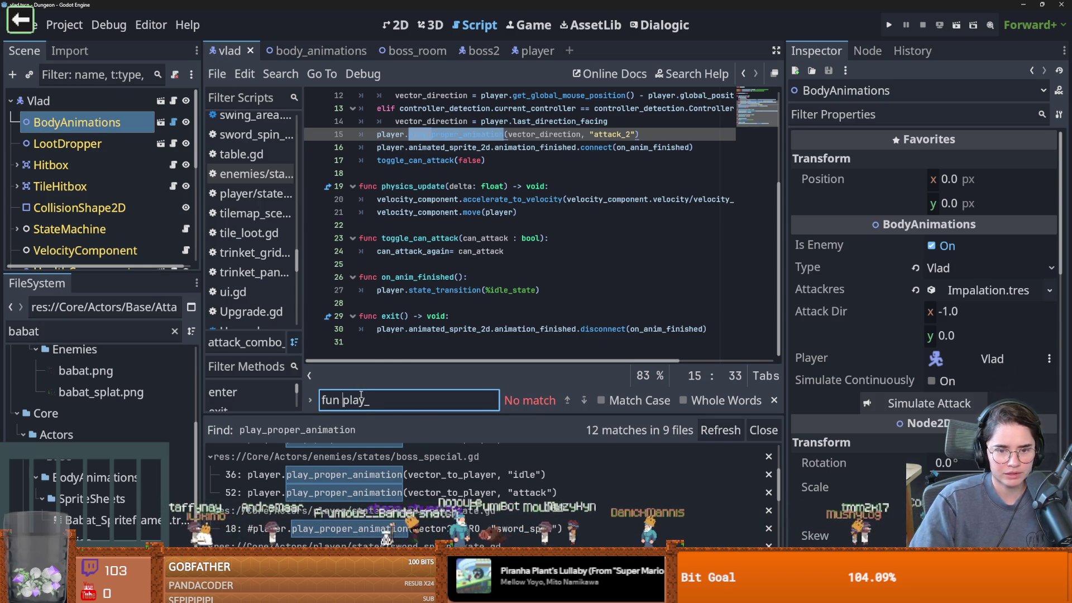
click(281, 74)
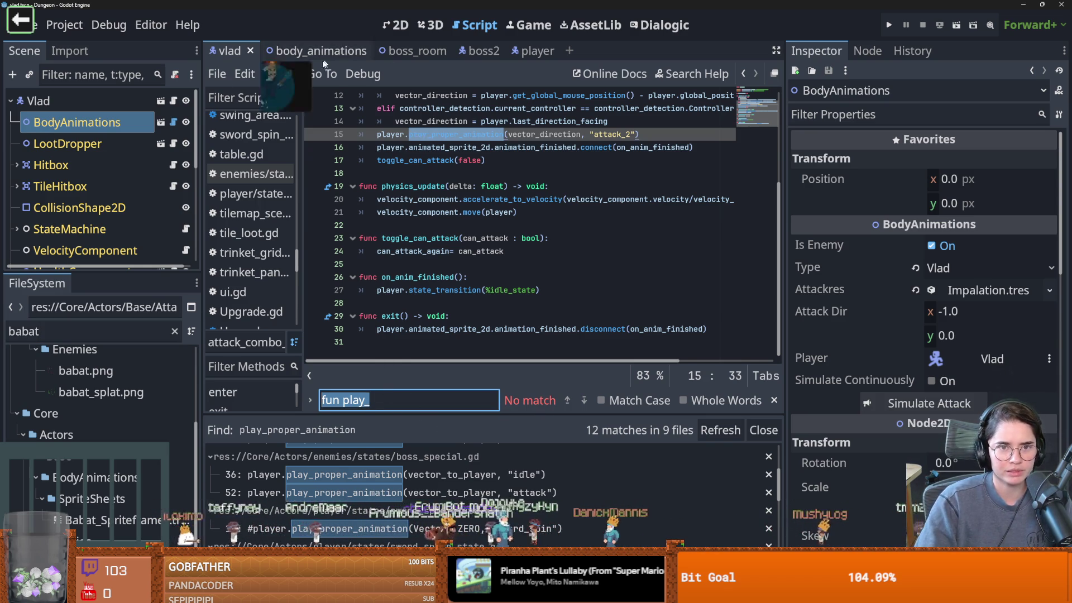
click(301, 177)
text(fun play_)
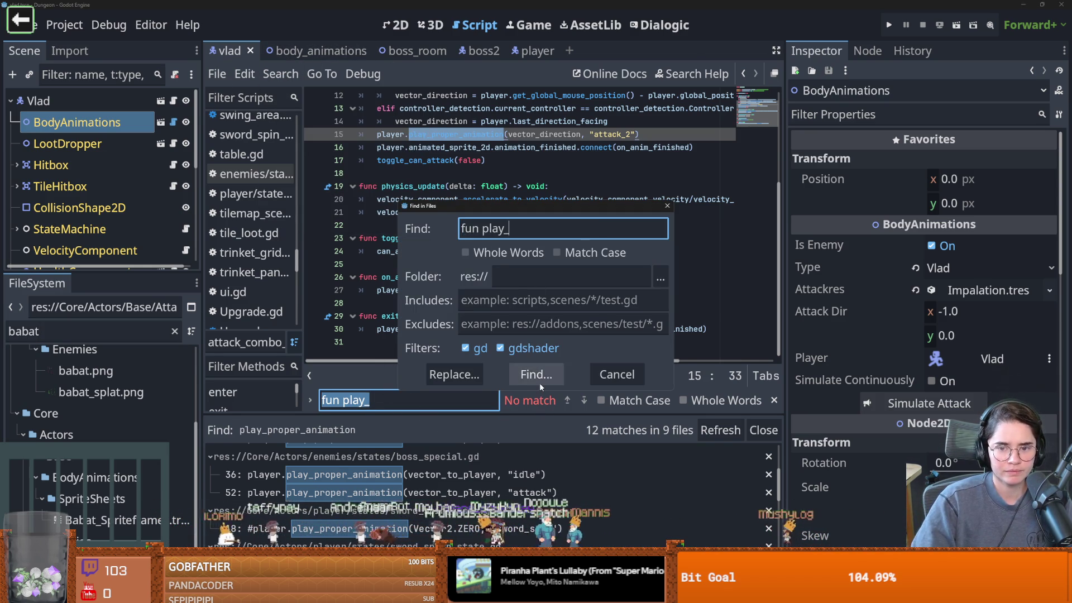
click(539, 383)
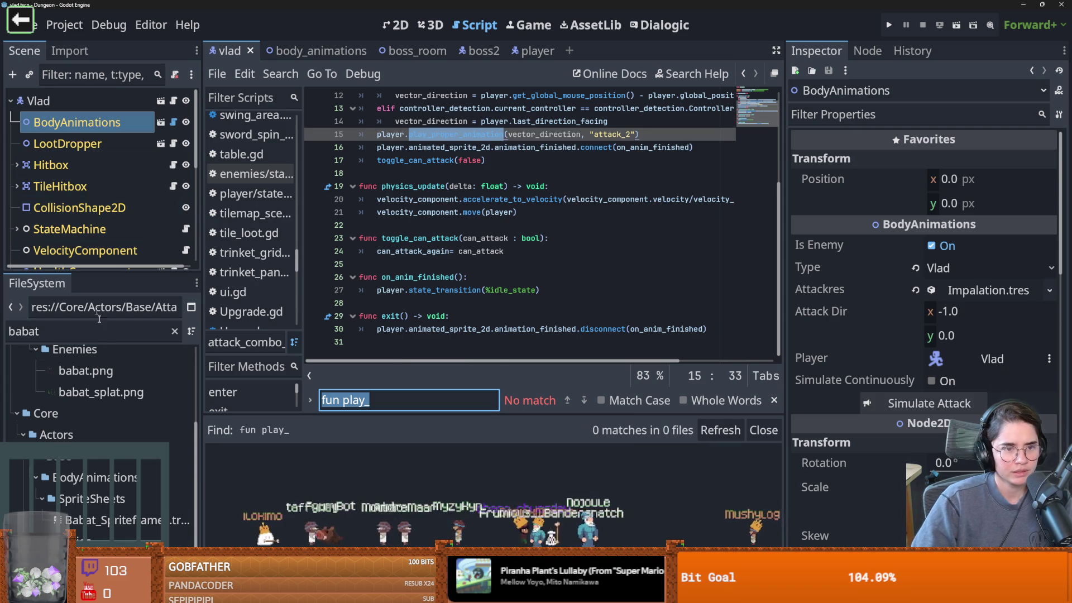
double_click(91, 403)
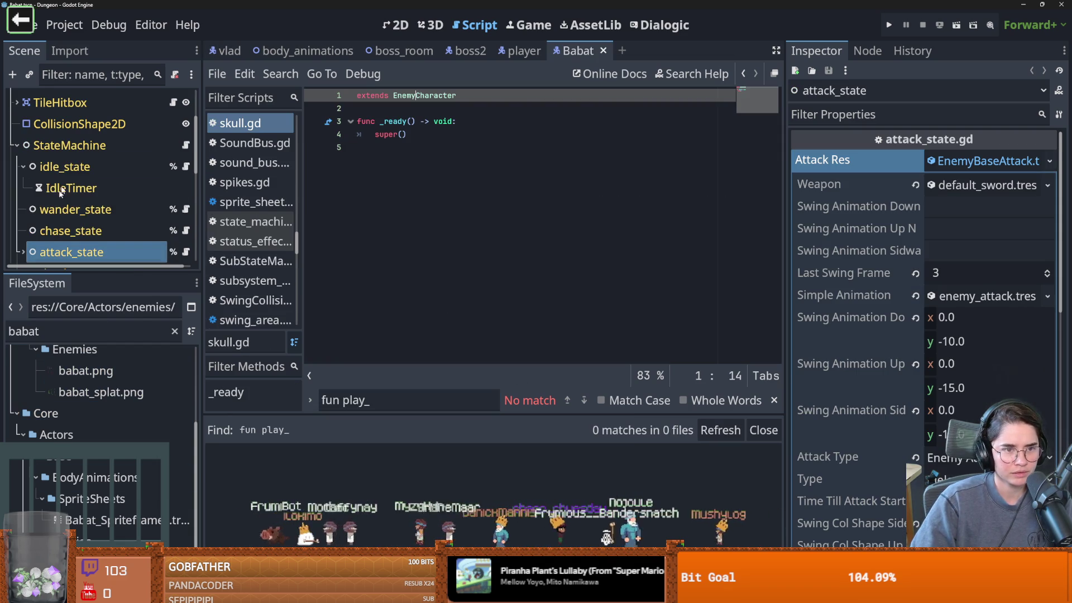
Add a breakpoint on wander_state.gd line 32's walk animation call and run the project.
drag(88, 278, 90, 454)
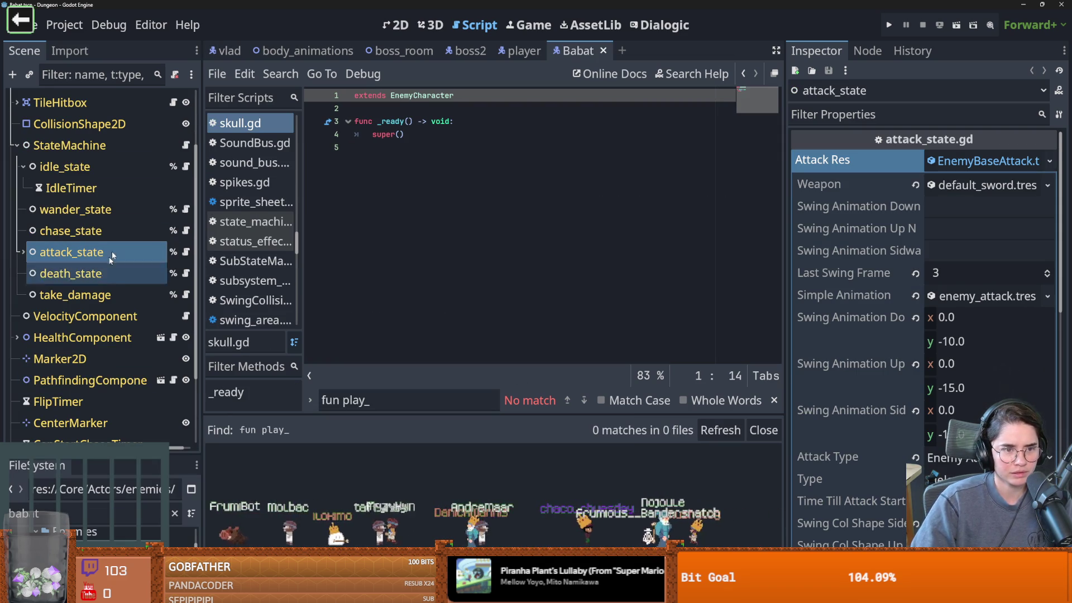
click(186, 210)
scroll(429, 235, down, 5)
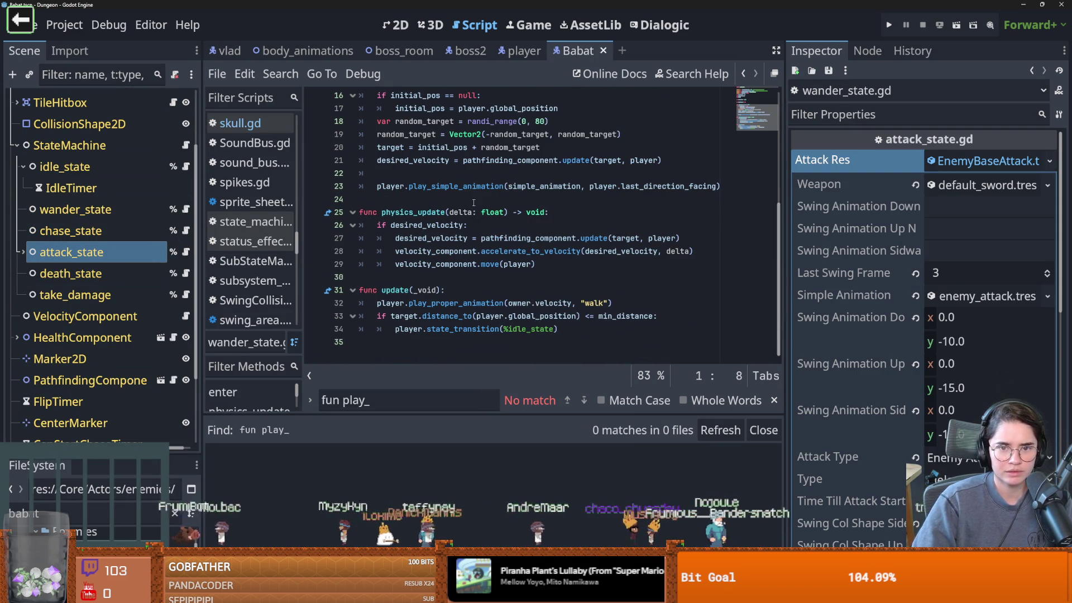
key(ctrl+f)
click(456, 304)
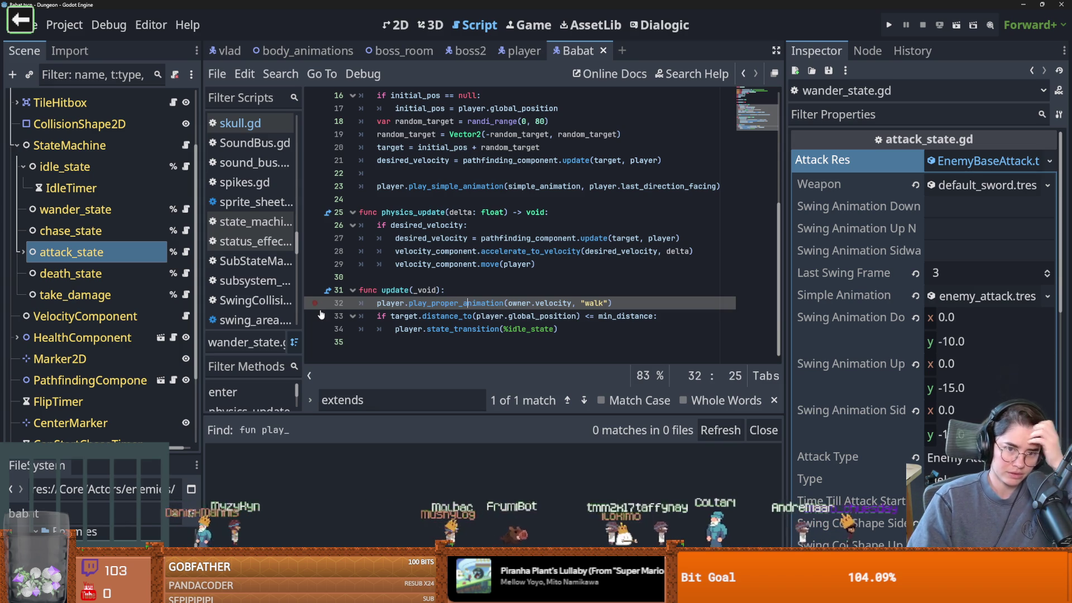
click(888, 25)
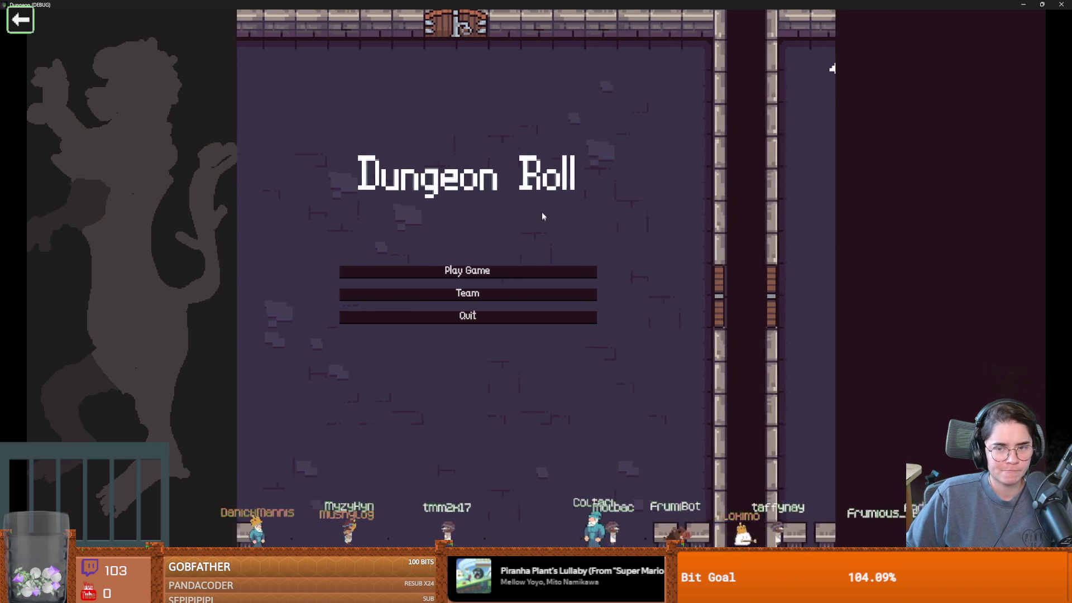
Start a new game as the Warrior and take the skull until the debugger halts.
click(467, 270)
click(472, 209)
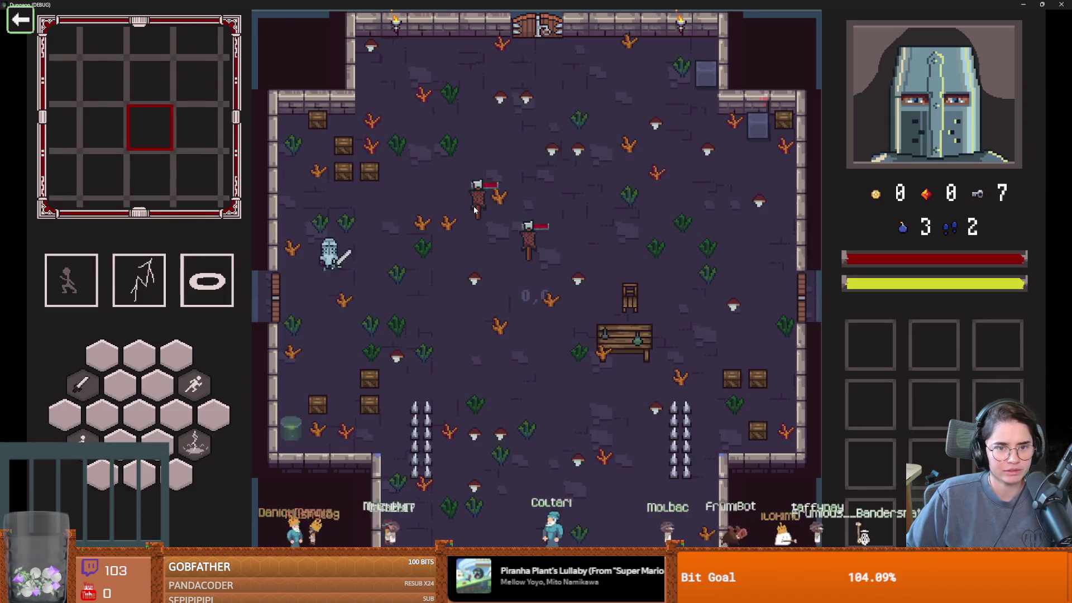
click(507, 269)
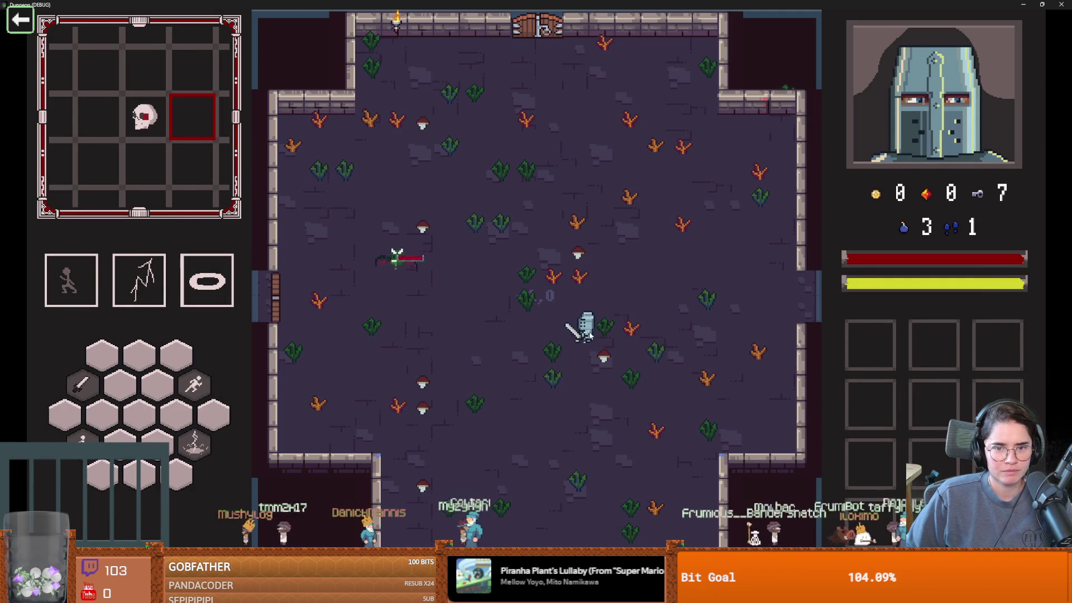
key(BackSpace)
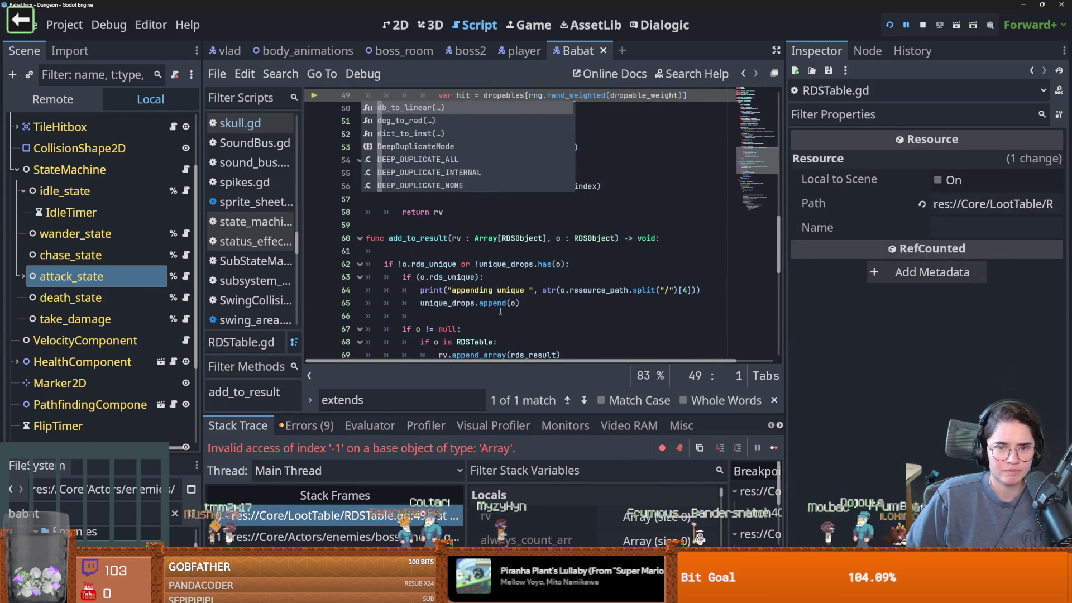
scroll(461, 306, up, 3)
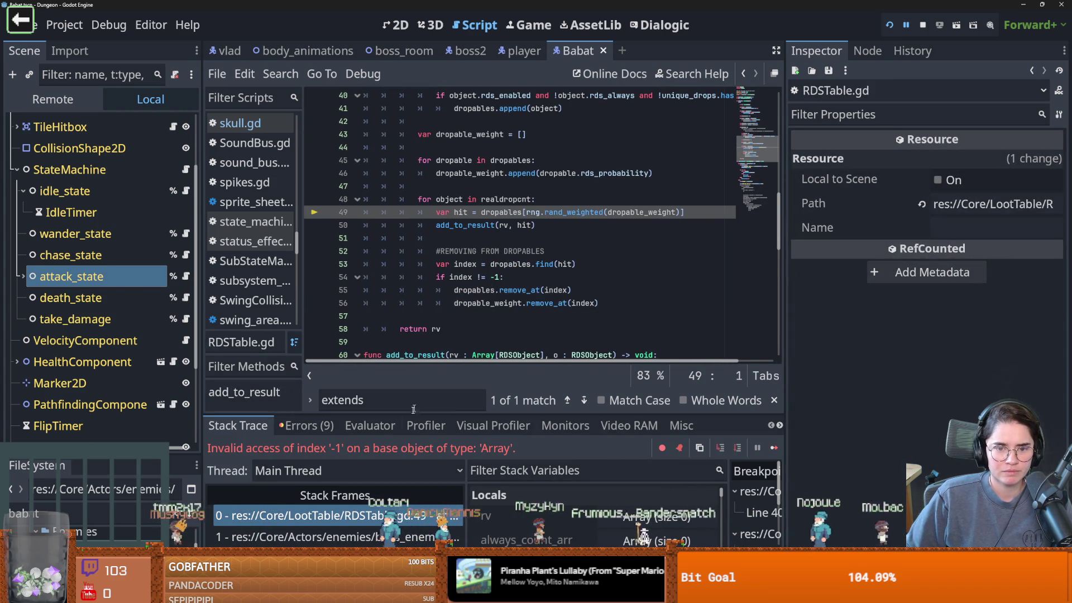
Compare the RDSTable.gd crash frame with boss_enemy.gd's retry loop and line 16 reassignment.
click(335, 515)
click(335, 536)
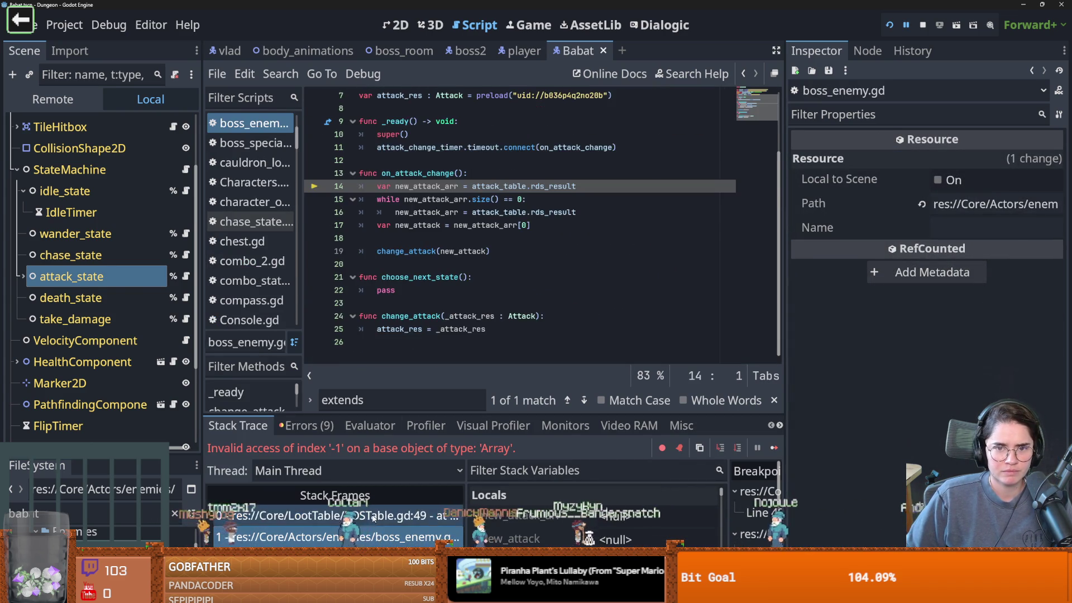
click(335, 515)
click(388, 540)
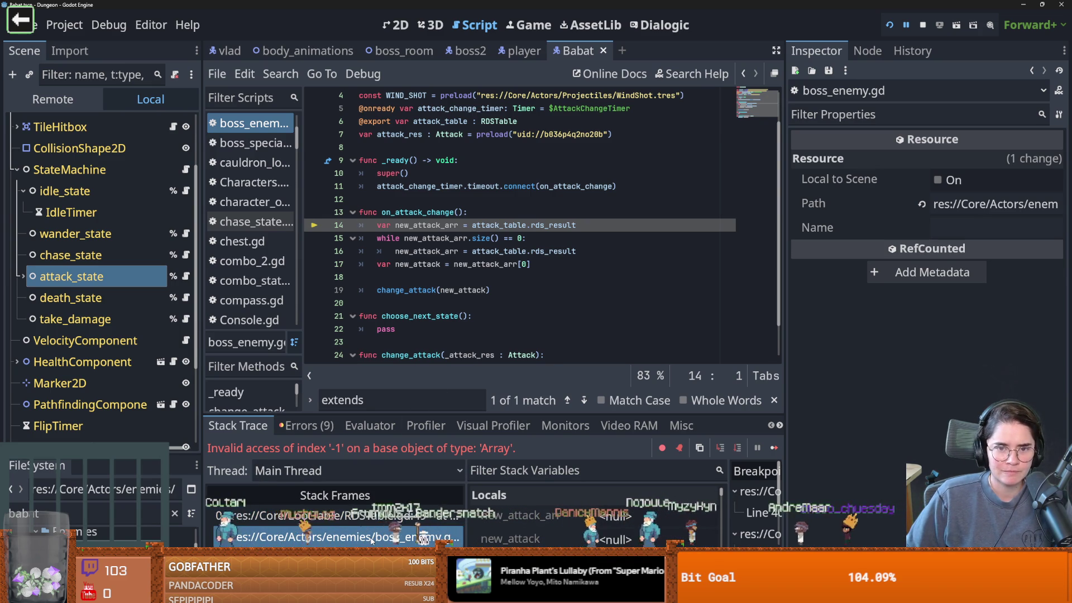
click(368, 516)
click(369, 537)
scroll(446, 268, up, 1)
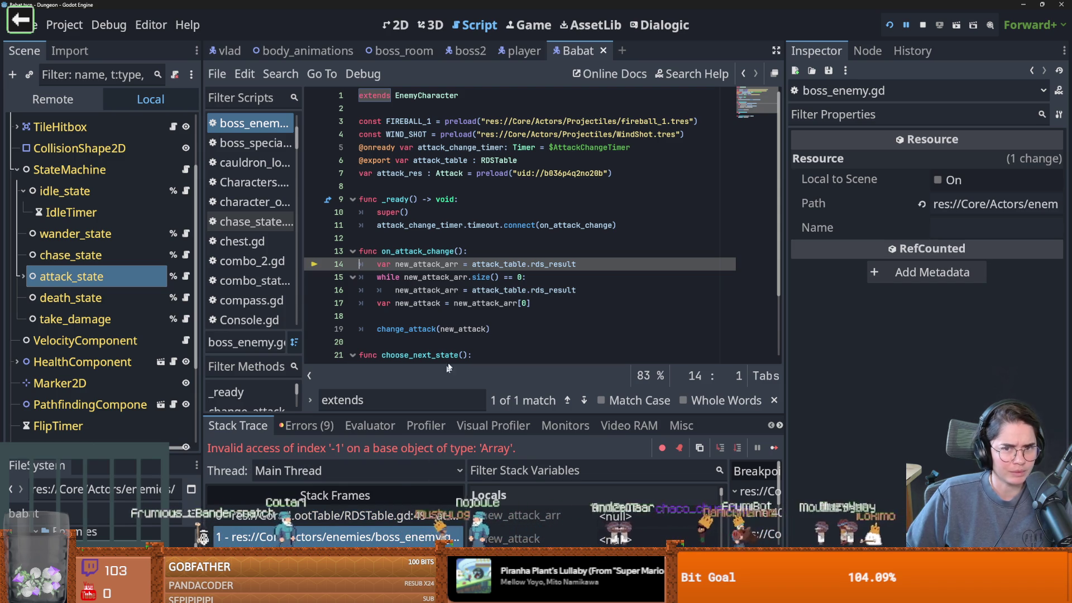
click(476, 277)
scroll(476, 277, down, 1)
click(476, 251)
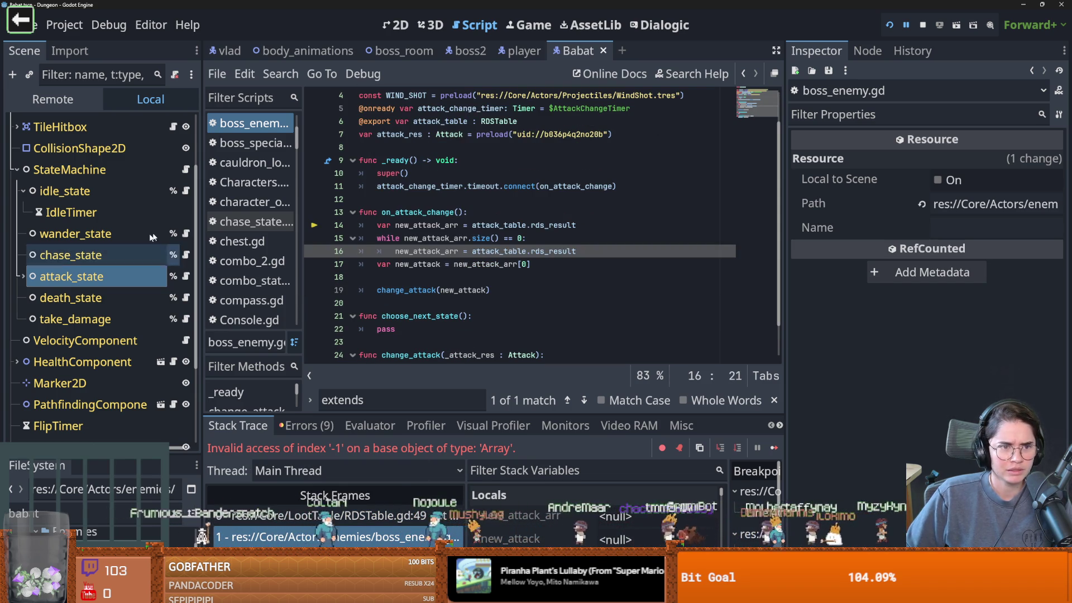
Select the Babat root node from the Enemies folder and switch to the 2D view.
click(84, 513)
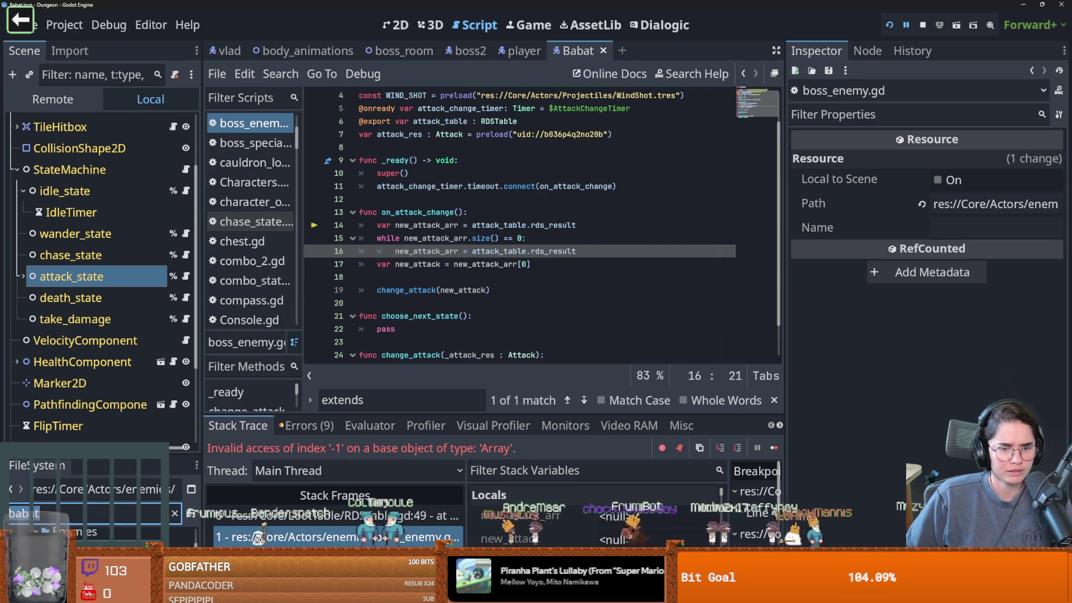
drag(101, 450, 101, 286)
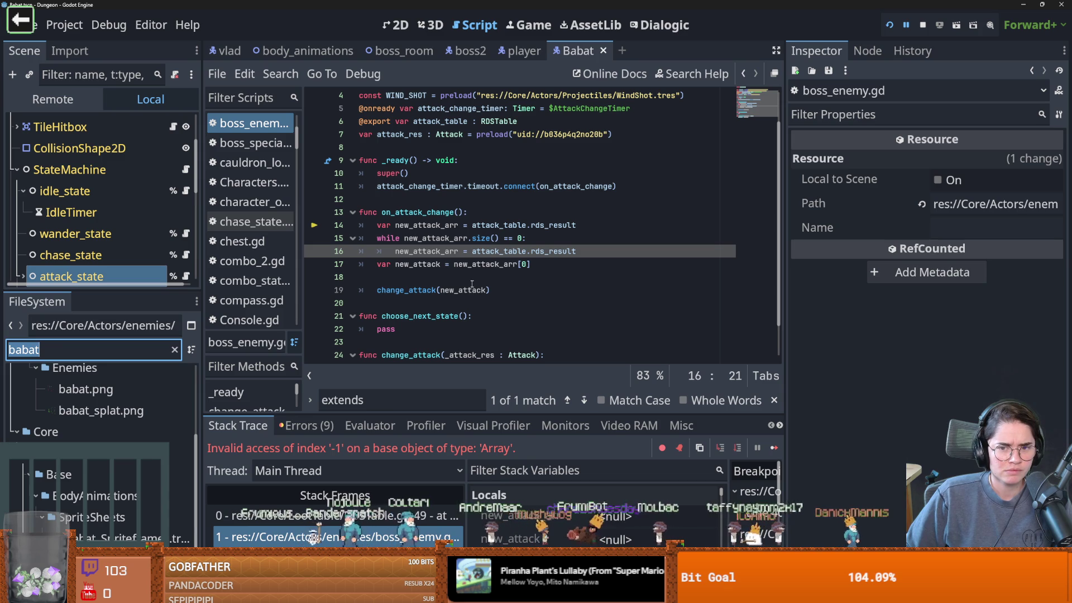
click(390, 531)
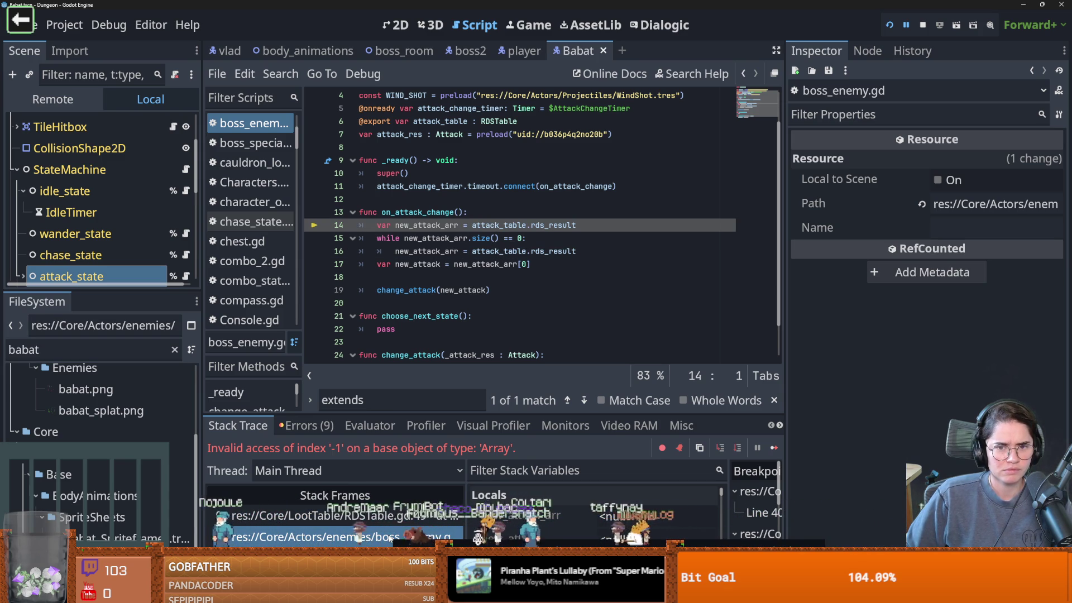
click(84, 368)
scroll(53, 461, down, 1)
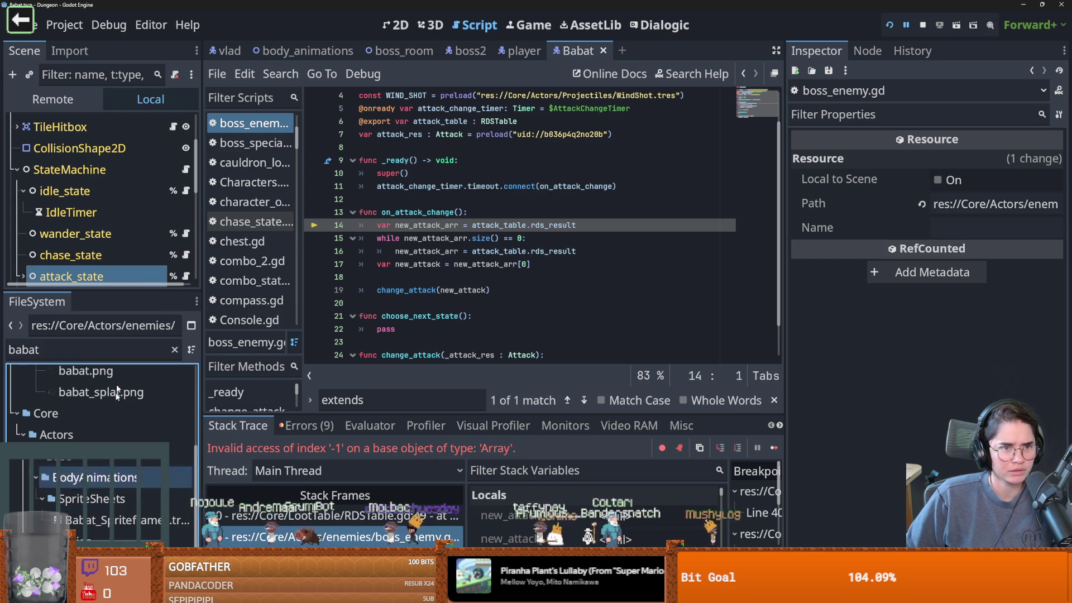
drag(121, 290, 121, 499)
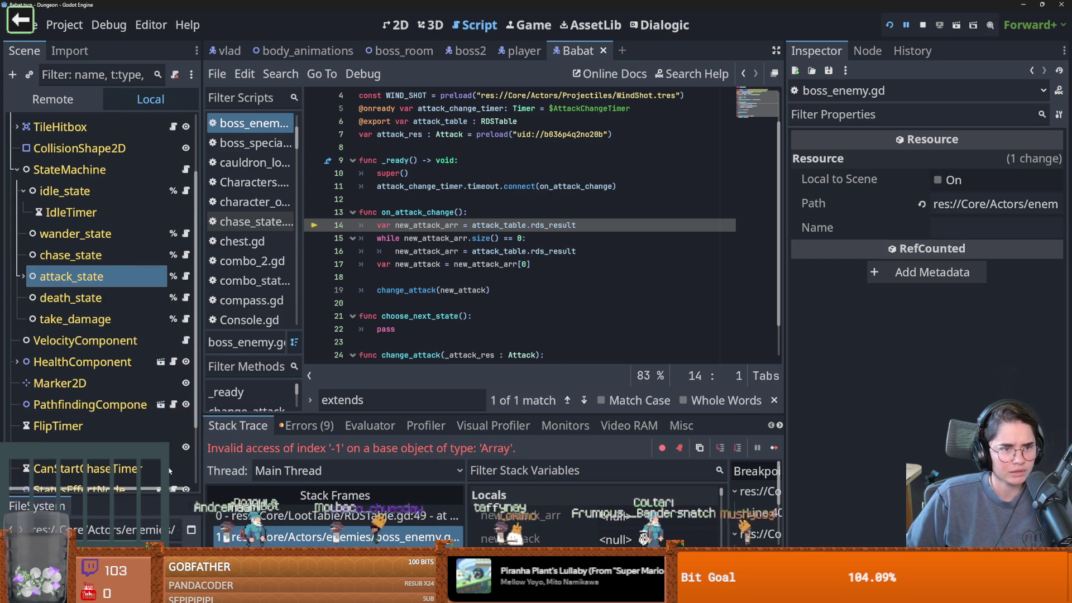
scroll(105, 277, up, 3)
click(82, 124)
key(ctrl+F1)
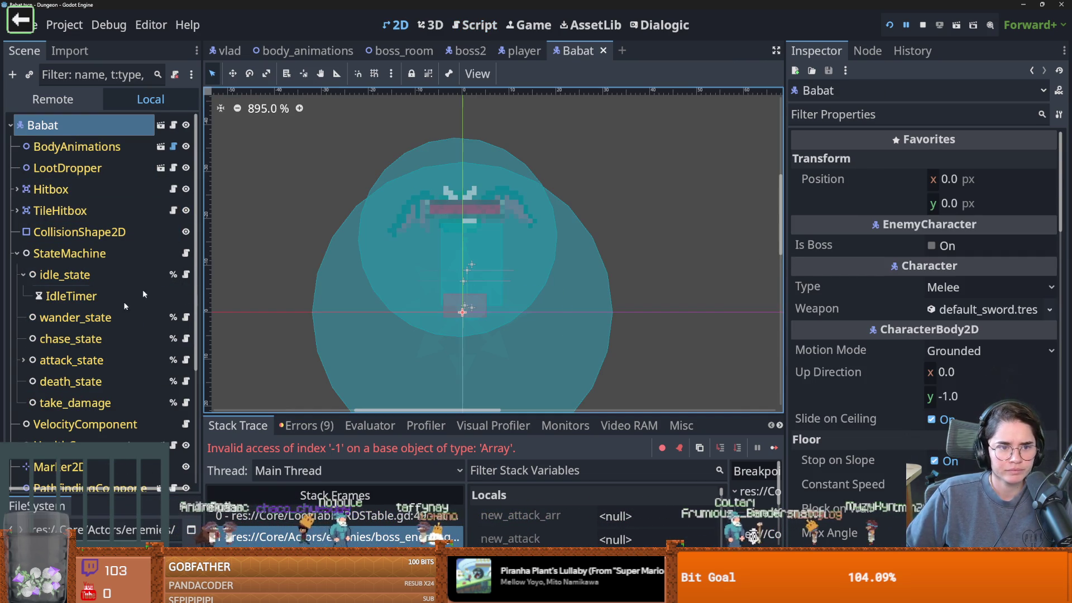
Change the FileSystem filter to 'monster' and open monster_roomv1.tscn.
scroll(122, 364, down, 5)
scroll(131, 374, up, 5)
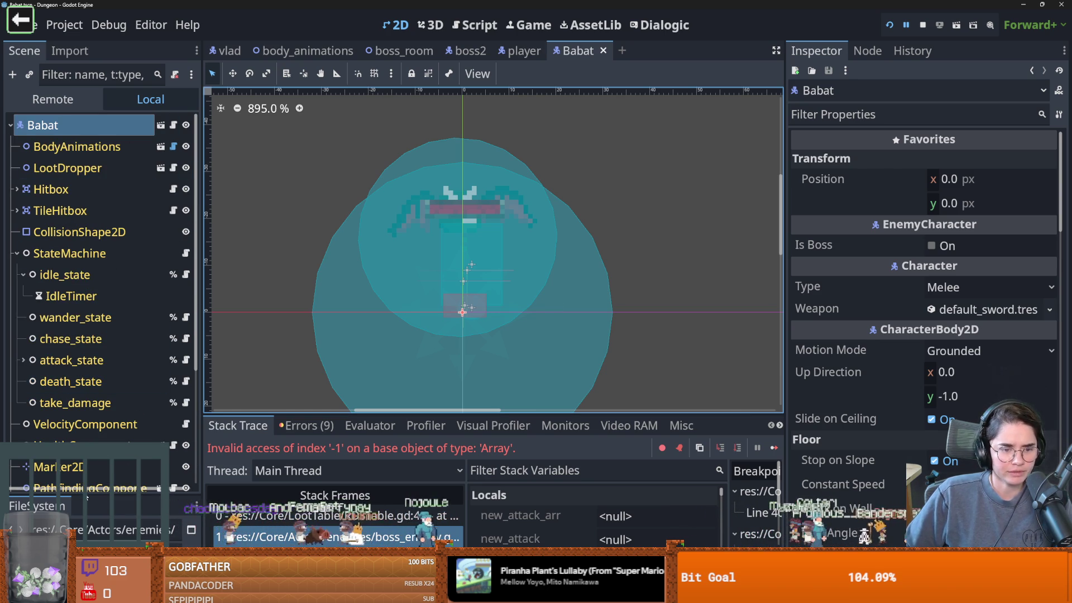
drag(100, 499, 101, 267)
click(69, 331)
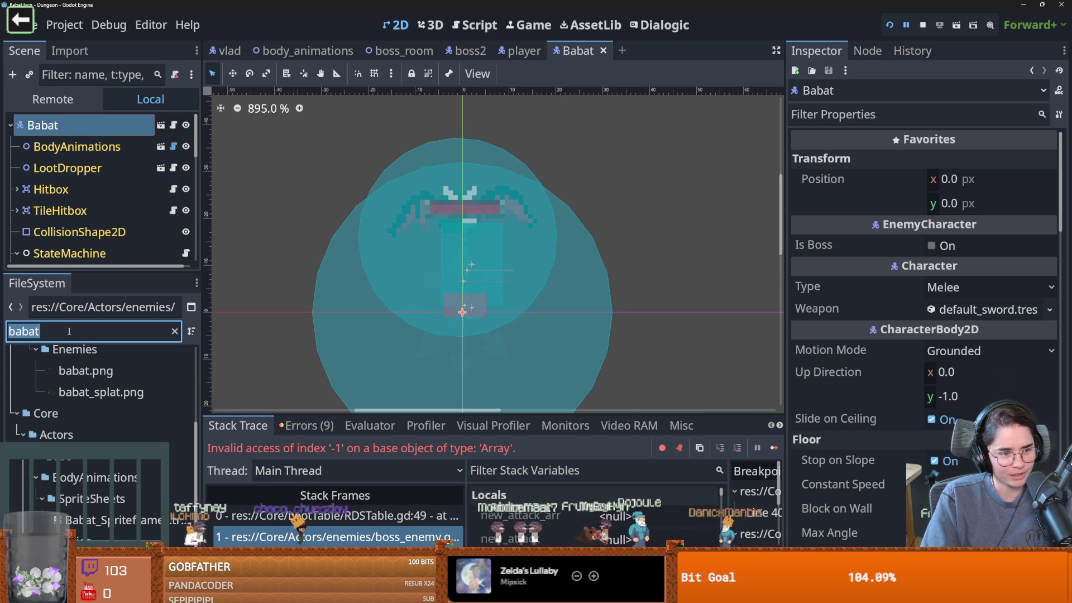
text(monster)
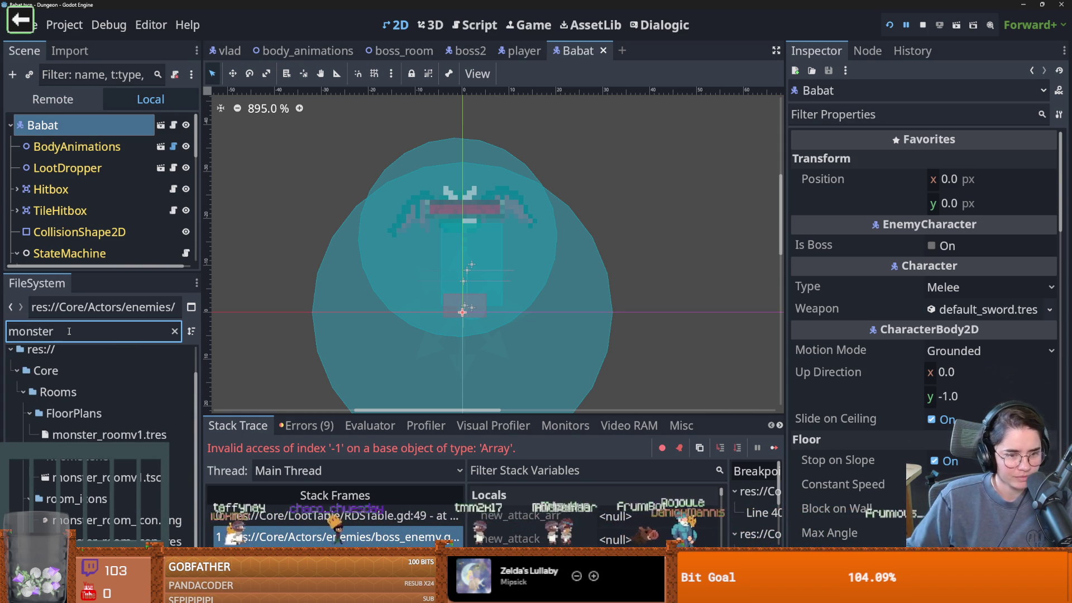
double_click(106, 477)
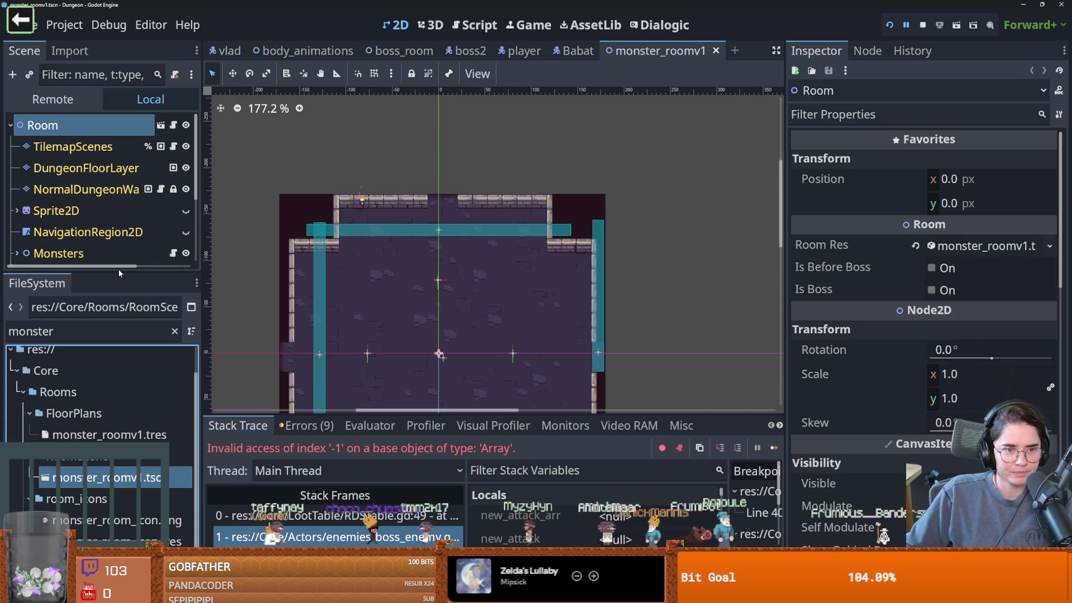
Drag the left, top and right MonsterStaticTrap collision bars onto the walls, then open monsters.gd.
drag(118, 273, 119, 489)
scroll(487, 202, down, 3)
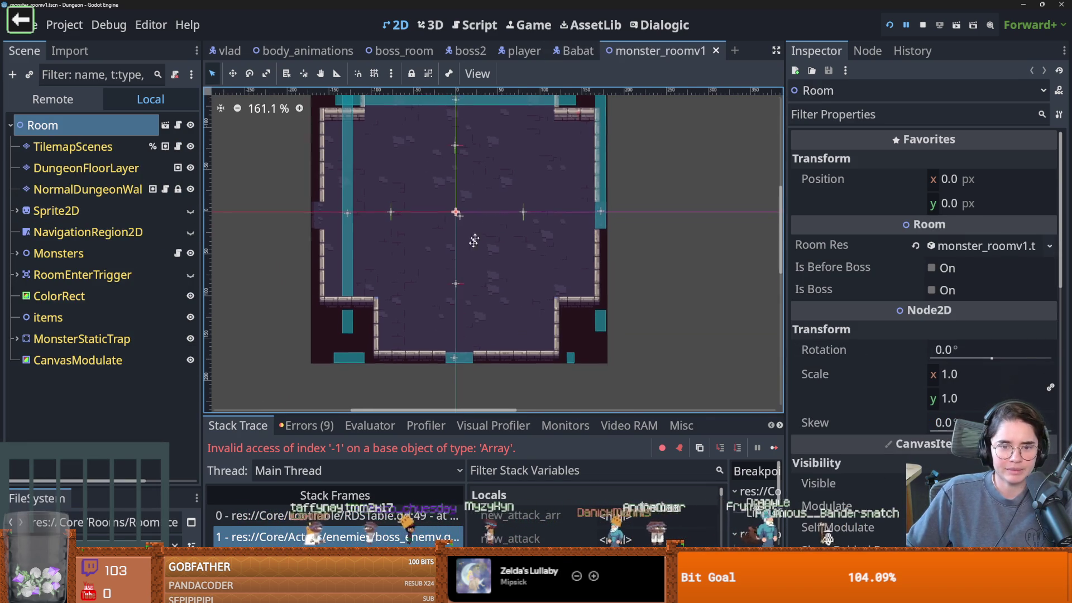
drag(333, 276, 306, 276)
scroll(368, 305, up, 3)
mouse_move(427, 173)
mouse_down()
mouse_move(427, 148)
mouse_move(414, 182)
mouse_move(426, 180)
mouse_move(431, 142)
mouse_up()
click(431, 168)
drag(596, 215, 594, 222)
scroll(594, 223, down, 3)
drag(451, 310, 458, 304)
click(89, 425)
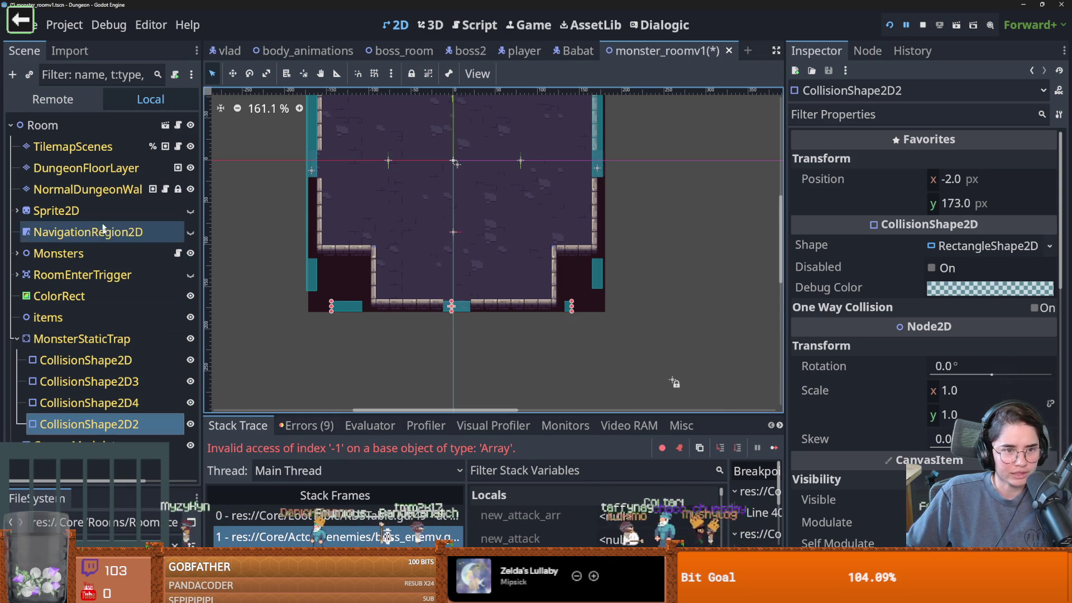
click(178, 253)
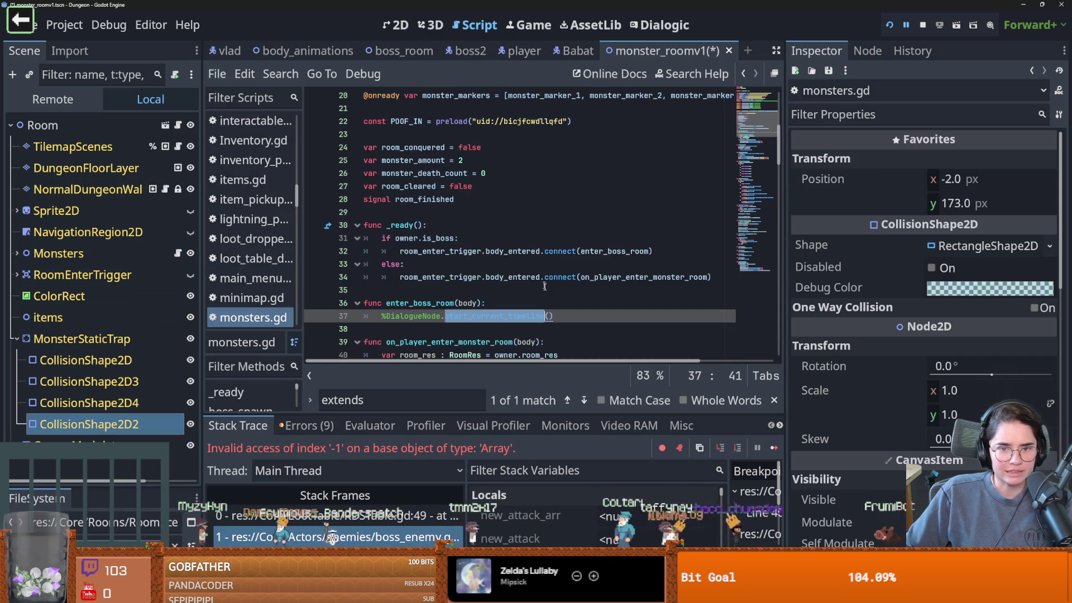
Review room_enter_trigger, is_boss and the enter_boss_room DialogueNode code in monsters.gd.
scroll(544, 285, down, 1)
double_click(441, 213)
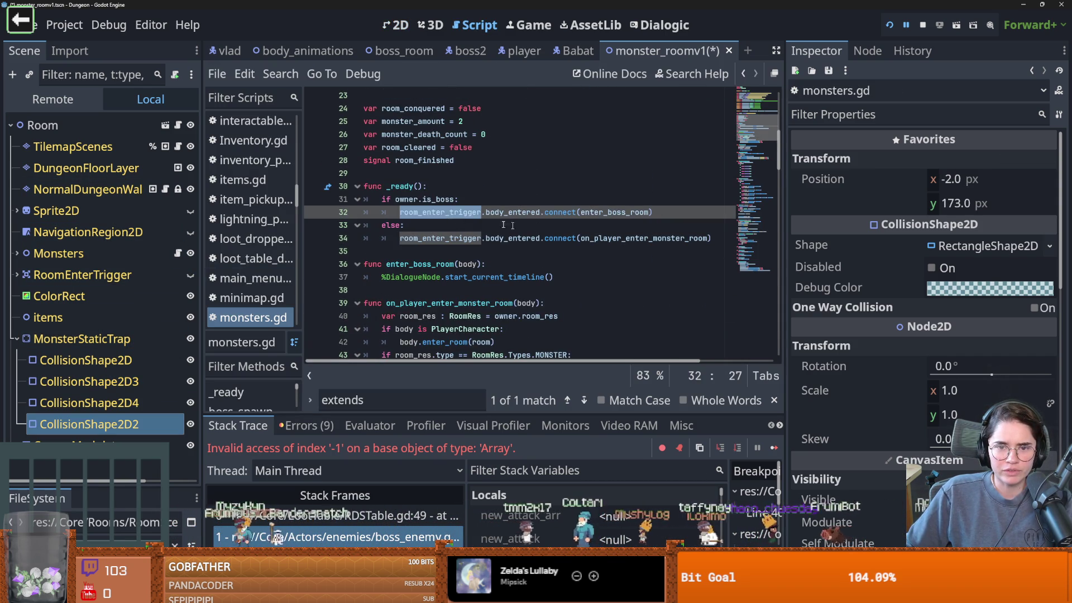
double_click(438, 199)
scroll(424, 292, up, 2)
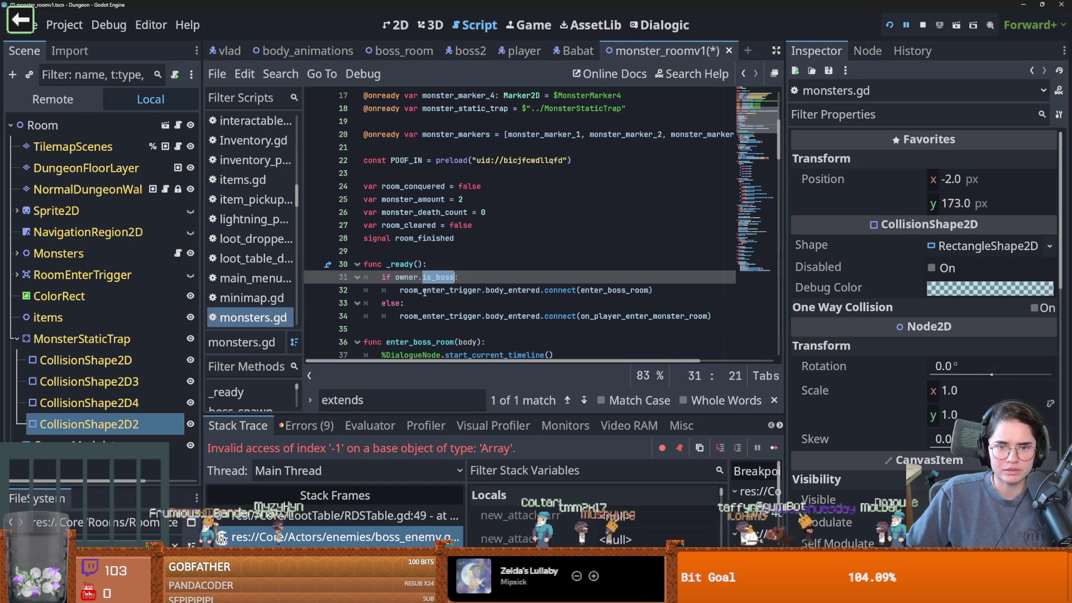
scroll(424, 292, down, 1)
double_click(615, 251)
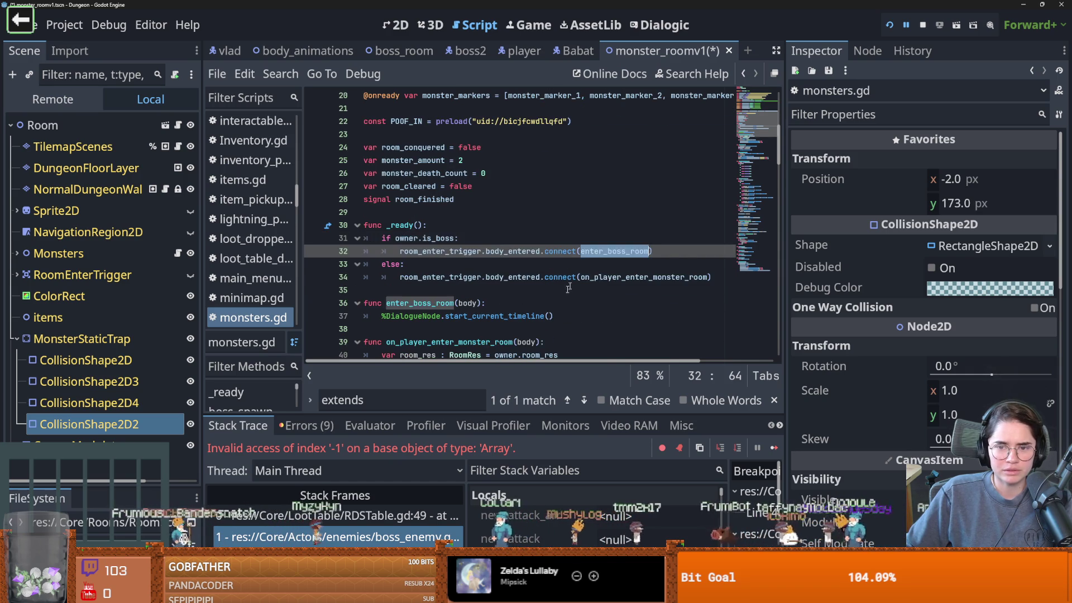
scroll(568, 287, down, 3)
double_click(413, 199)
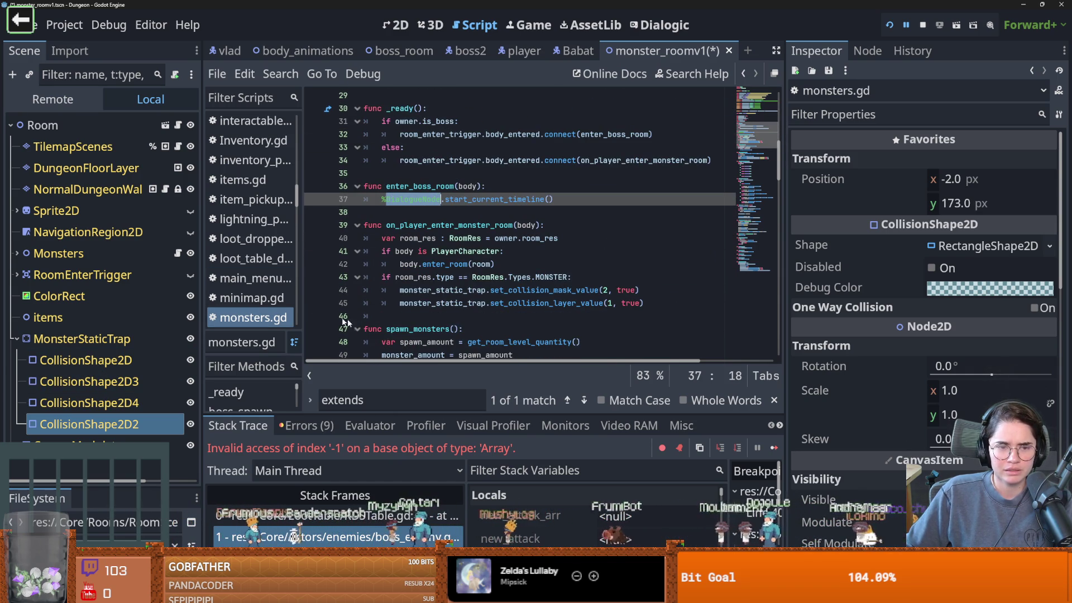
Save monster_roomv1, then filter FileSystem for 'baba' and open the Babat scene.
click(15, 338)
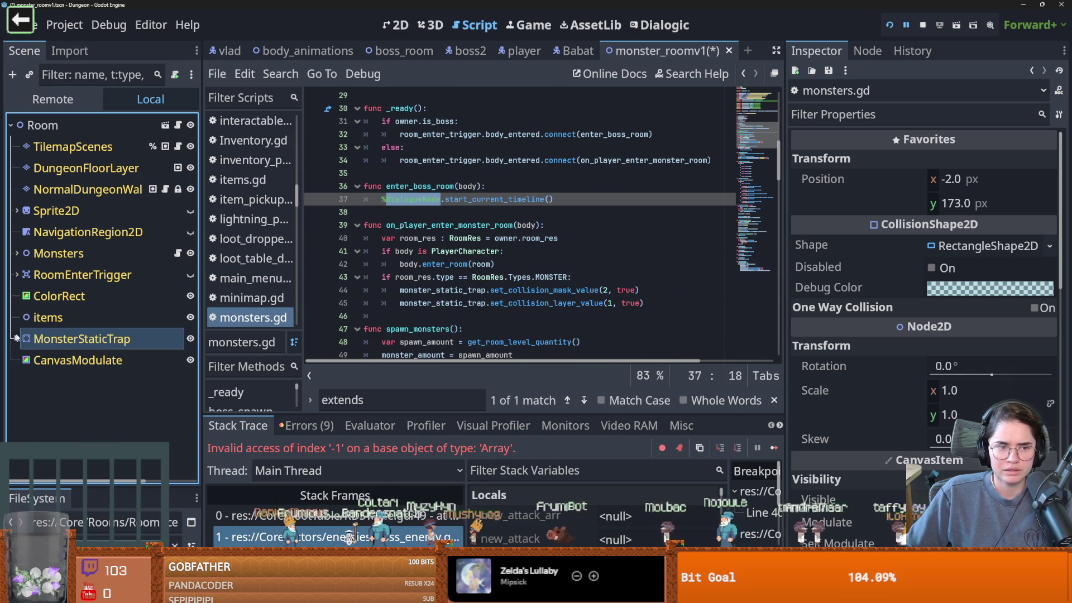
key(ctrl+s)
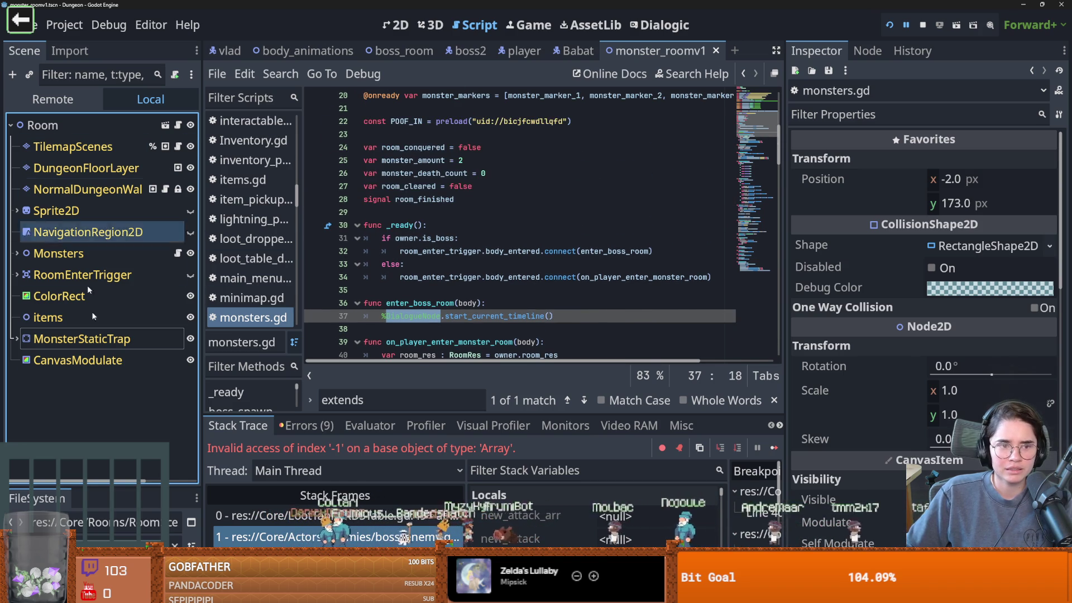
drag(109, 487, 109, 274)
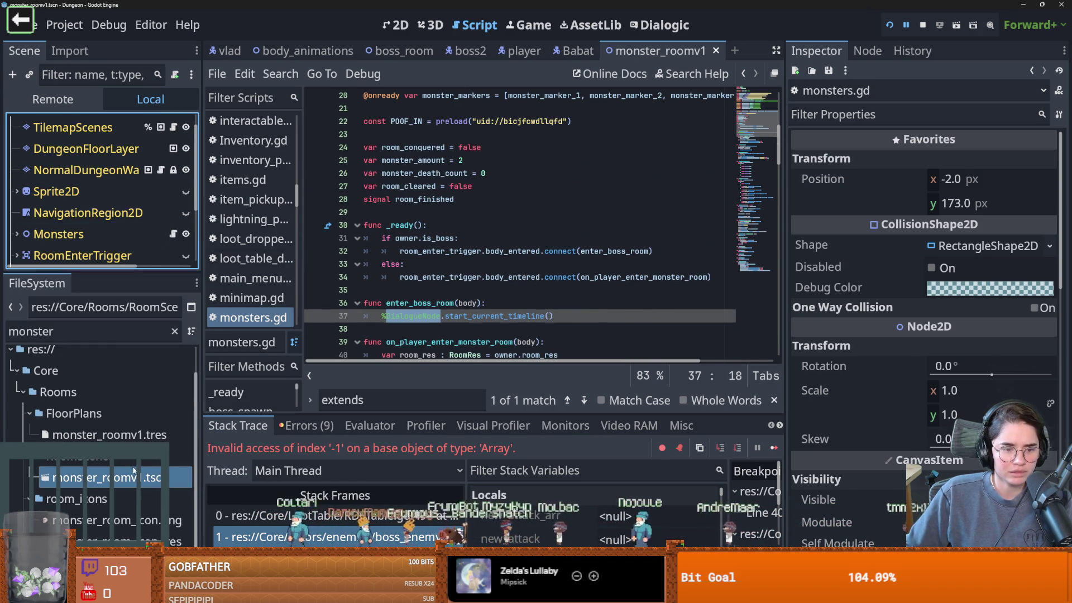
double_click(34, 331)
text(baba)
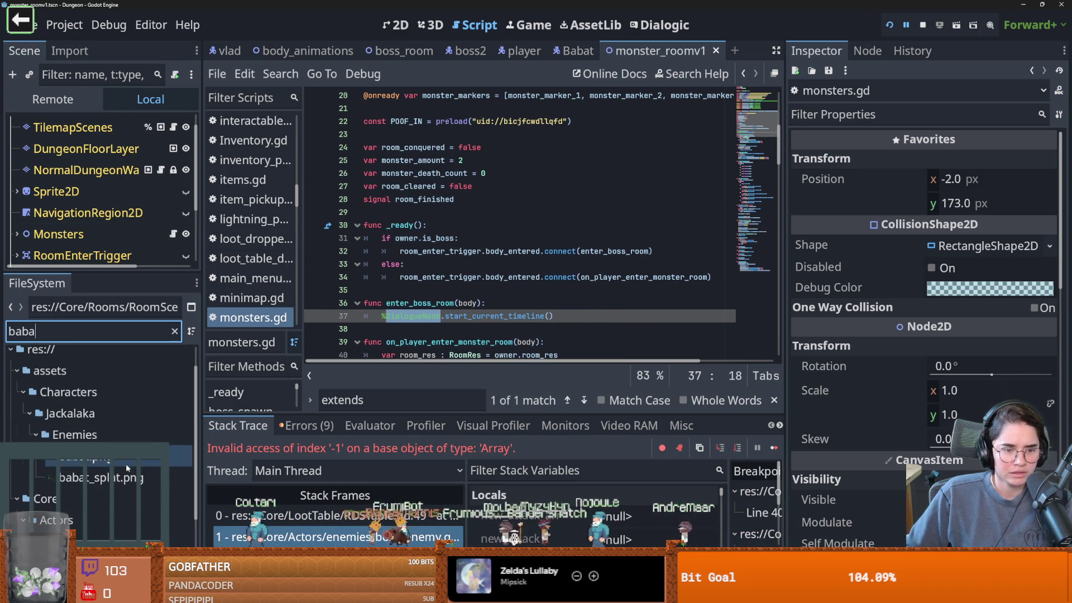
double_click(78, 540)
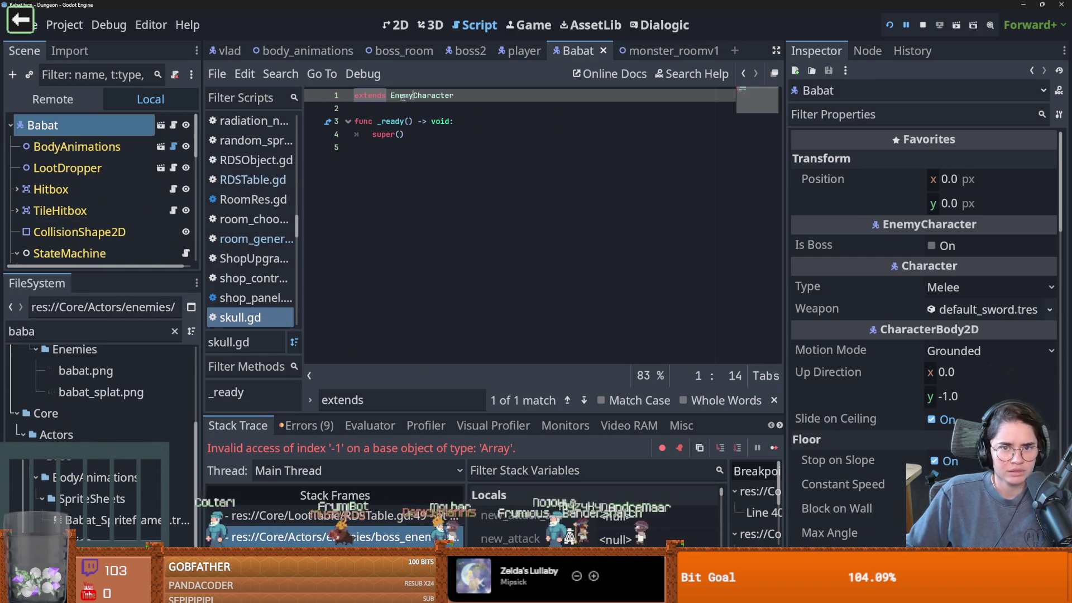
Look over the EnemyCharacter.gd script that Babat extends and relaunch the game.
ctrl+click(424, 96)
scroll(470, 254, down, 4)
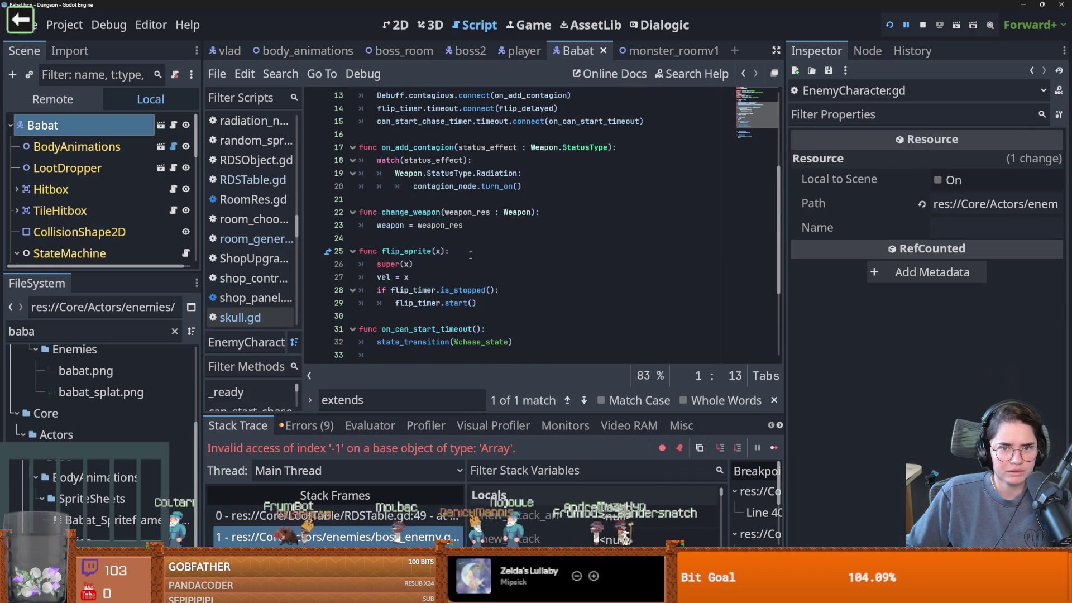
scroll(470, 255, down, 4)
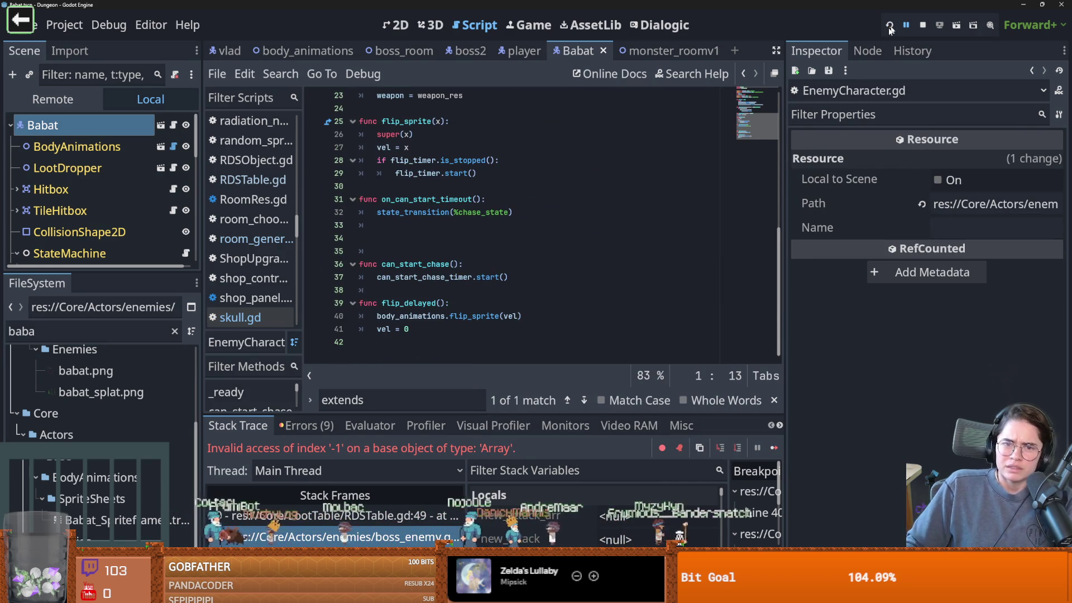
click(890, 27)
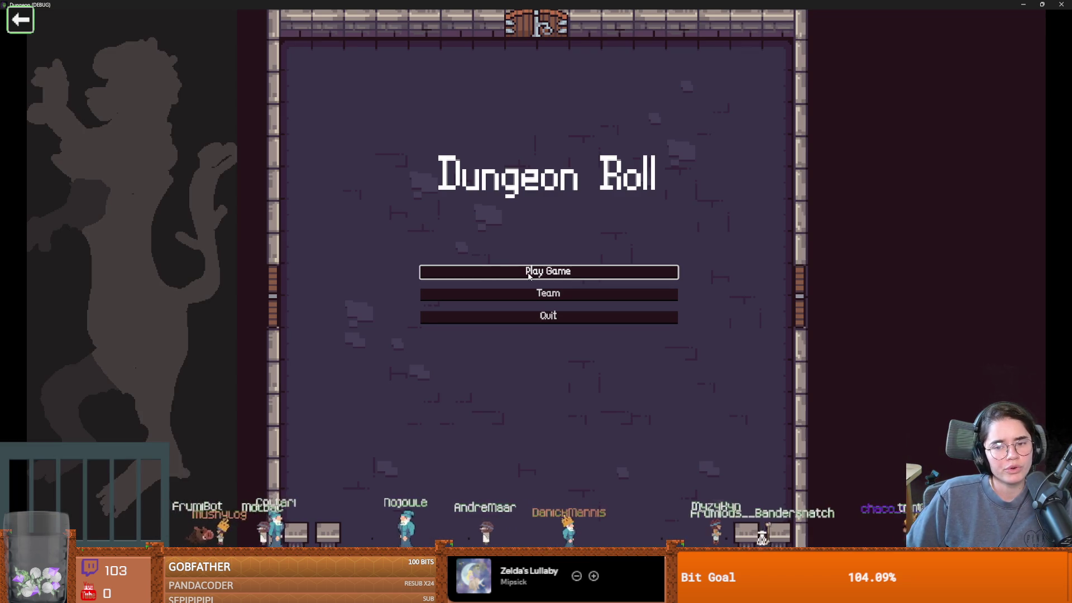
Start a Warrior run, walk to the west door and enter a chosen room.
click(475, 272)
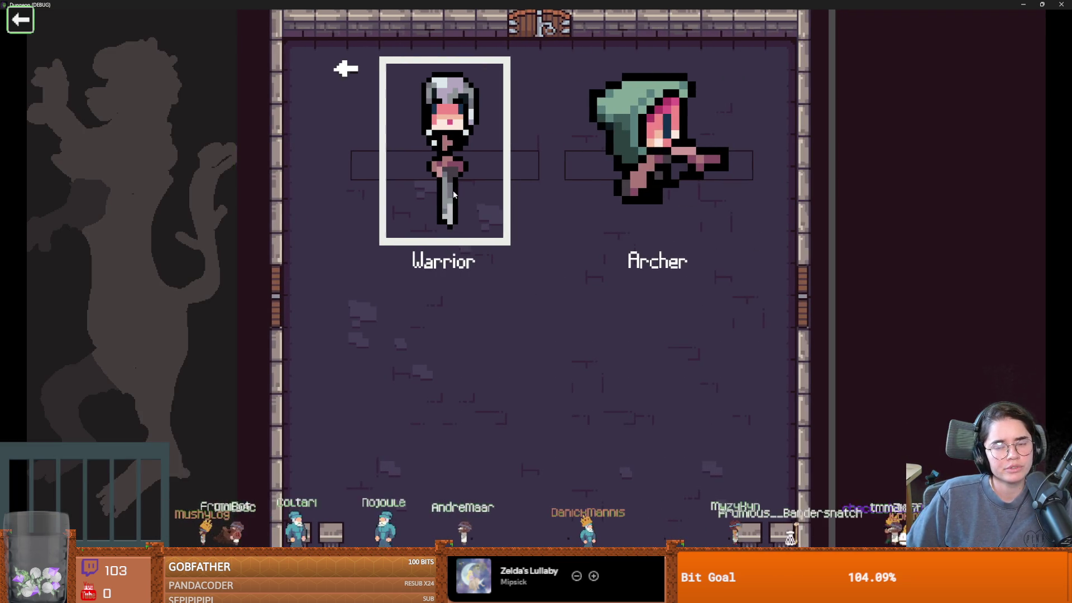
click(450, 194)
key(s)
key(a)
key(e)
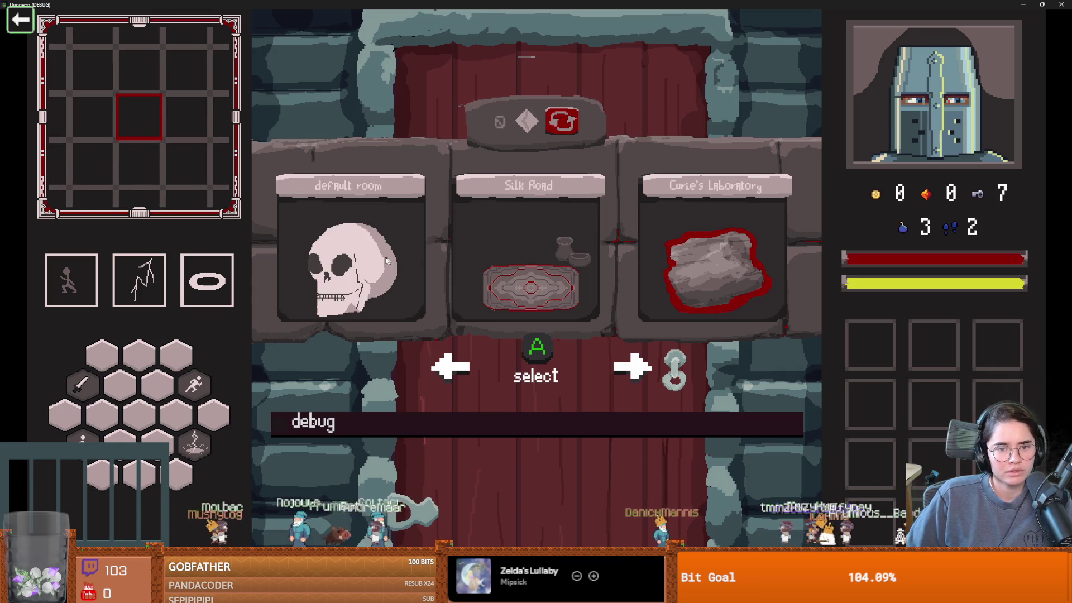
click(385, 260)
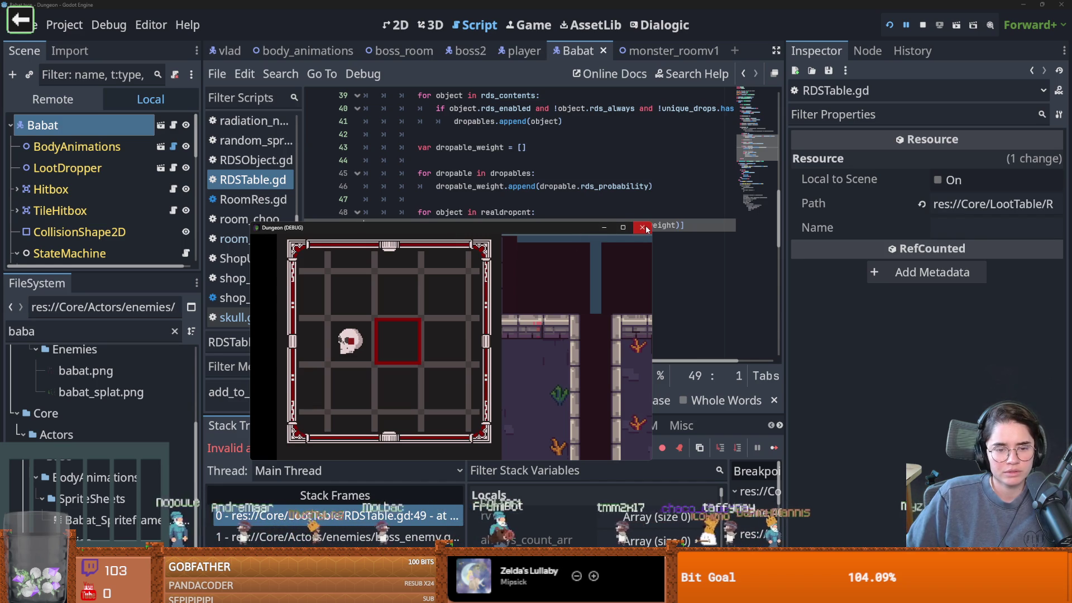
Close the game, jump to the boss_enemy.gd stack frame and inspect its 'self' members.
click(643, 227)
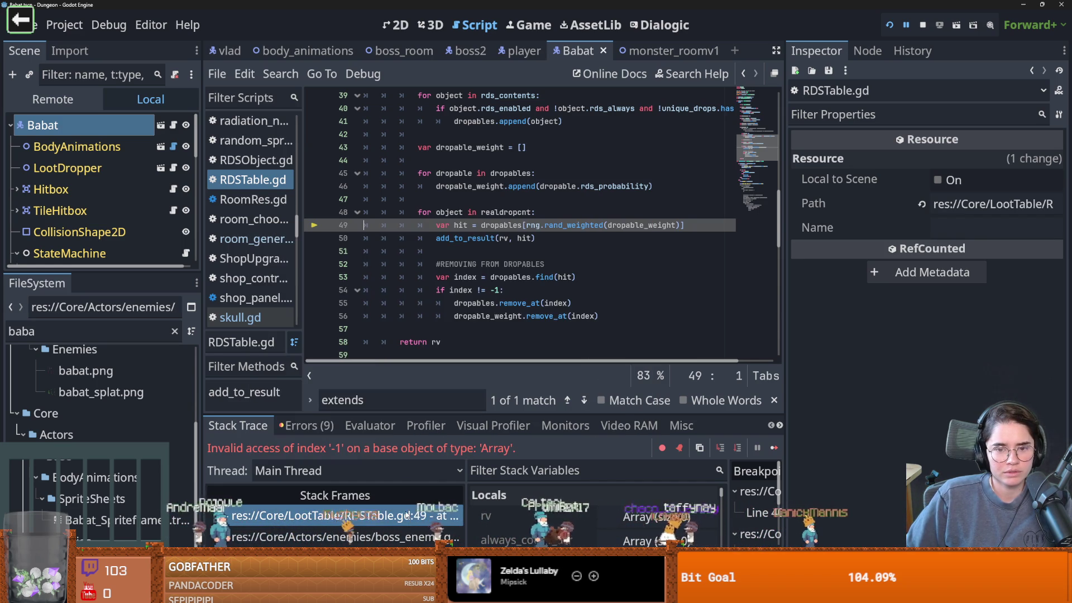
click(398, 528)
drag(302, 224, 374, 224)
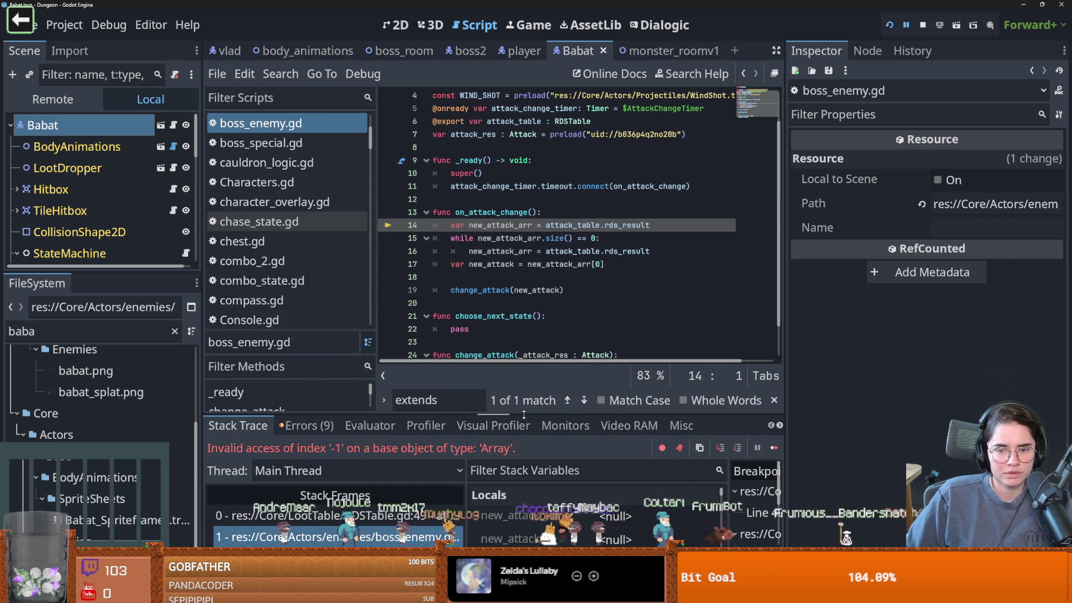
drag(522, 415, 521, 229)
click(636, 393)
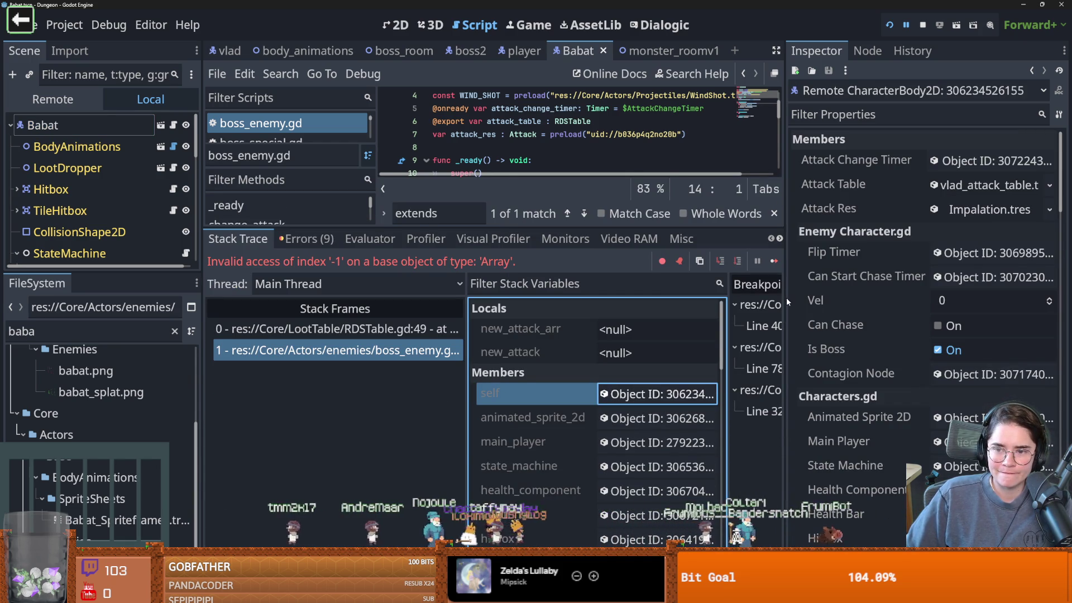
Resize the editor docks, check new_attack_arr on line 16, then switch to the Vlad scene.
drag(783, 299, 630, 302)
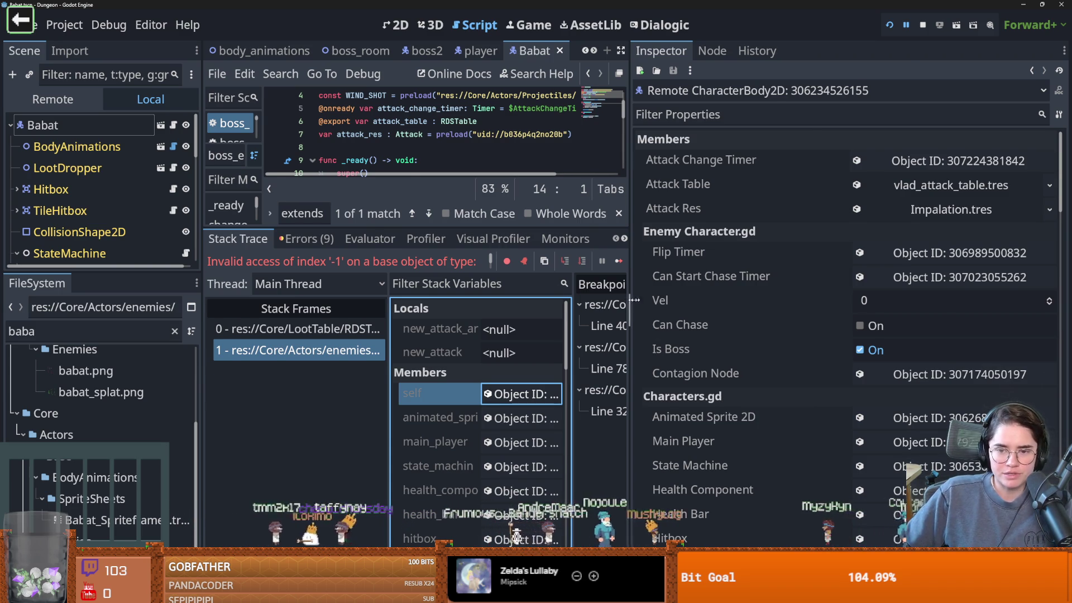
drag(634, 300, 824, 300)
drag(494, 228, 494, 424)
click(500, 252)
mouse_move(500, 253)
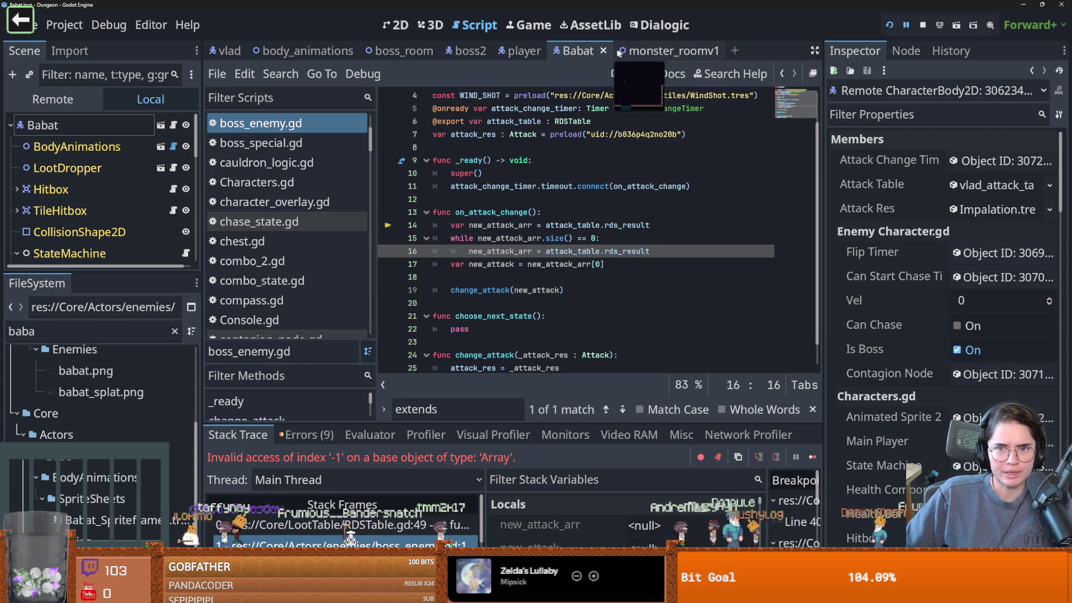
click(239, 49)
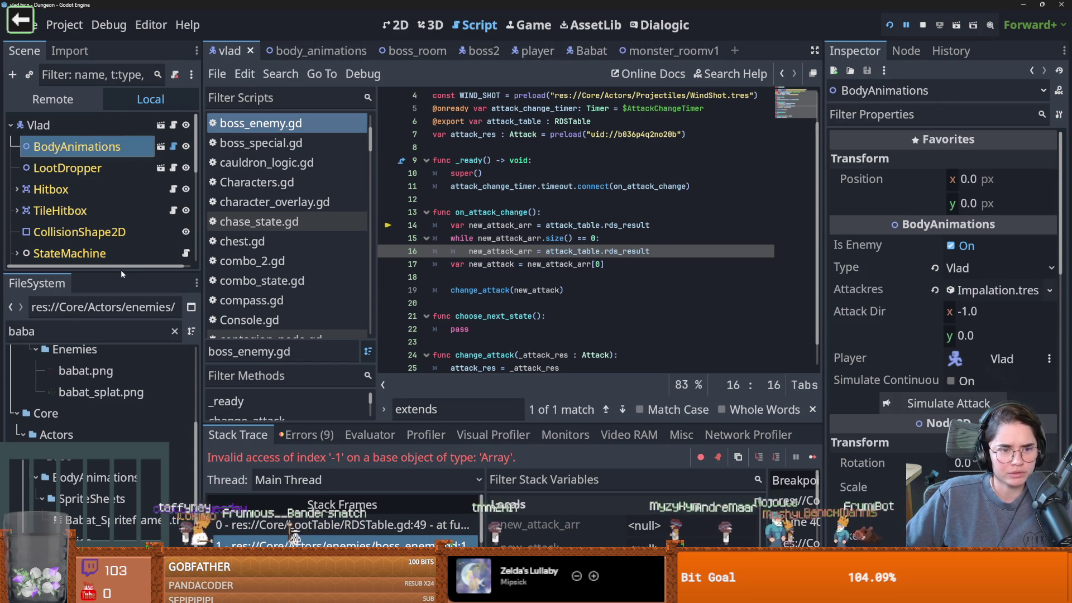
Enlarge the Scene dock and scroll through the Vlad scene's node tree.
drag(121, 272, 121, 494)
scroll(112, 391, down, 1)
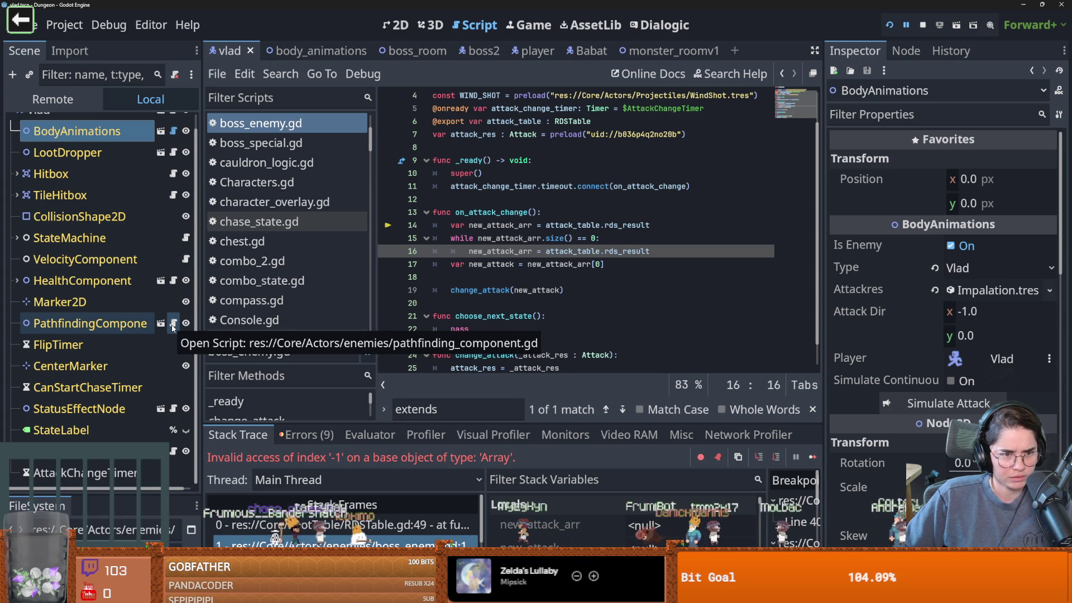
scroll(40, 229, up, 1)
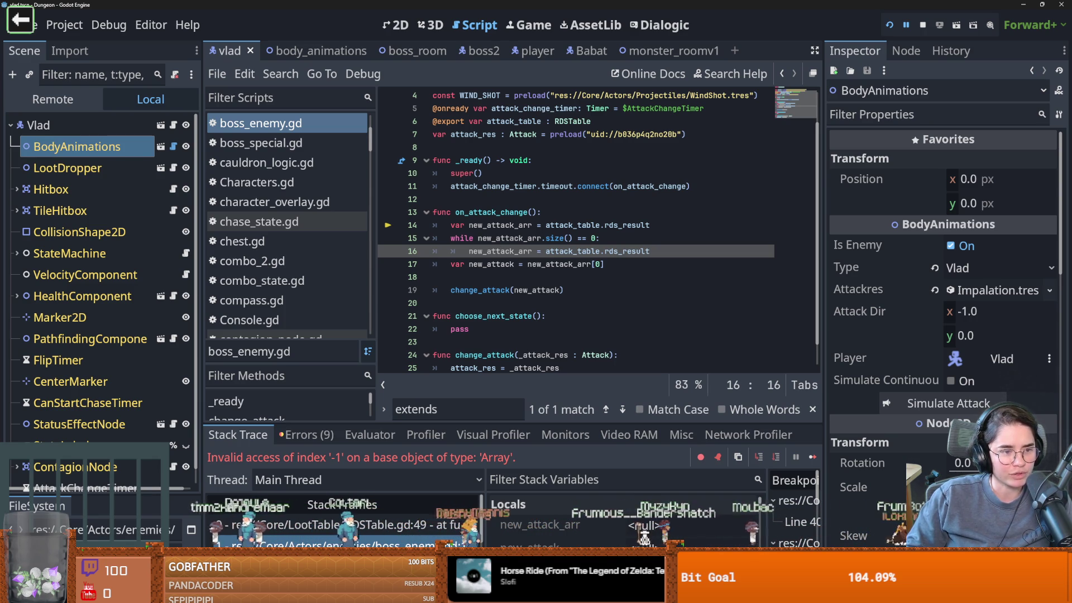
click(581, 273)
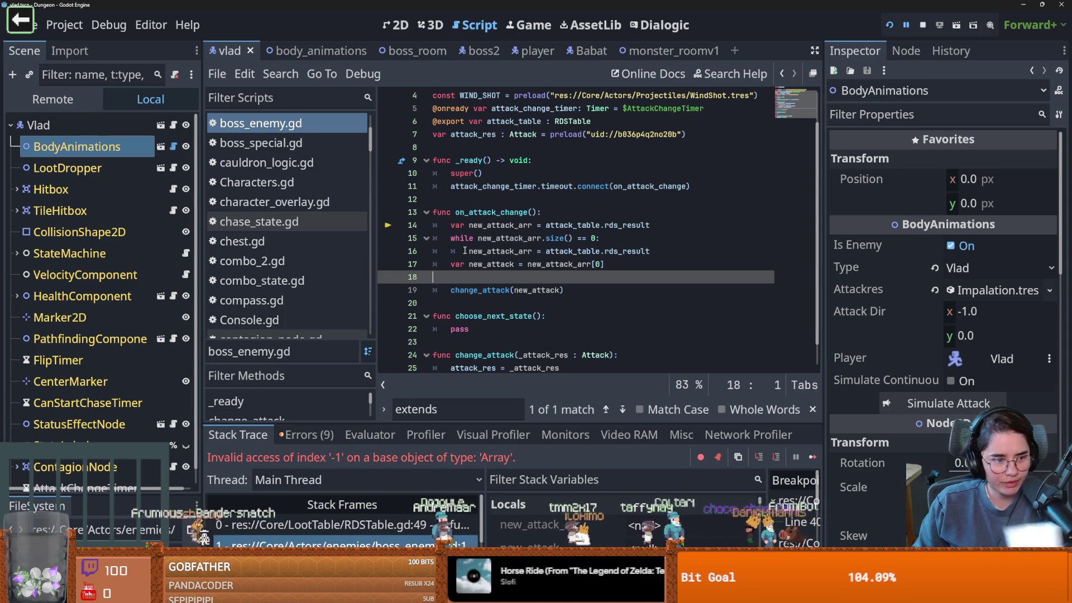
Save the on_attack_change edits in boss_enemy.gd.
mouse_move(464, 249)
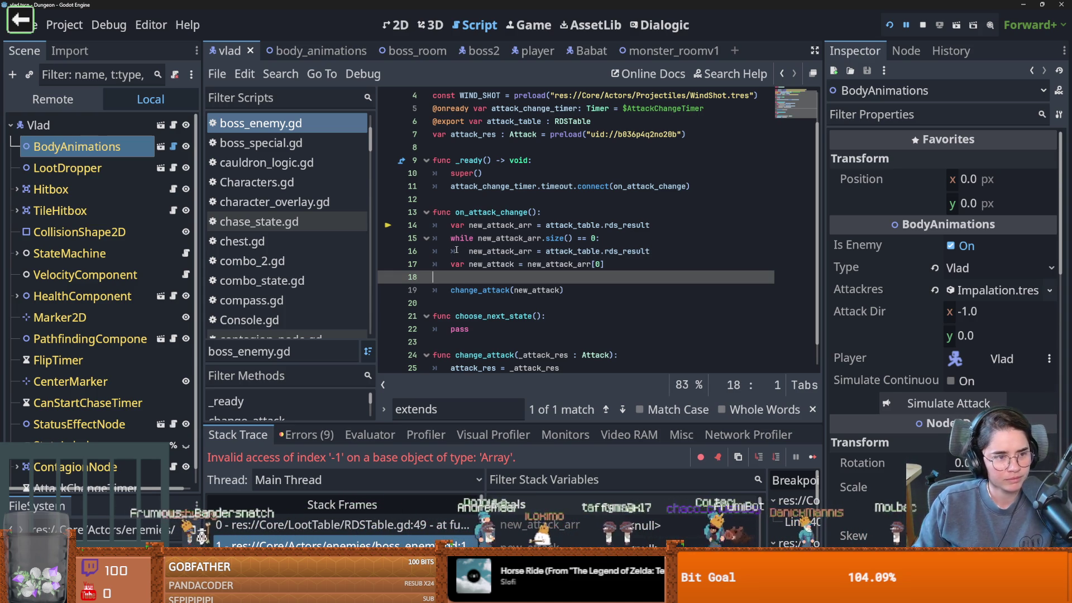
click(532, 290)
key(ctrl+s)
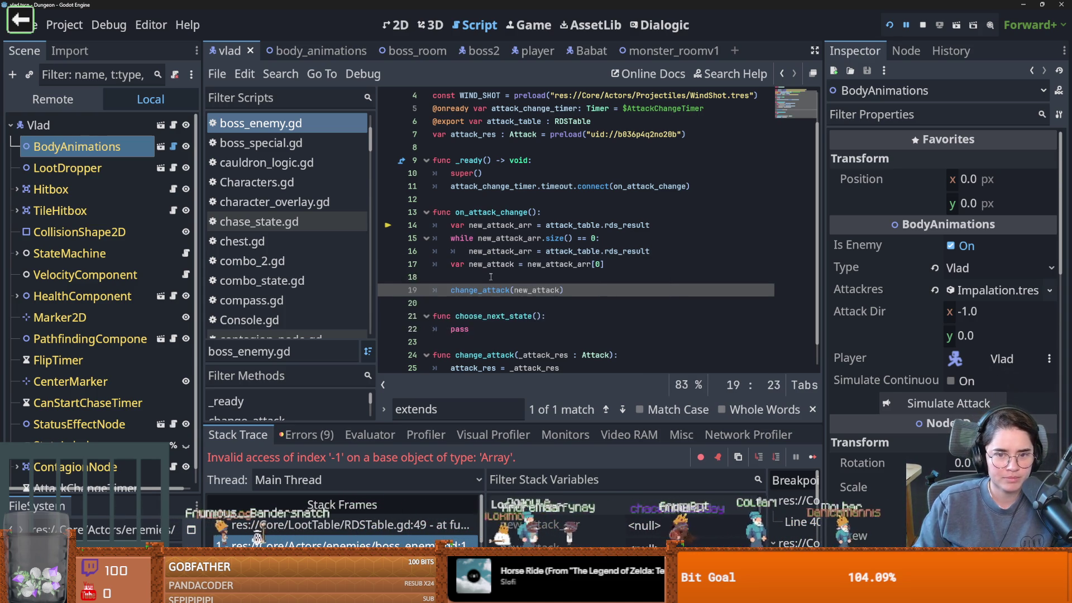
key(Up)
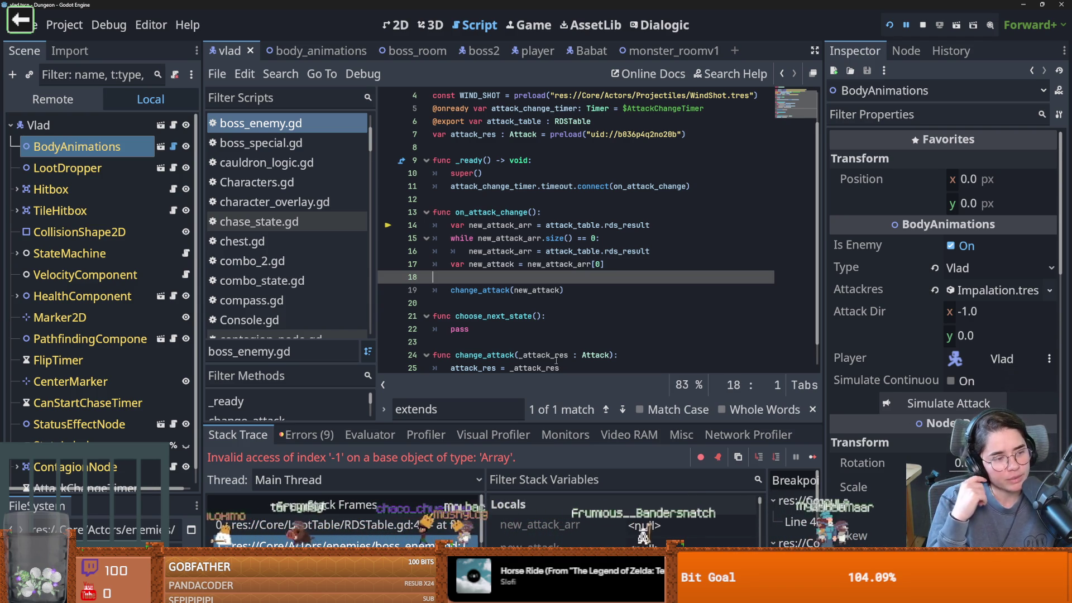
click(555, 316)
key(ctrl+s)
Scroll through boss_enemy.gd to review the on_attack_change code.
scroll(555, 308, up, 1)
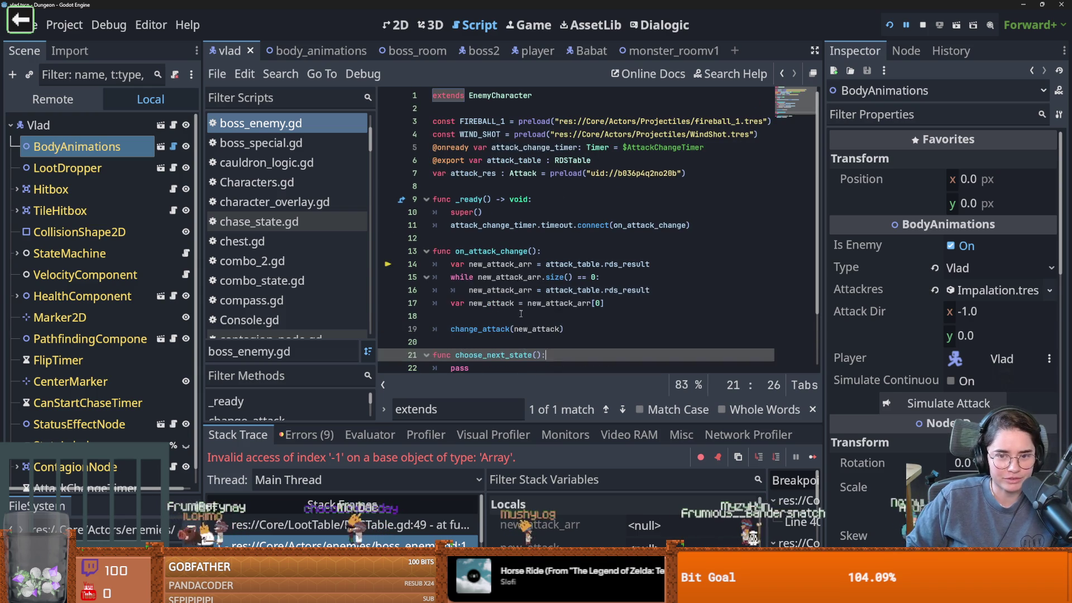
click(558, 304)
scroll(592, 299, down, 1)
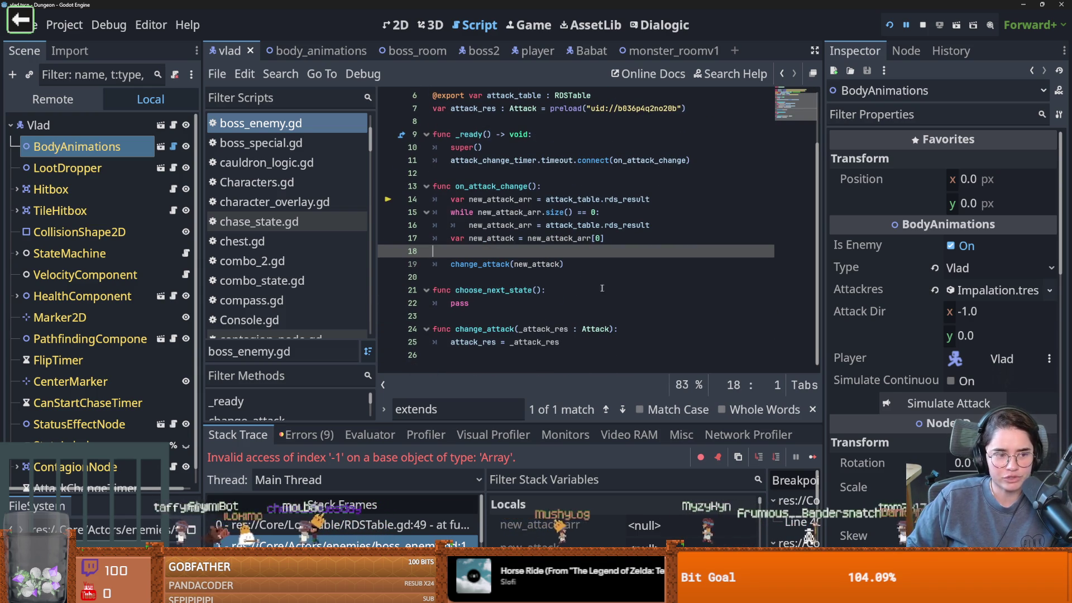
scroll(584, 308, up, 1)
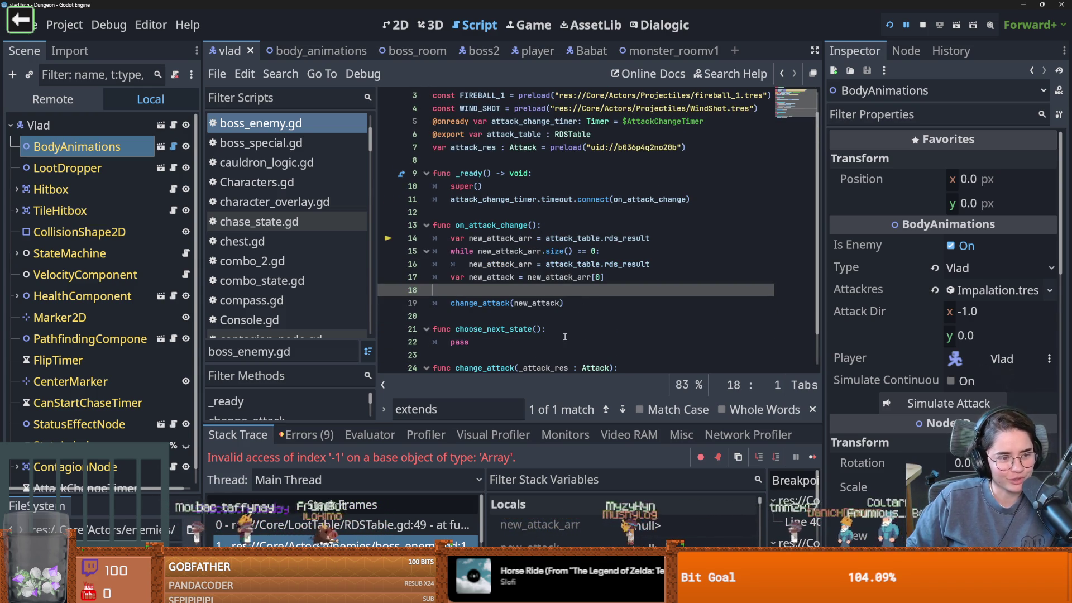
scroll(560, 324, up, 1)
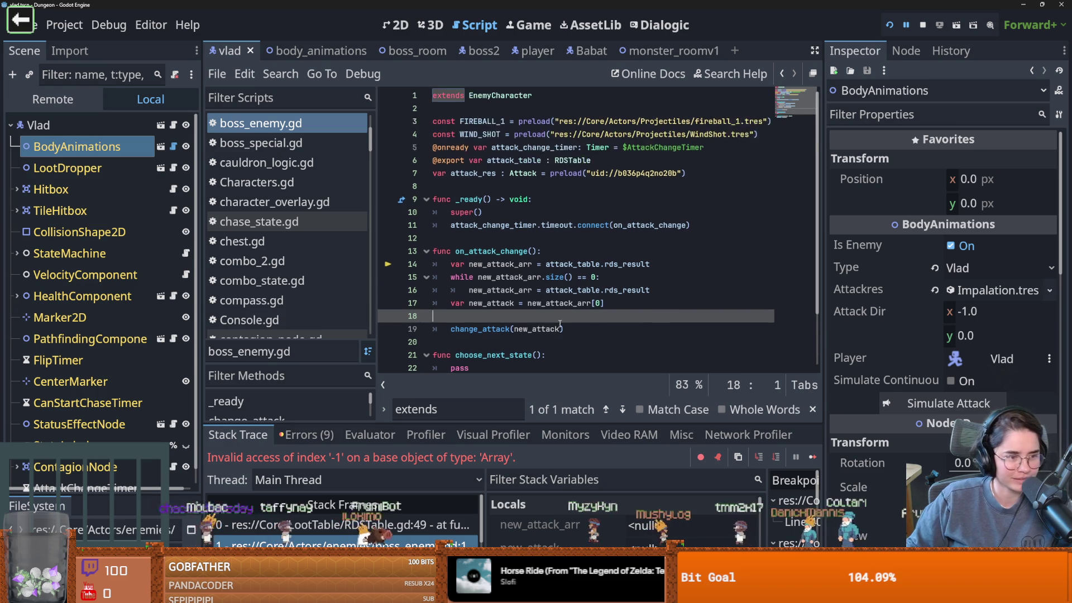
scroll(560, 323, down, 2)
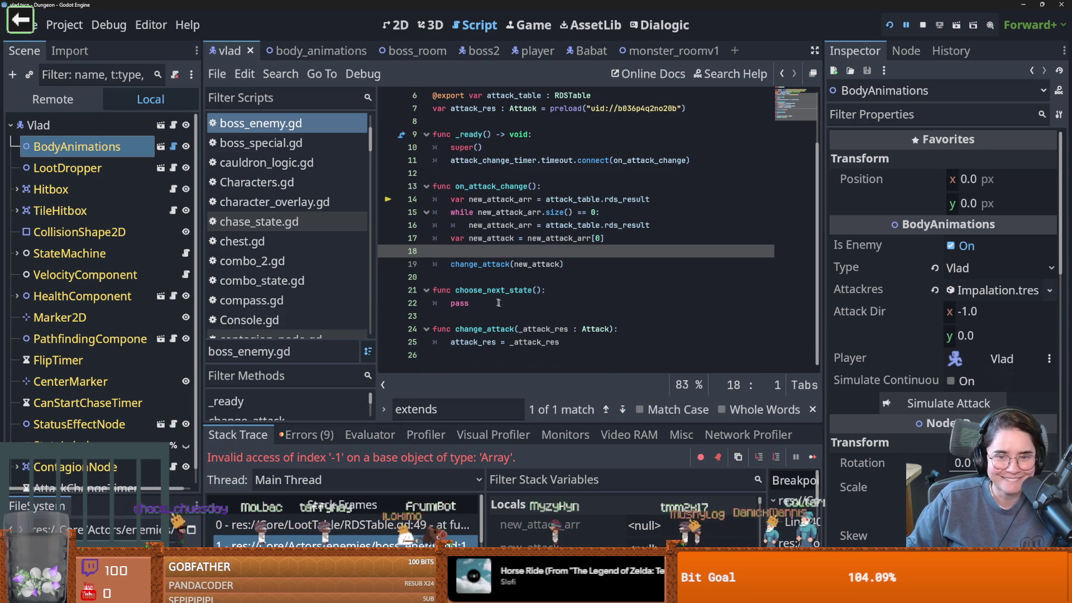
scroll(510, 287, up, 2)
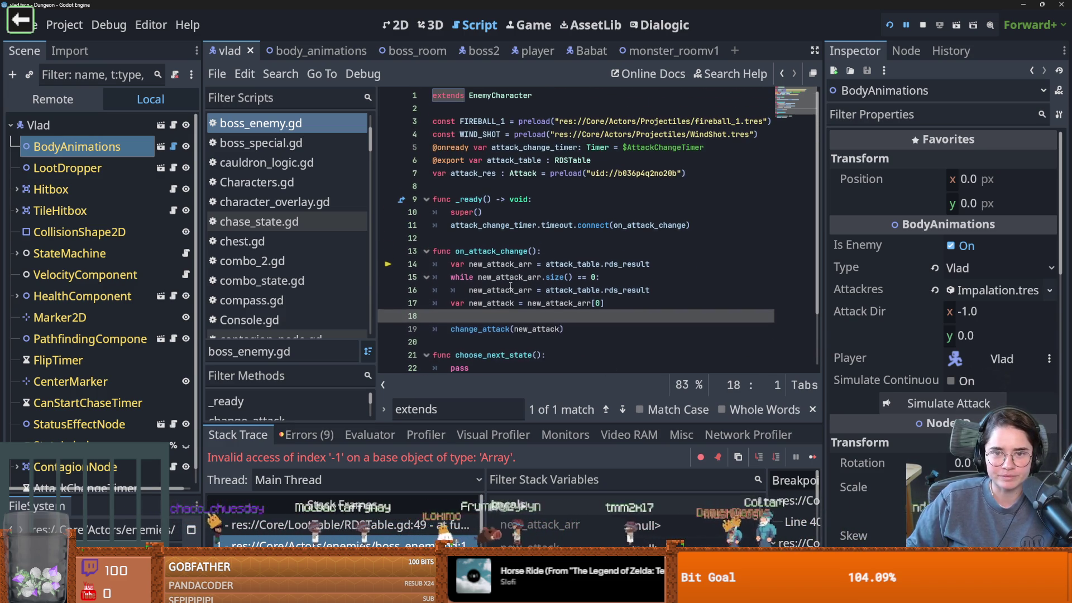
scroll(510, 286, down, 1)
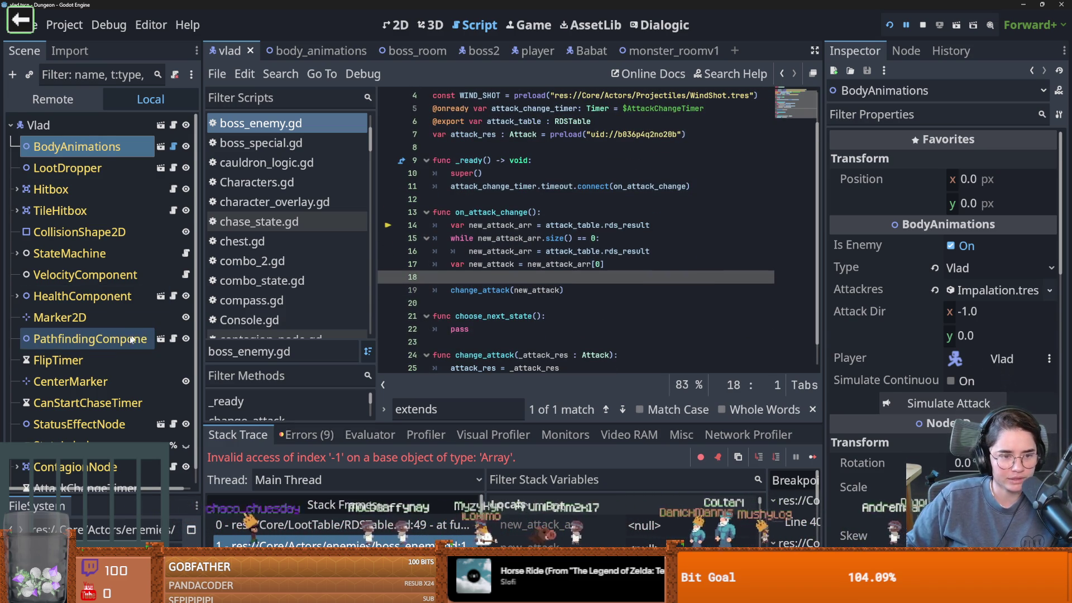
scroll(125, 377, down, 1)
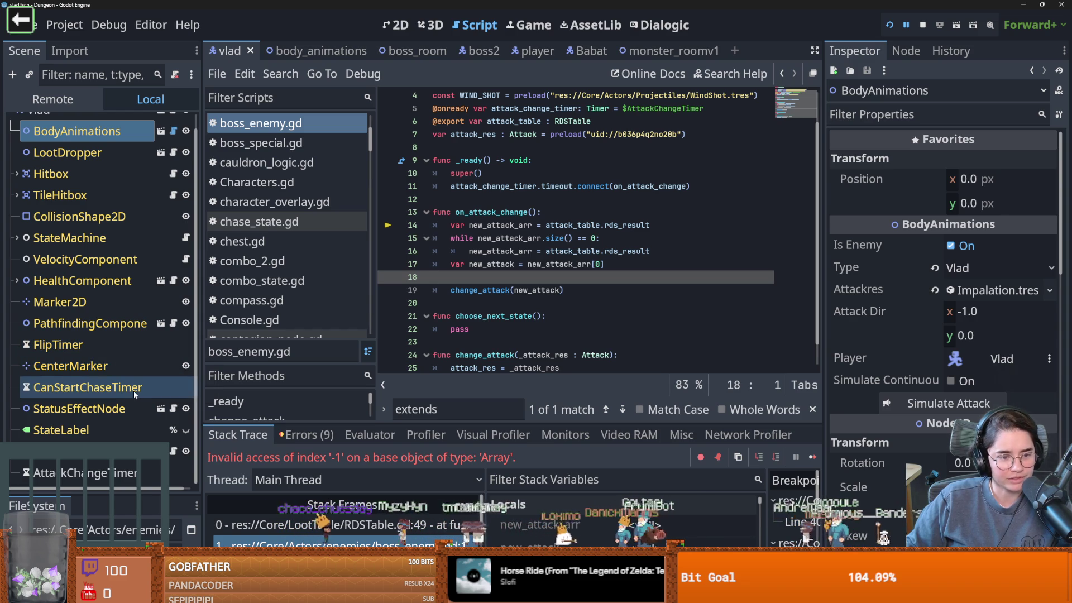
Check Vlad's HealthComponent children, then load the boss_room scene.
click(17, 281)
click(18, 281)
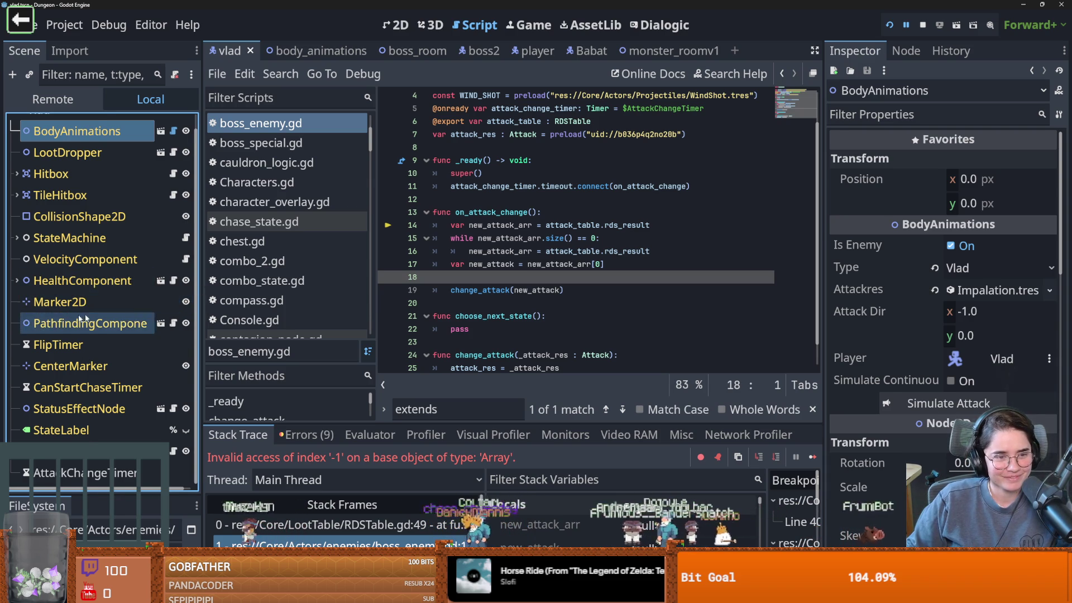
scroll(84, 318, up, 1)
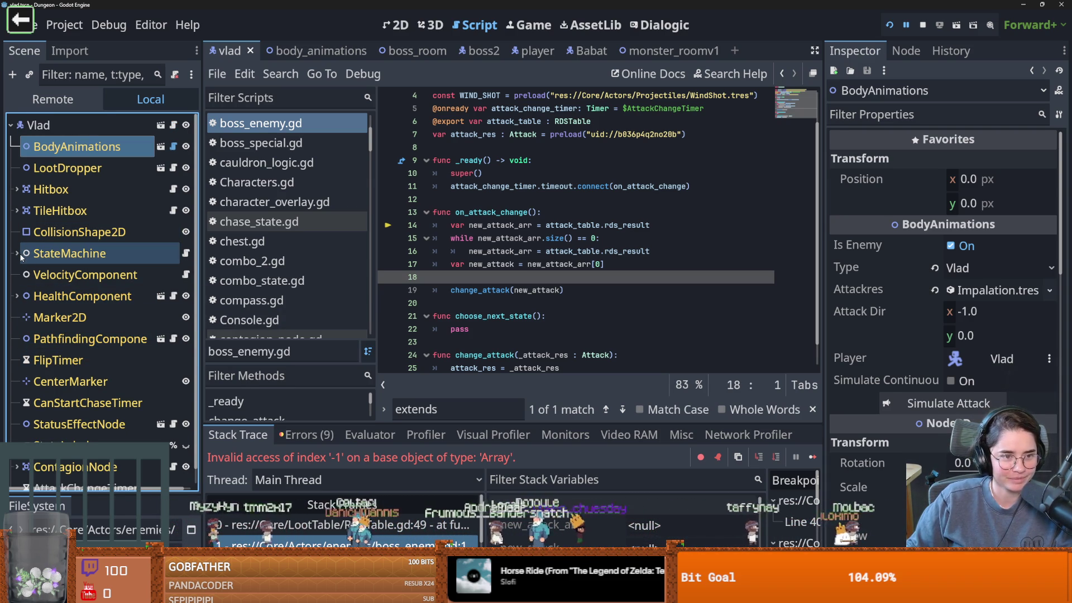
scroll(84, 324, down, 1)
click(436, 52)
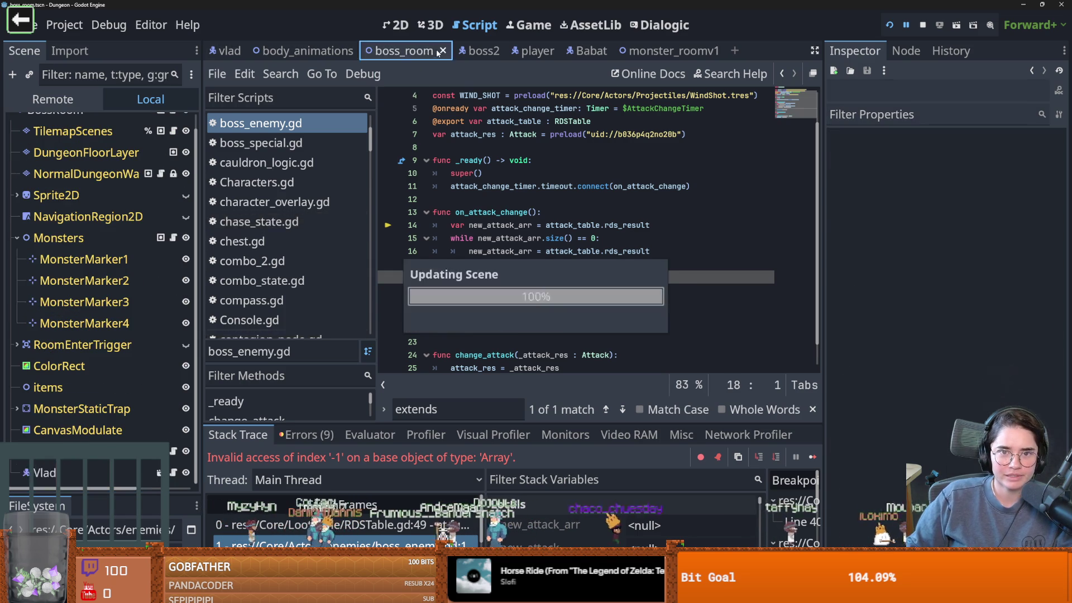
Collapse the Monsters group's four MonsterMarker children and open its attached script.
scroll(67, 291, up, 1)
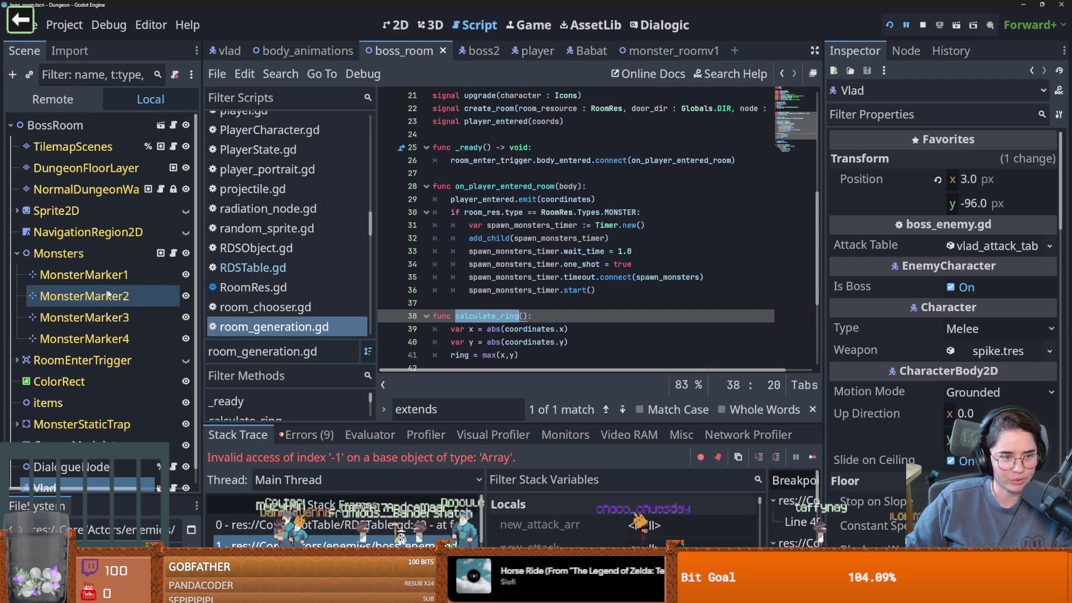
click(17, 252)
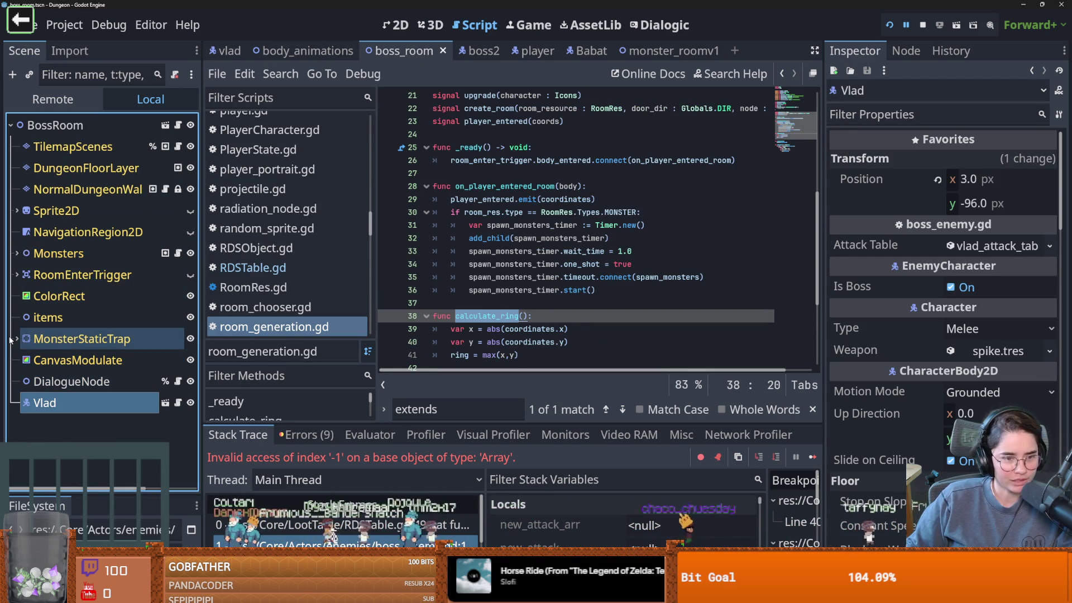
click(178, 254)
Add print("body ", body) as the first line of enter_boss_room in monsters.gd.
click(566, 228)
key(Return)
text(if )
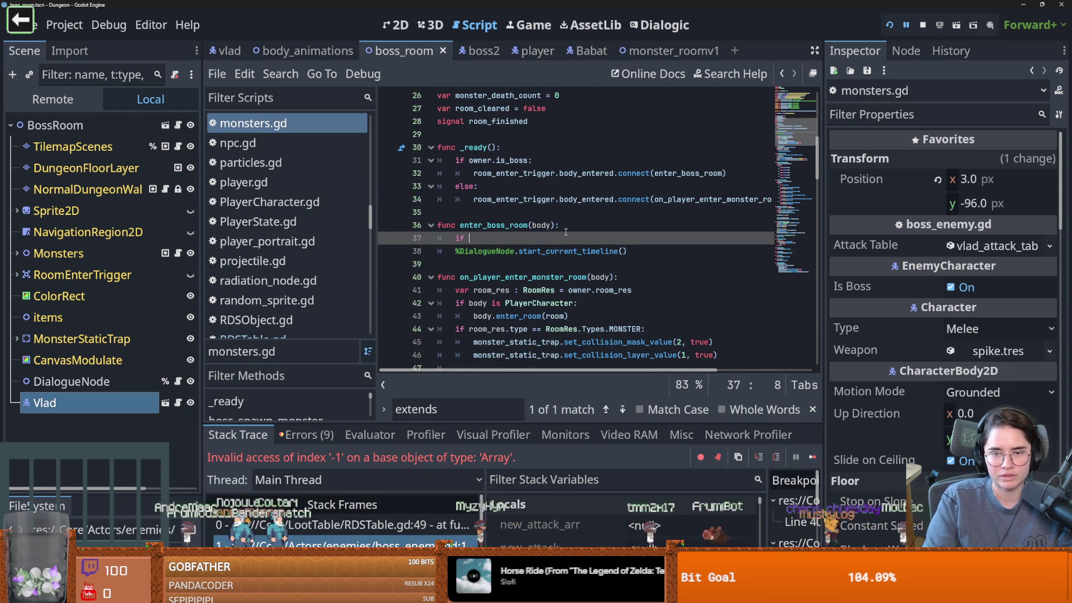
text(body)
key(BackSpace)
key(BackSpace)
key(BackSpace)
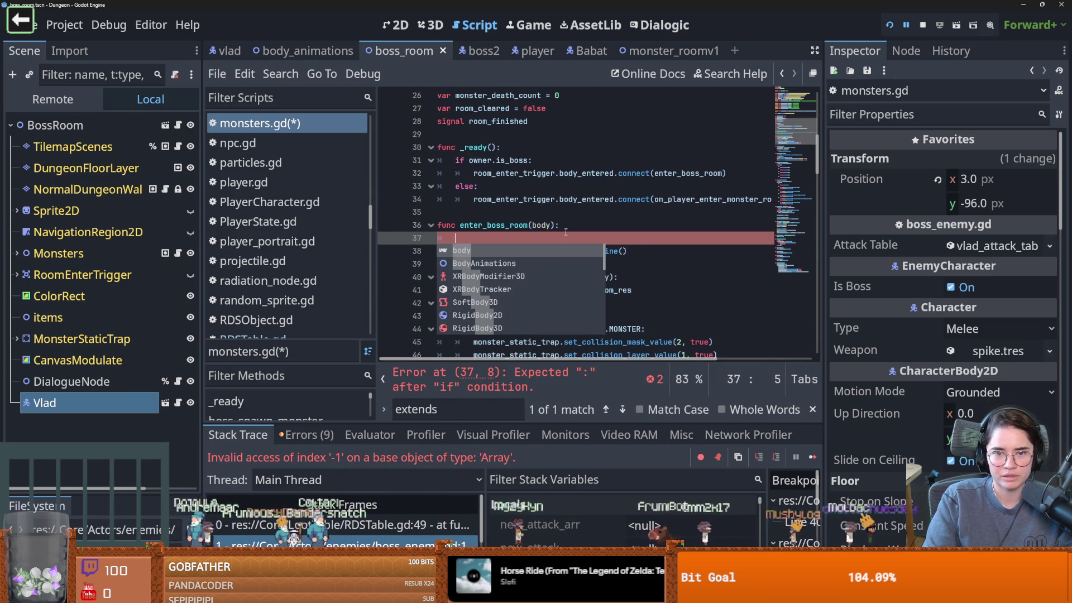
text(f)
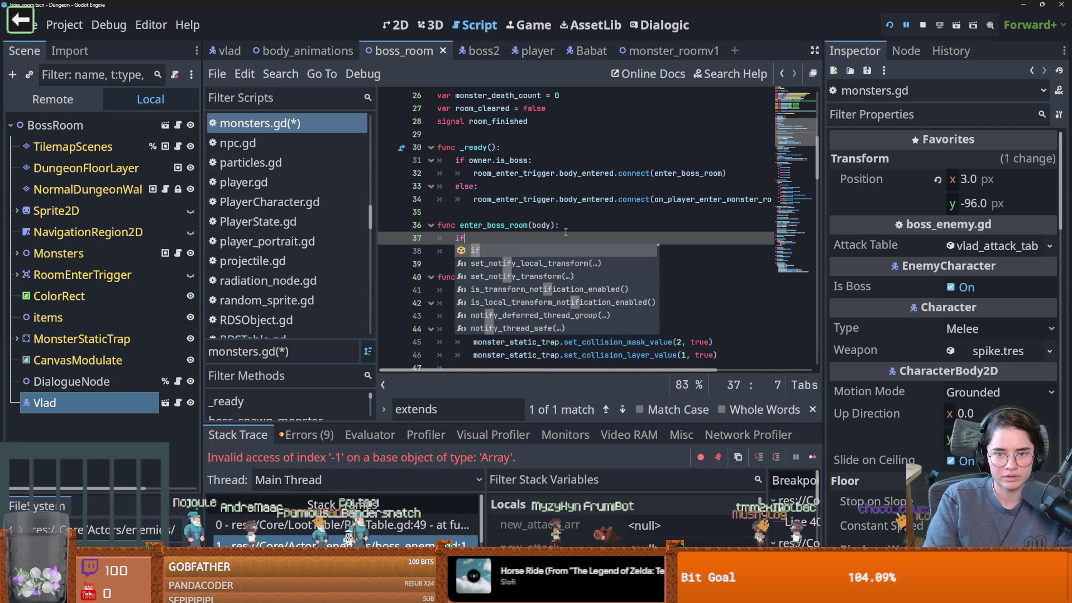
key(BackSpace)
key(BackSpace)
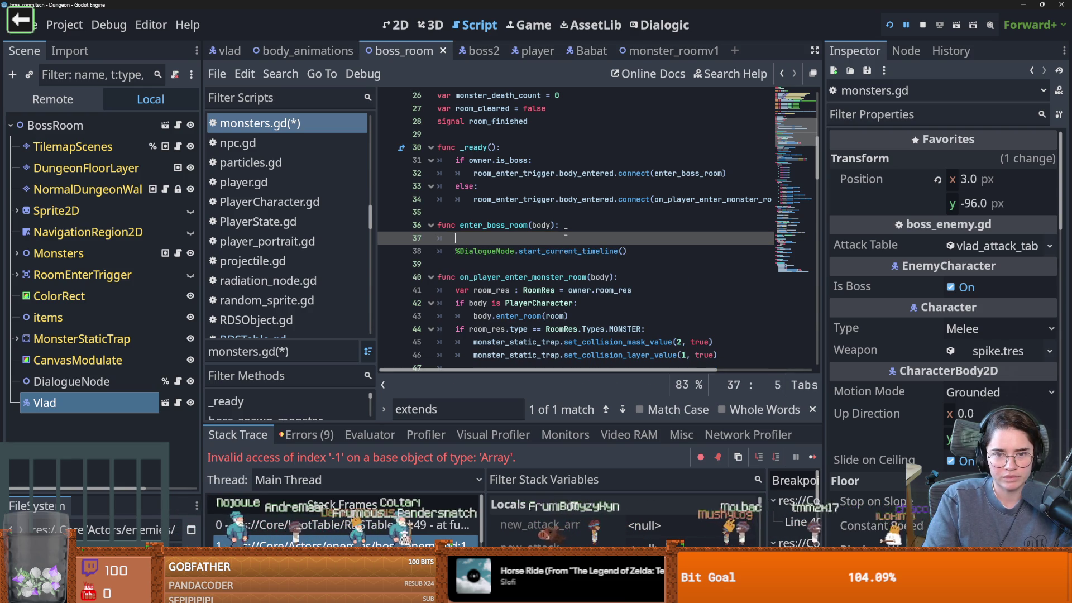
text(print("body)
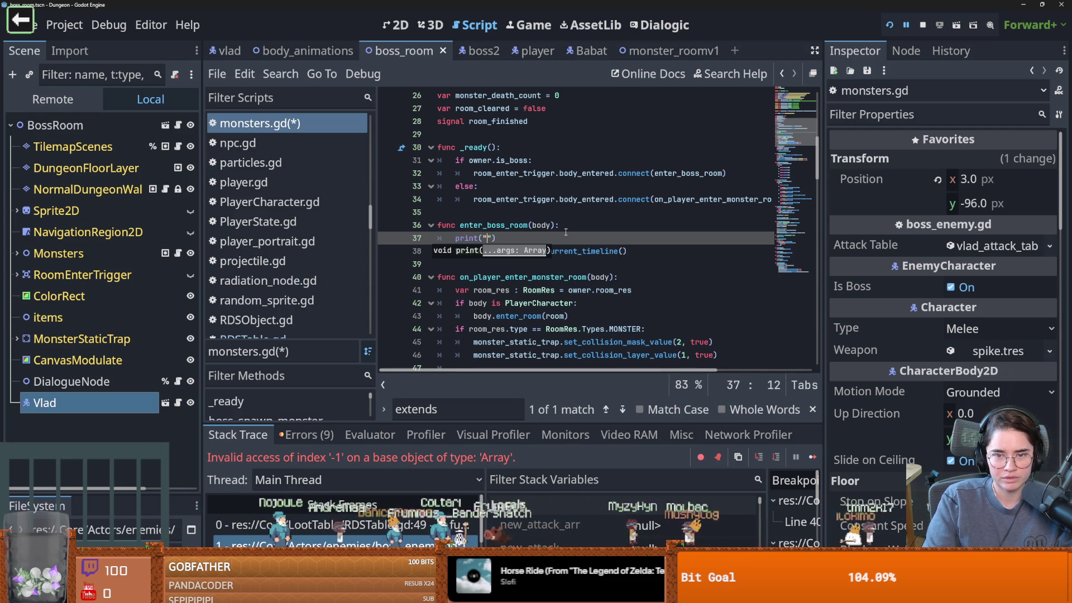
text( ", body)
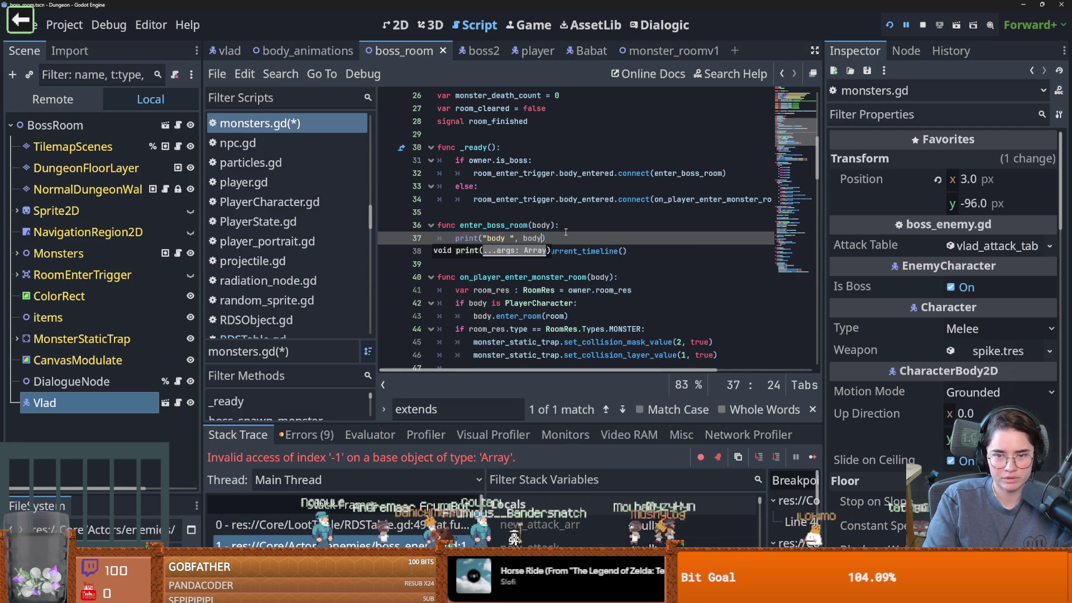
Fix the DialogueNode line's indentation and run the game with F5.
key(Escape)
key(Down)
key(Home)
key(Tab)
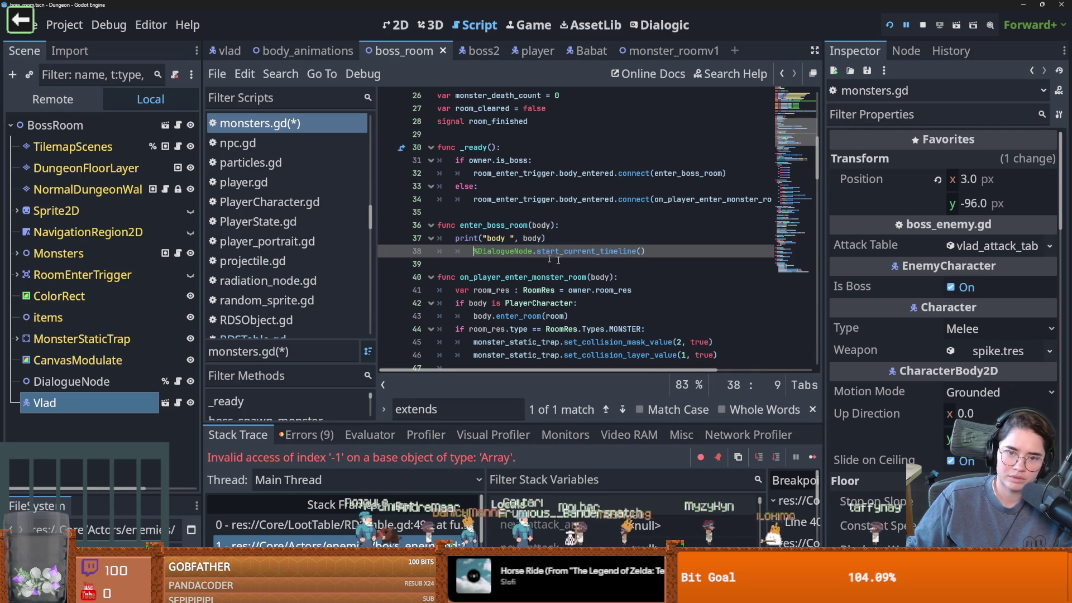
key(BackSpace)
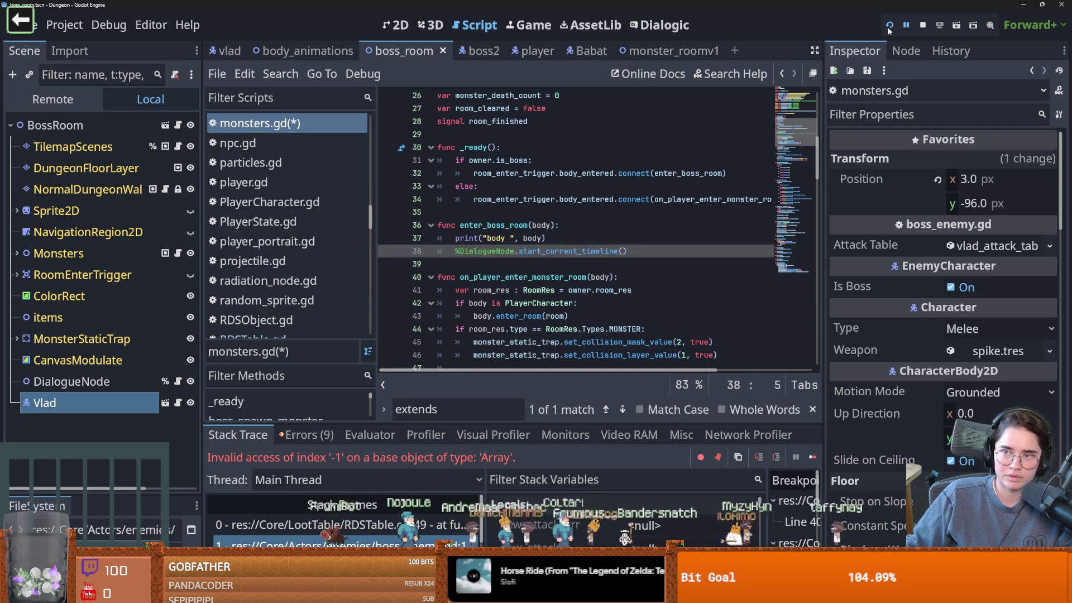
key(F5)
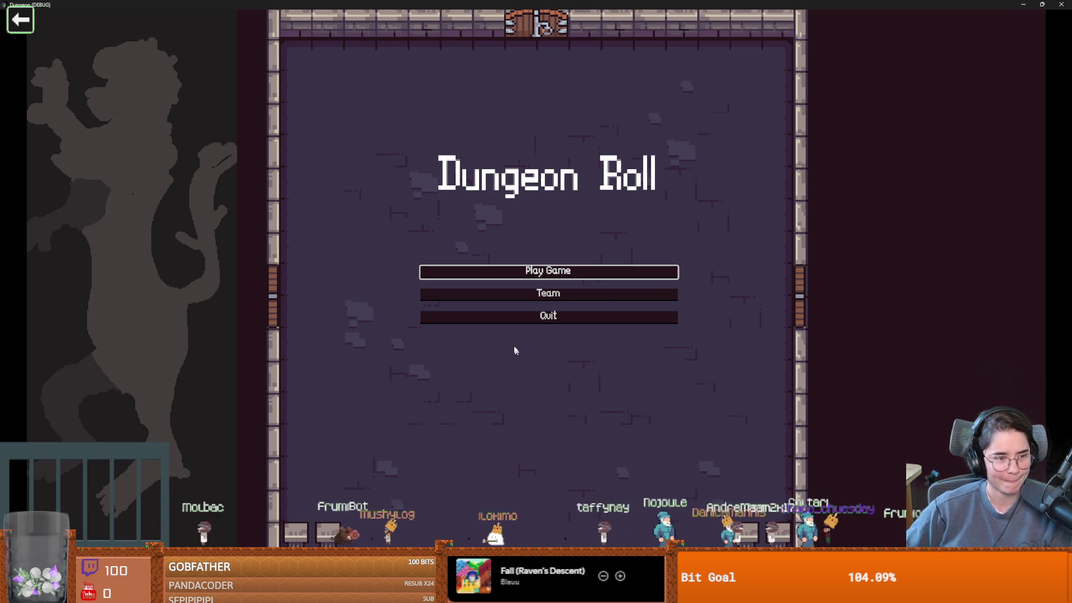
Start a Warrior run in a windowed game and walk with the A and S keys.
click(542, 270)
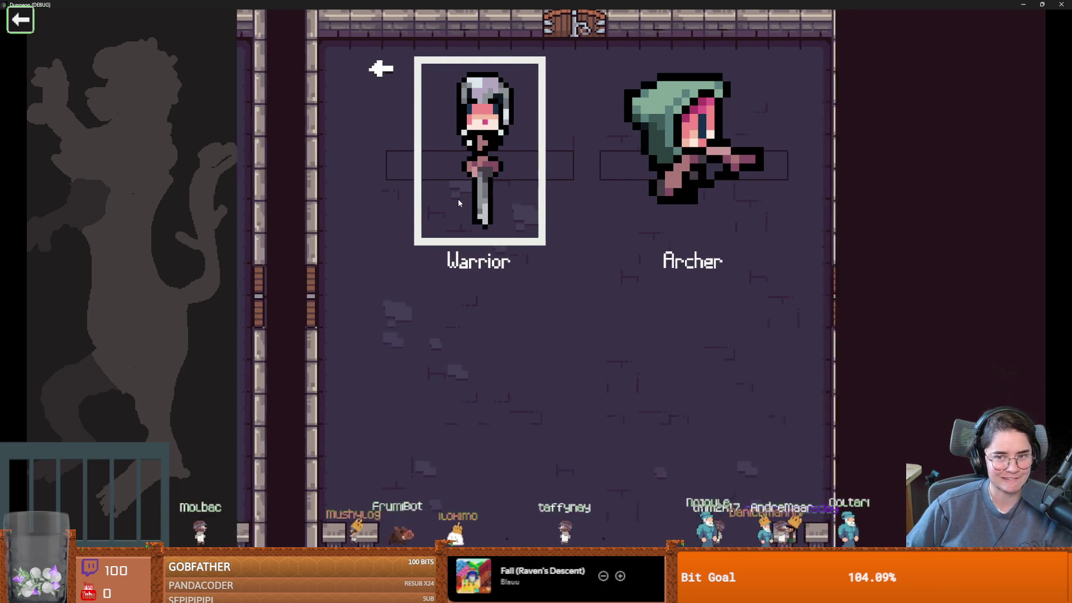
click(458, 199)
double_click(426, 4)
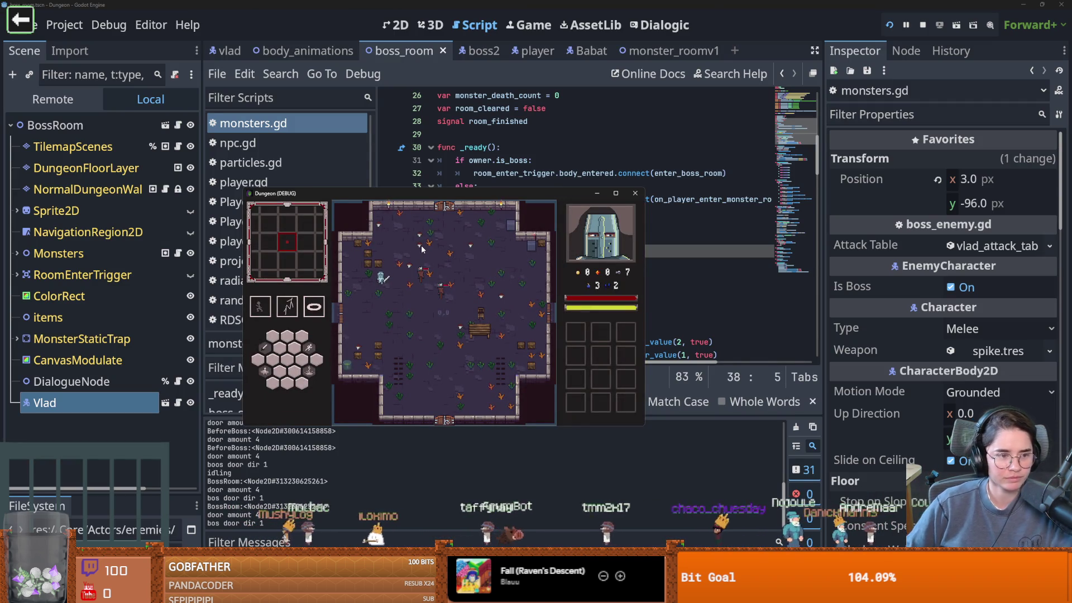
key(a)
key(s)
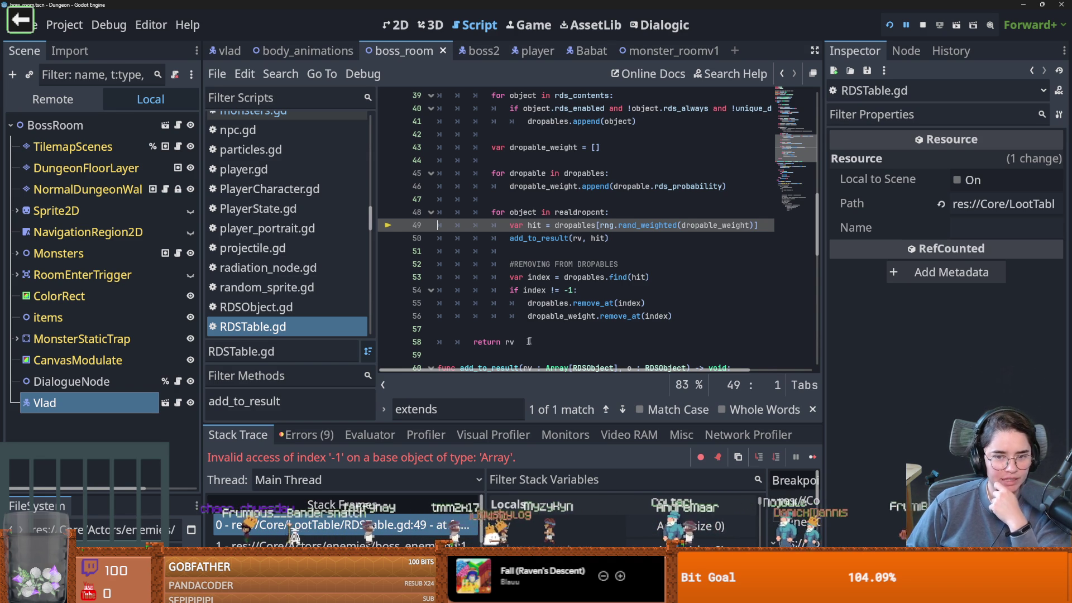
Delete the blank line above return rv in RDSTable.gd and inspect dropables' debugger value.
click(528, 342)
click(523, 329)
key(BackSpace)
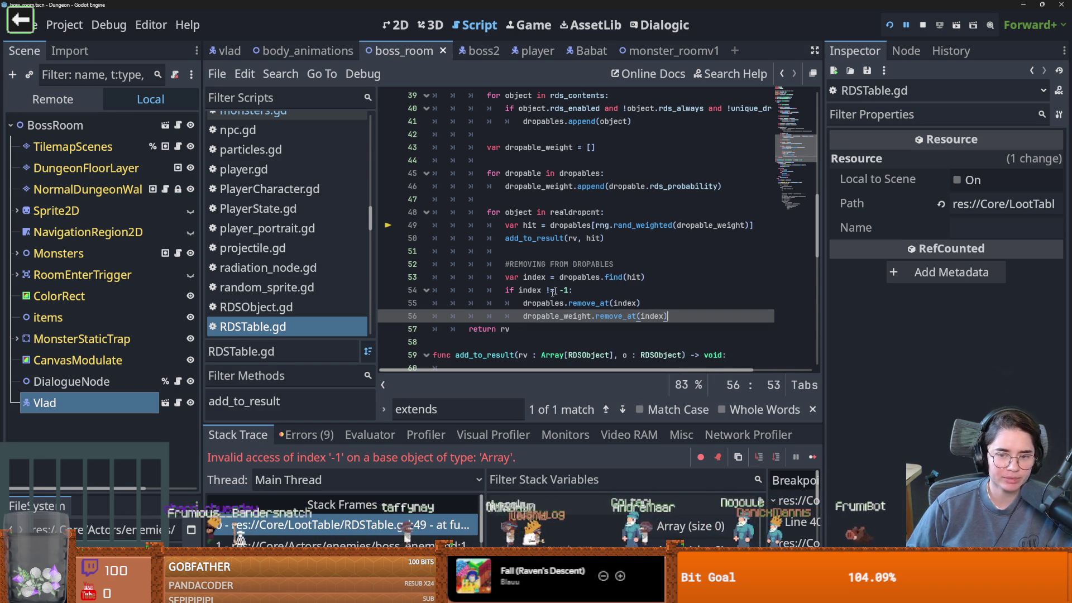
mouse_move(575, 277)
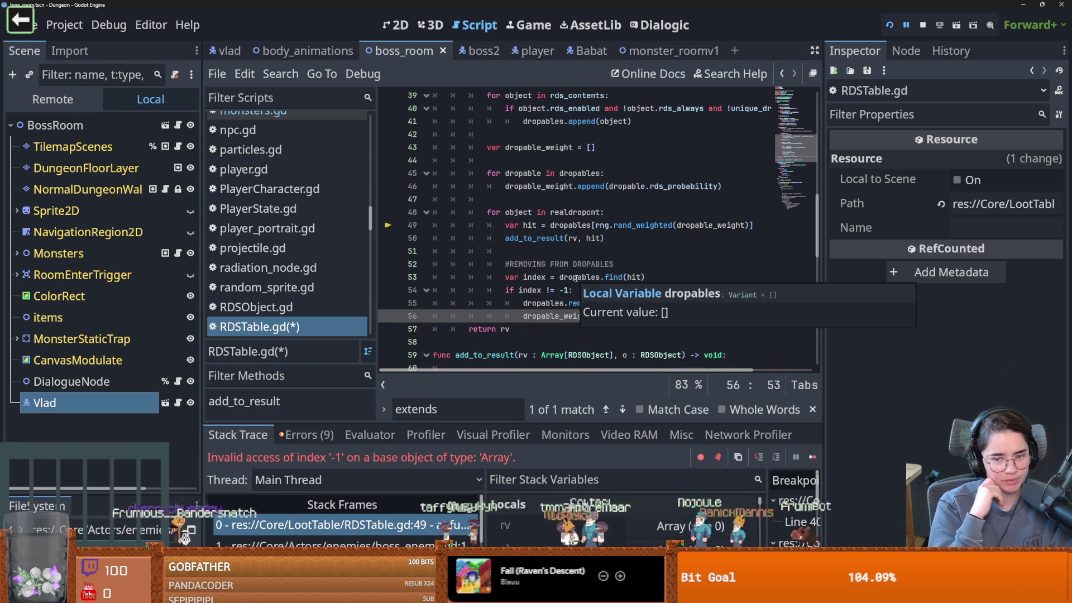